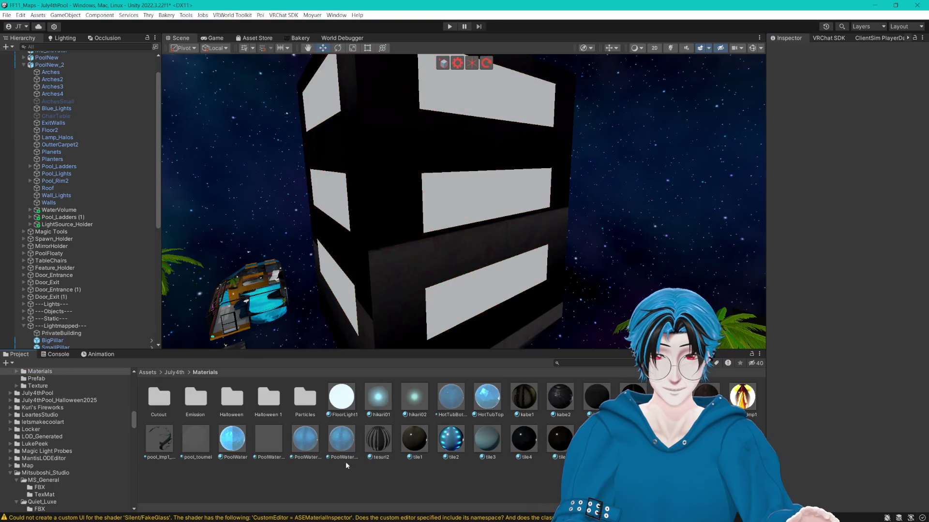
- Set the FloorLight1 material's Shading lighting type to Realistic
click(342, 406)
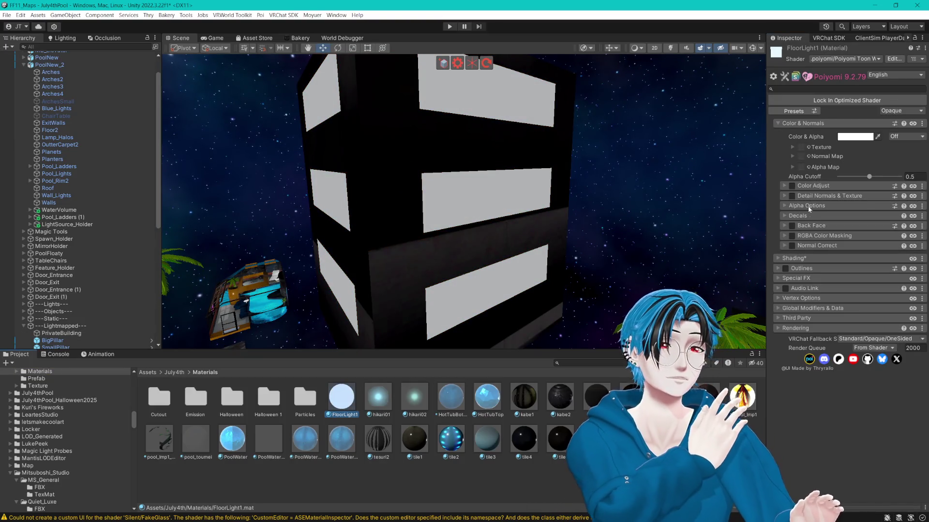
click(782, 260)
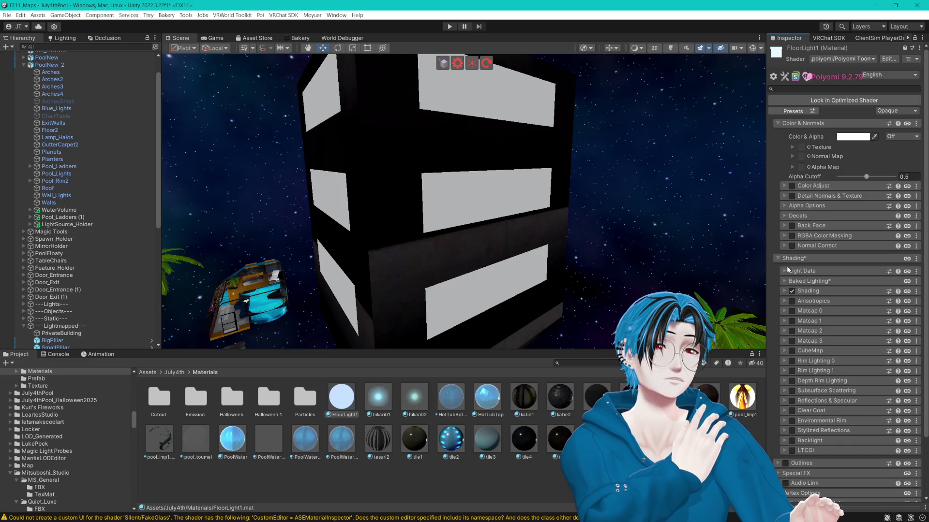
click(794, 271)
click(787, 273)
click(786, 281)
click(785, 284)
click(785, 290)
click(876, 304)
click(863, 366)
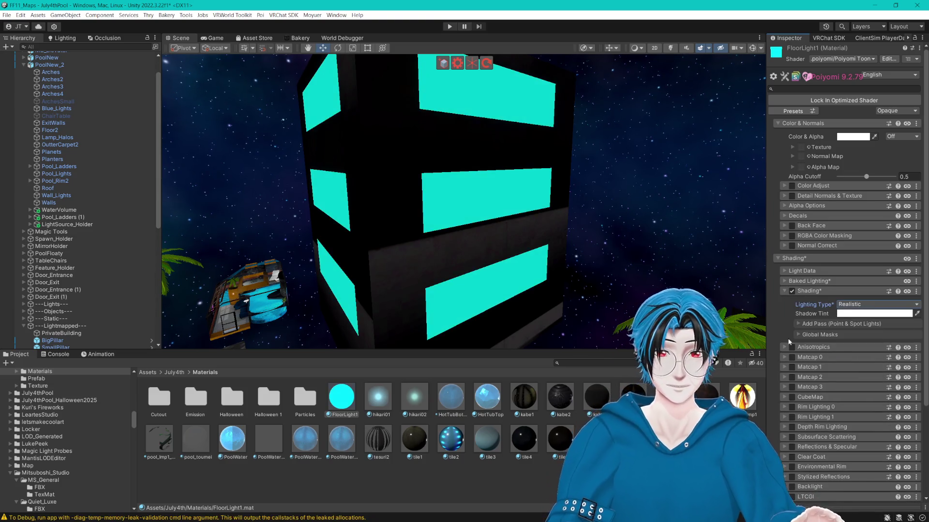
scroll(577, 226, up, 5)
scroll(578, 225, down, 3)
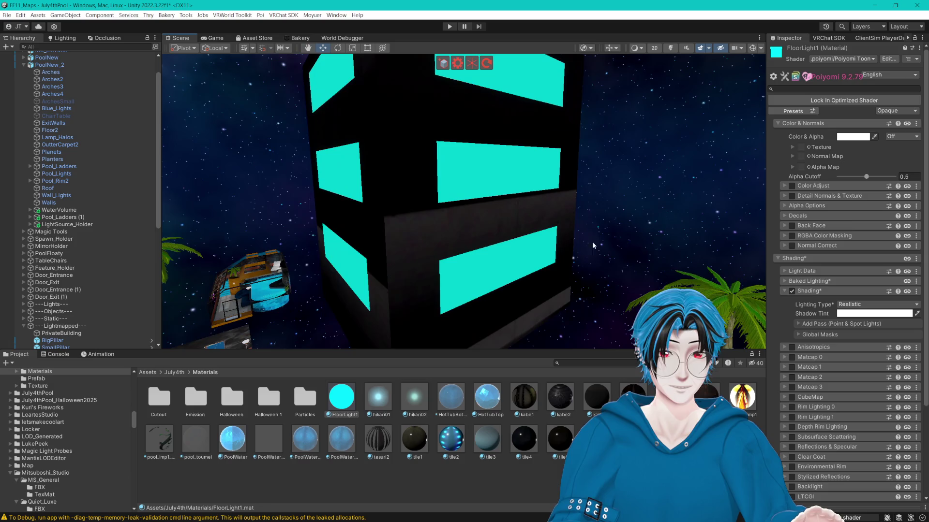
scroll(805, 351, down, 5)
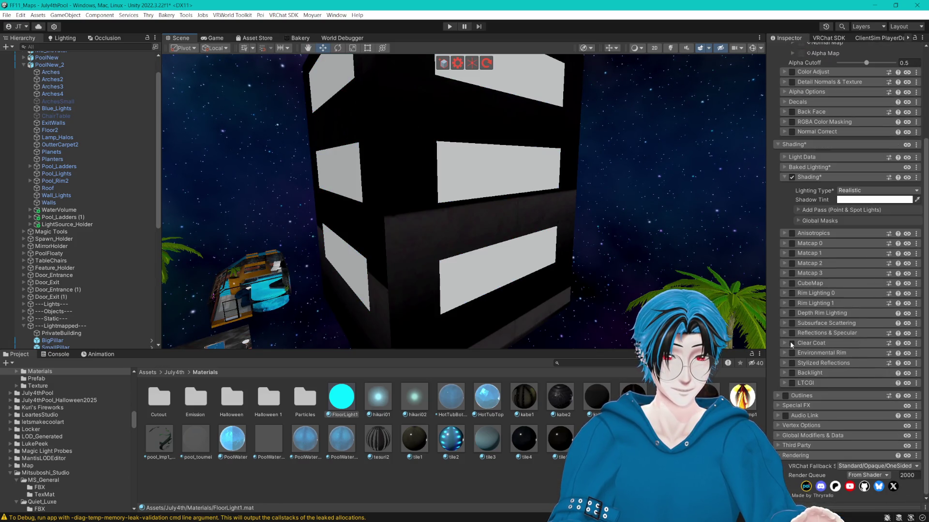
- Enable Clear Coat and darken the base colour to grey 4D4D4D
click(791, 343)
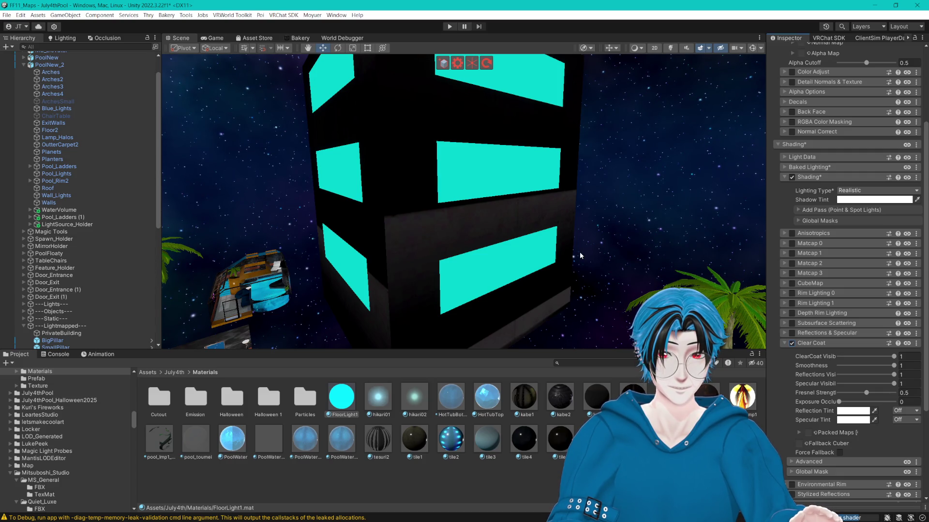
drag(582, 255, 593, 236)
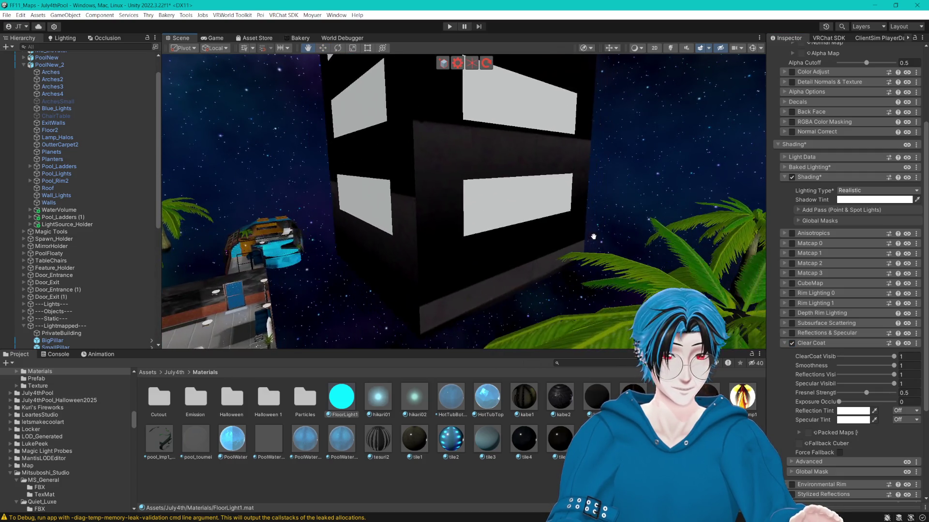
scroll(593, 237, up, 5)
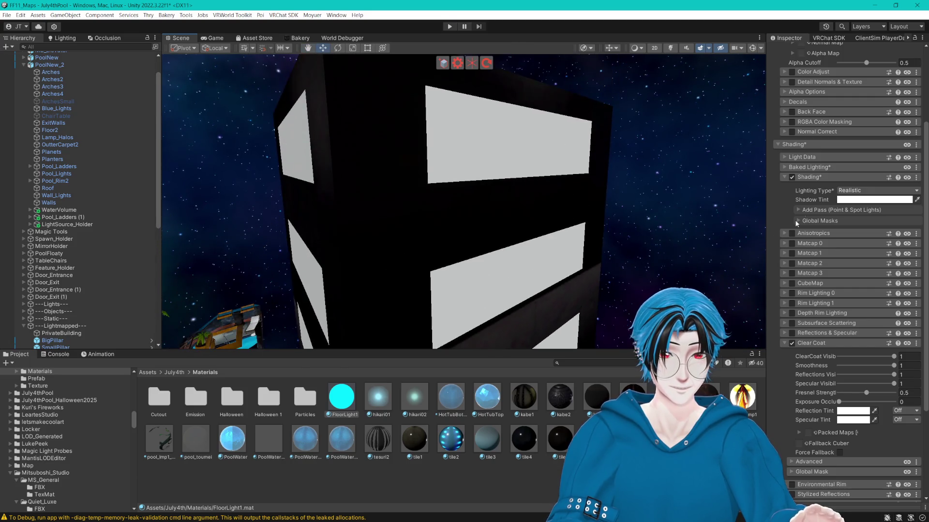
scroll(827, 197, up, 5)
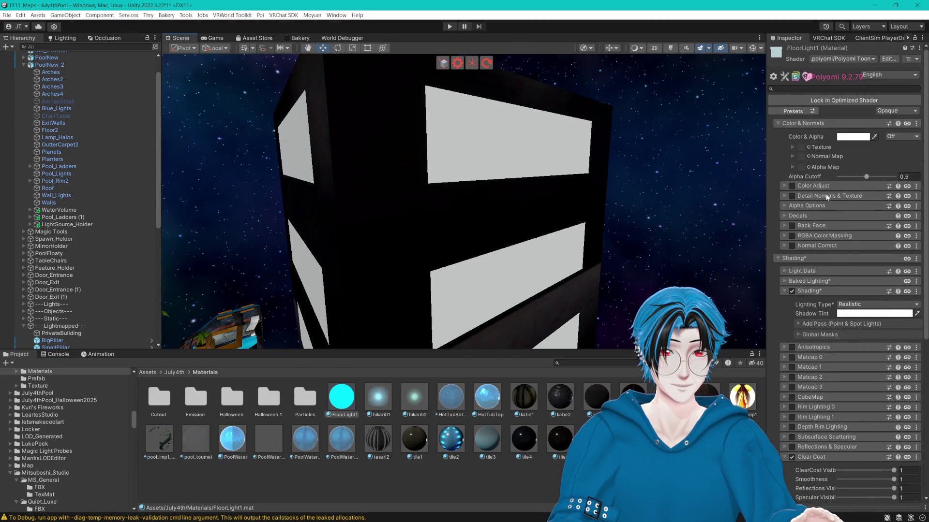
click(851, 139)
drag(866, 193, 799, 221)
click(920, 130)
scroll(798, 337, down, 4)
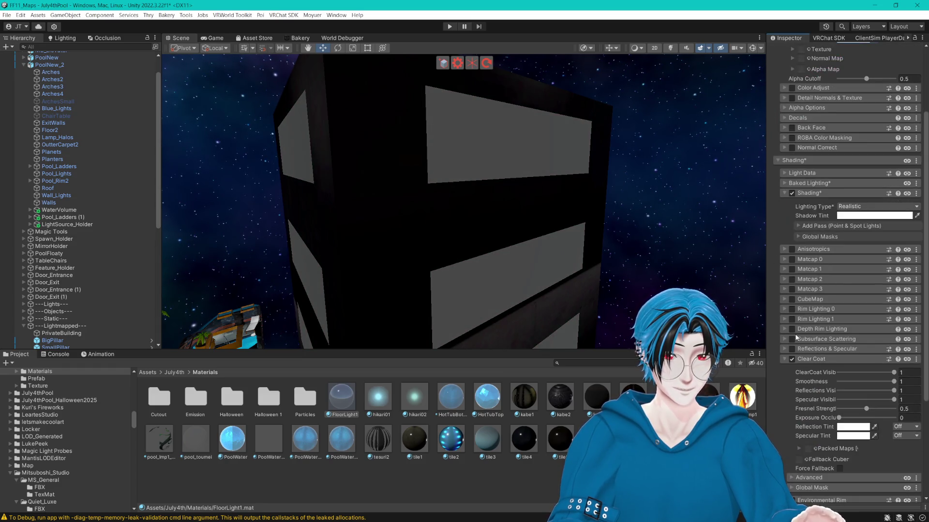
click(791, 348)
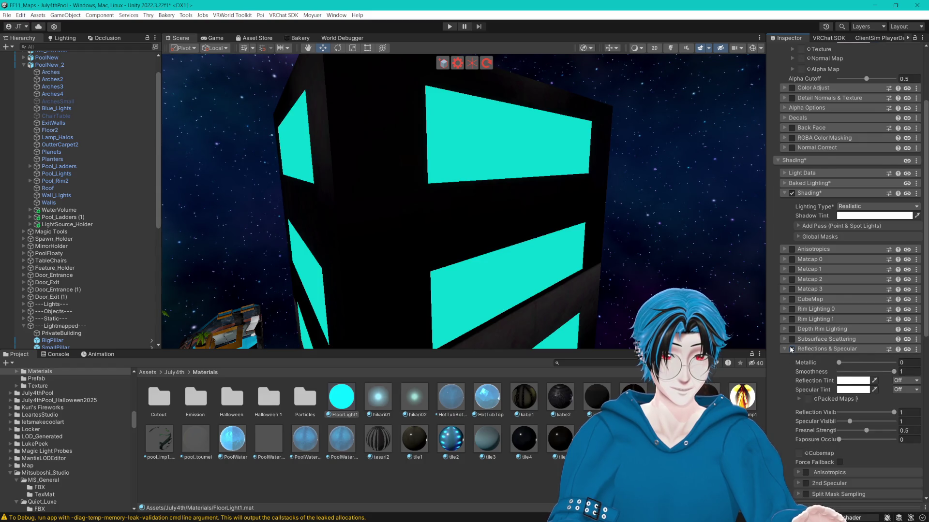
- Set Metallic to 1, Fresnel Strength to 0, and enable Force Fallback
scroll(791, 350, down, 2)
drag(843, 313, 889, 316)
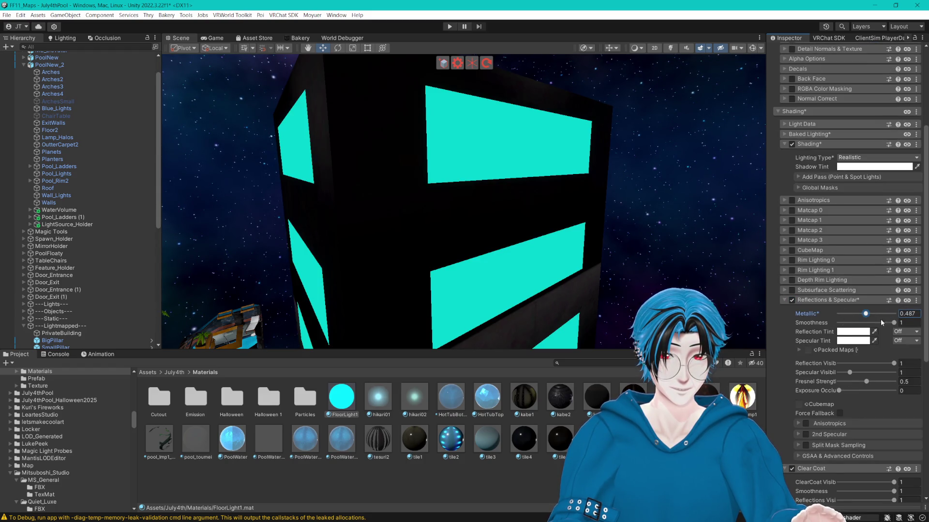
click(895, 313)
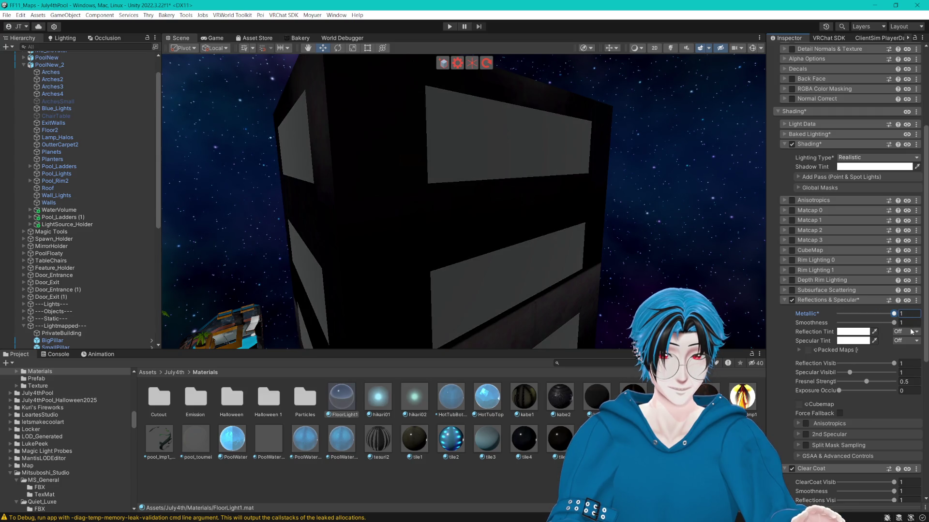
drag(844, 314, 878, 313)
drag(865, 381, 849, 381)
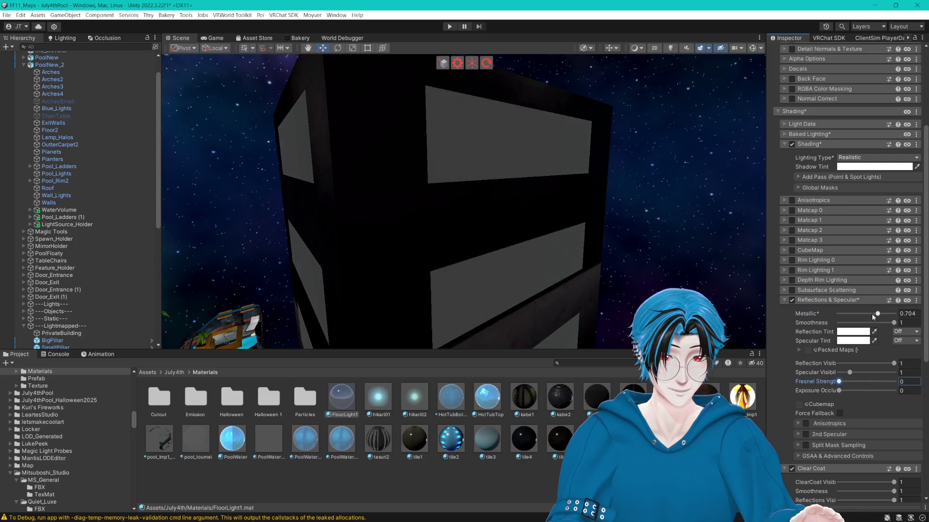
drag(876, 314, 896, 314)
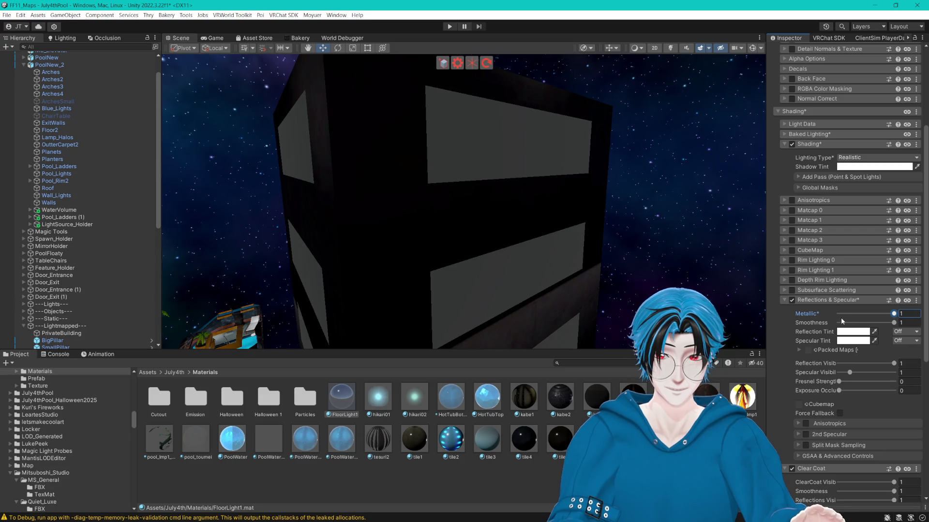
click(841, 389)
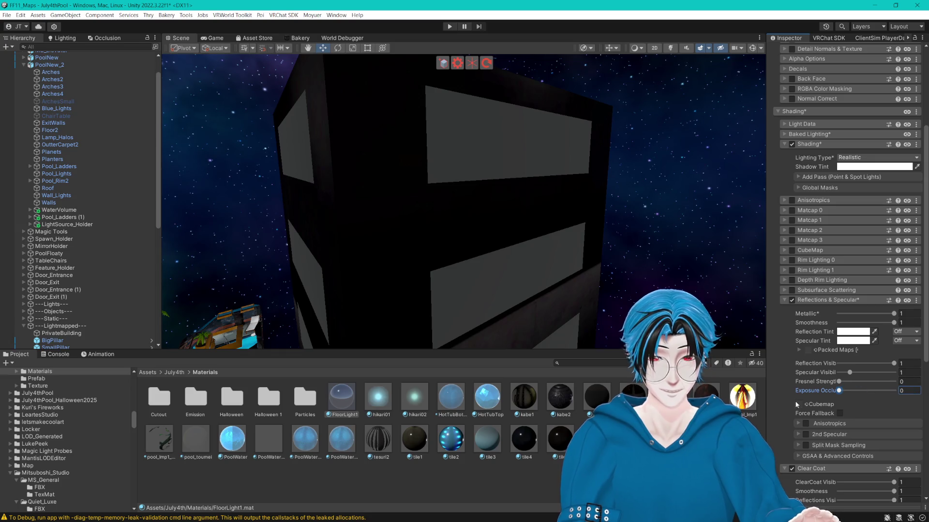
click(839, 413)
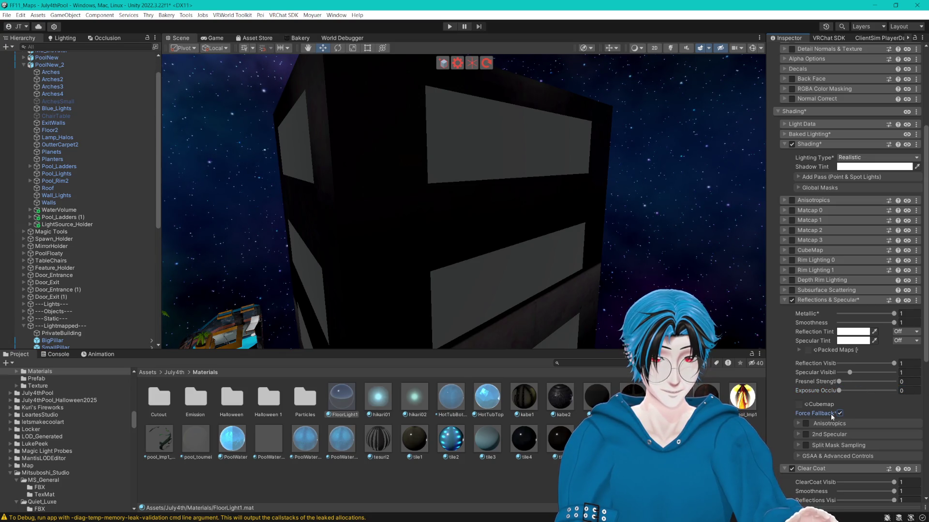
click(805, 405)
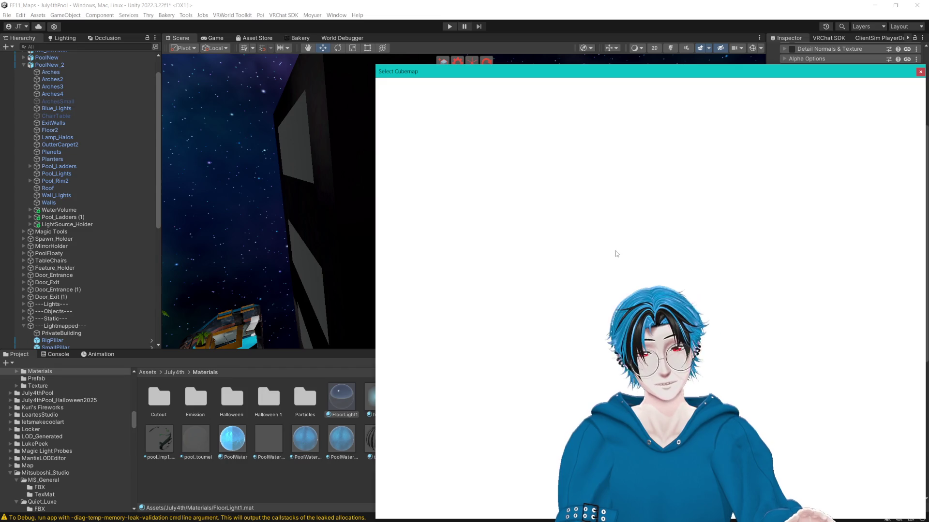
- Search 'reflect' among the cubemaps and assign ReflectionProbe-3 to FloorLight1
scroll(604, 254, down, 3)
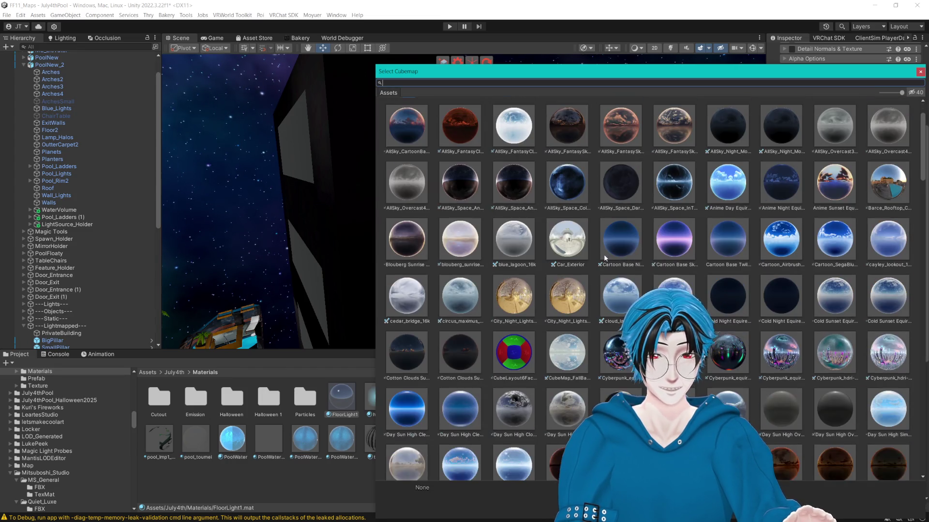
scroll(609, 266, down, 10)
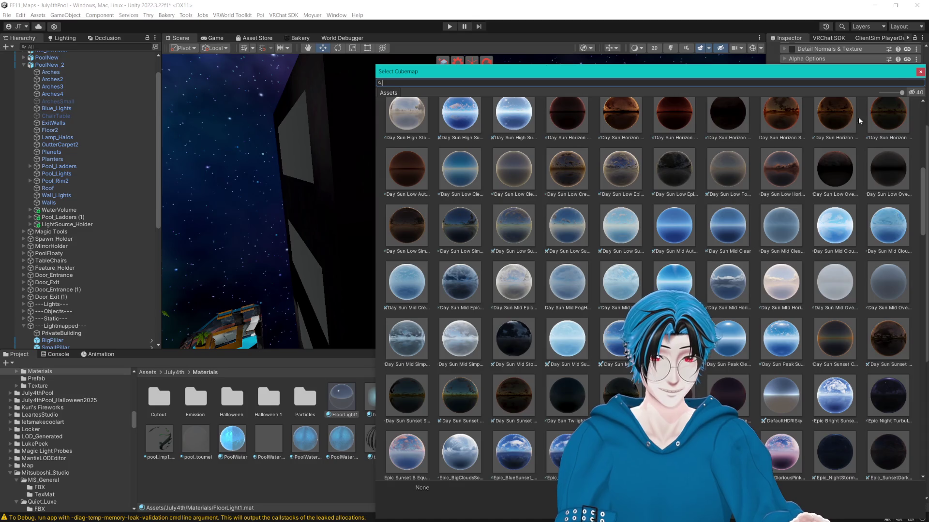
click(920, 72)
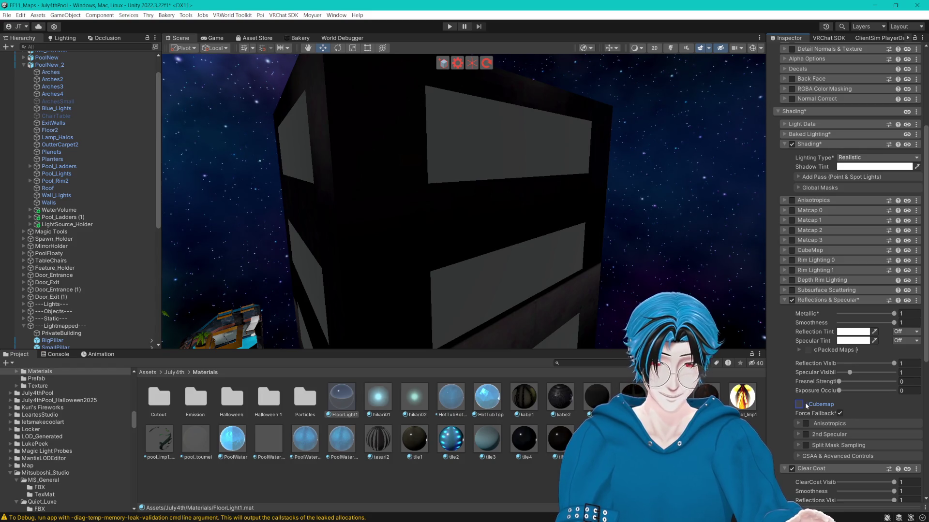
click(806, 402)
text(reflect)
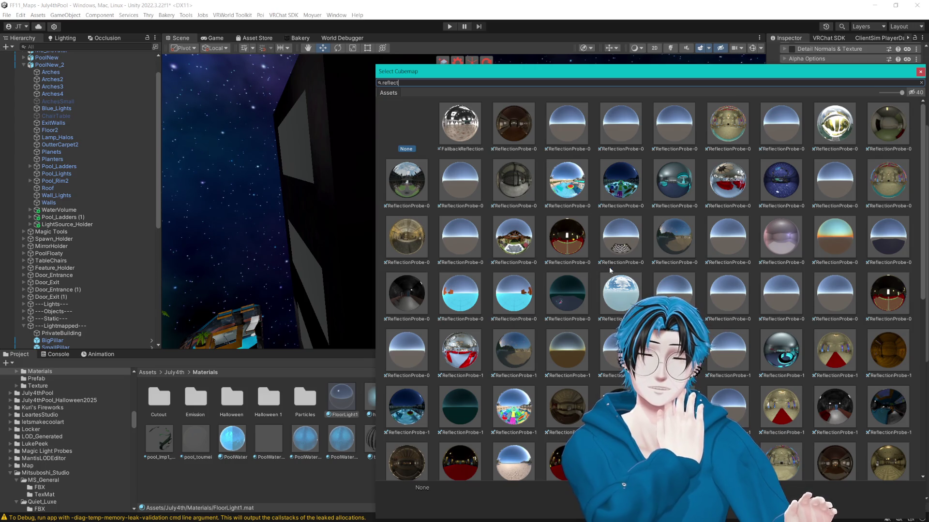
scroll(609, 267, down, 2)
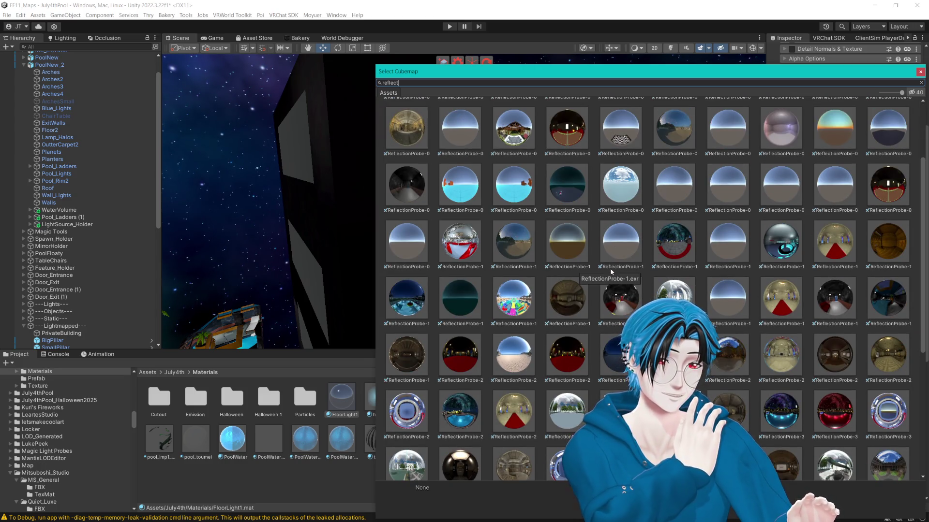
scroll(611, 268, down, 3)
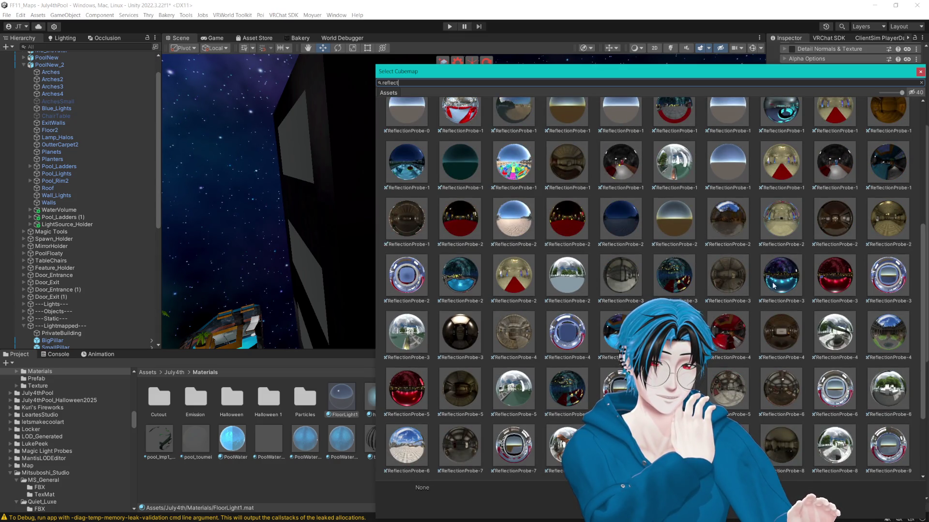
click(776, 284)
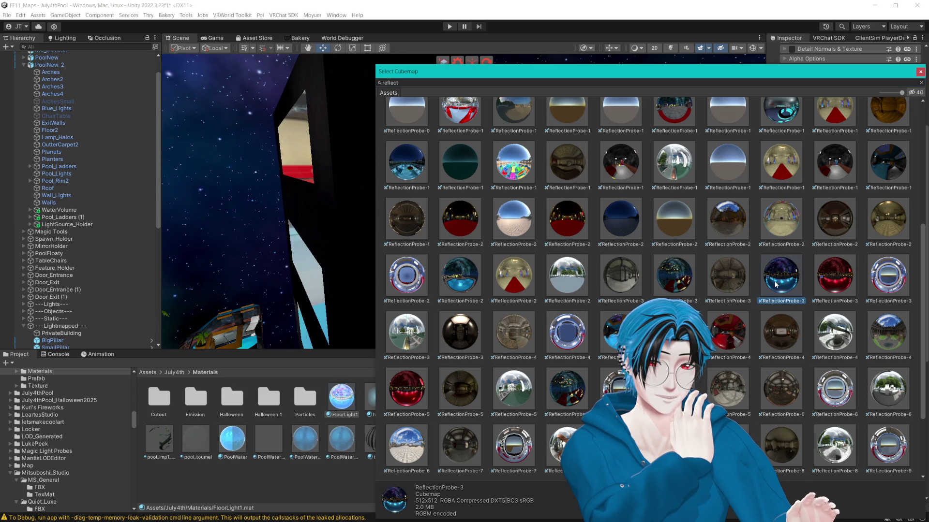
click(919, 72)
scroll(614, 146, down, 5)
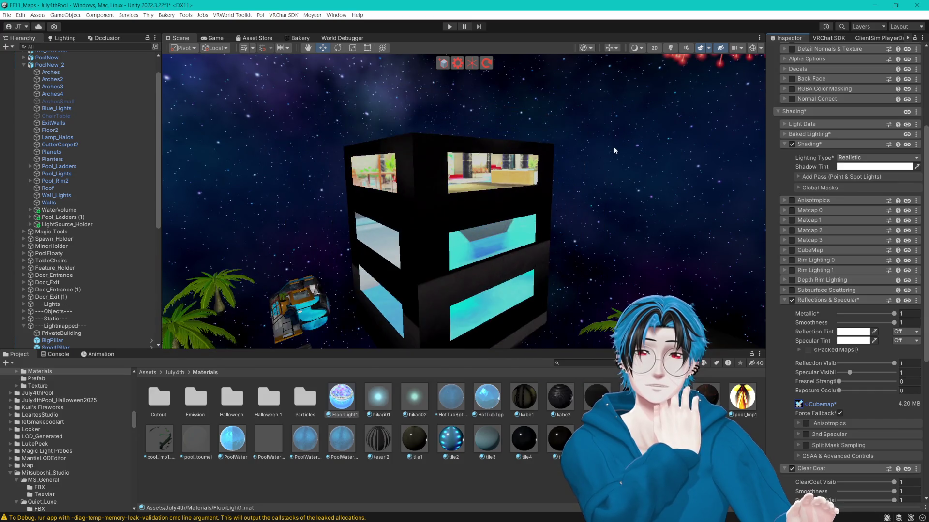
- Set smoothness to 0.908, reflection visibility to 0.184 and specular visibility to 0
scroll(628, 136, up, 2)
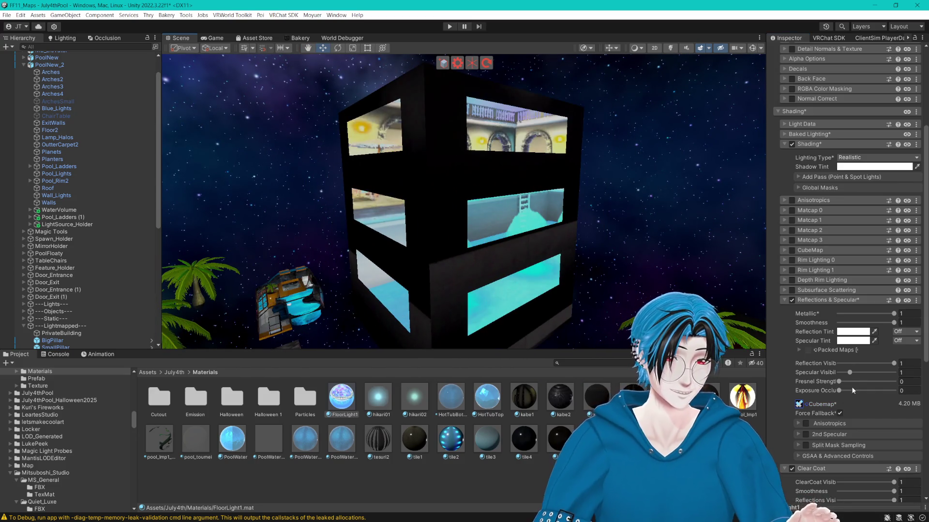
mouse_move(876, 365)
mouse_down()
mouse_move(836, 361)
mouse_move(848, 361)
mouse_up()
scroll(629, 213, up, 5)
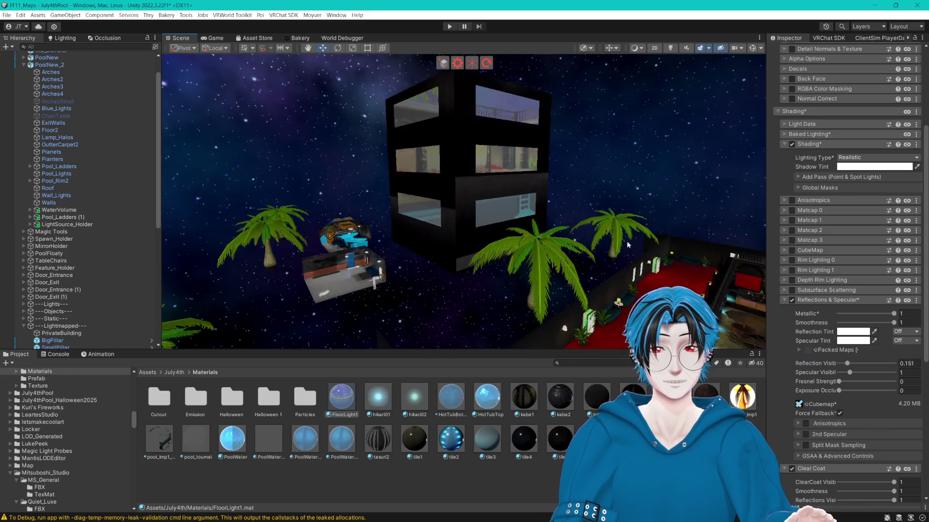
scroll(629, 214, down, 3)
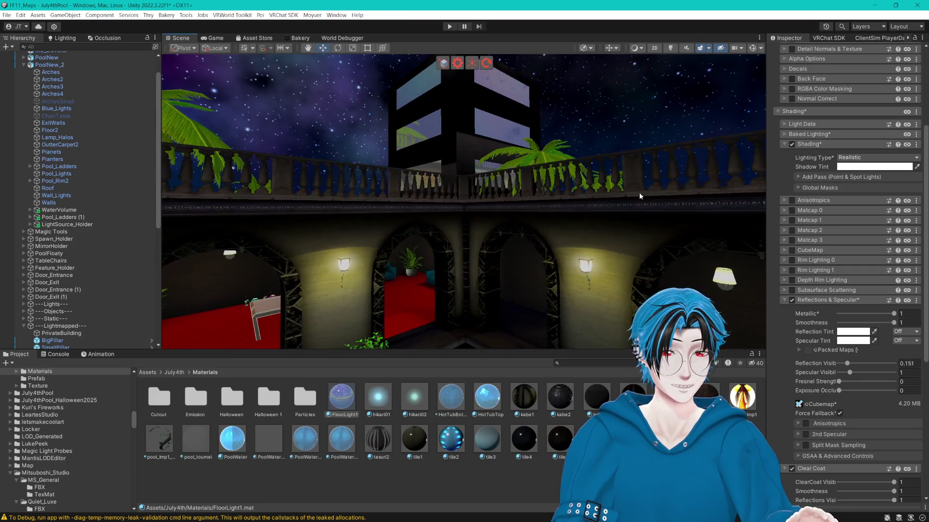
mouse_move(873, 323)
mouse_down()
mouse_move(792, 327)
mouse_move(890, 324)
mouse_up()
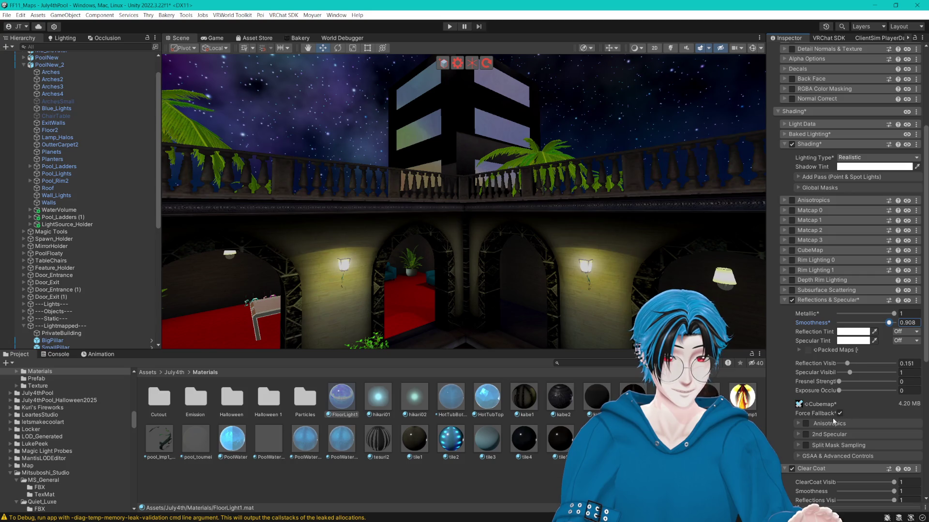
click(840, 382)
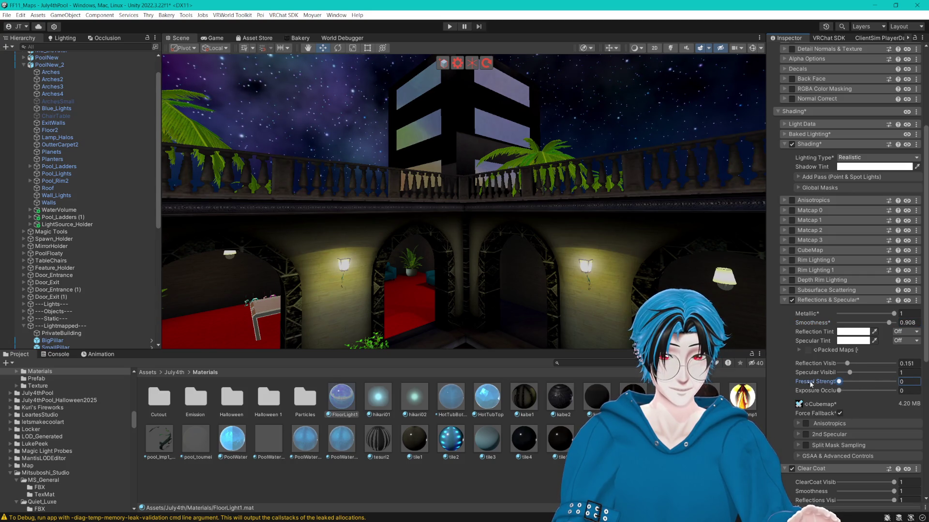
click(840, 391)
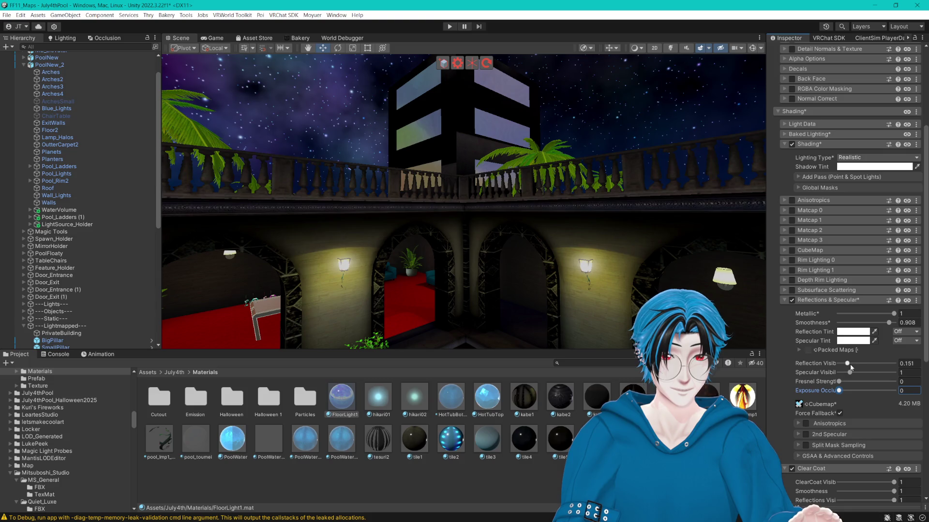
mouse_move(869, 365)
mouse_down()
mouse_move(843, 367)
mouse_move(851, 373)
mouse_up()
click(902, 373)
text(0)
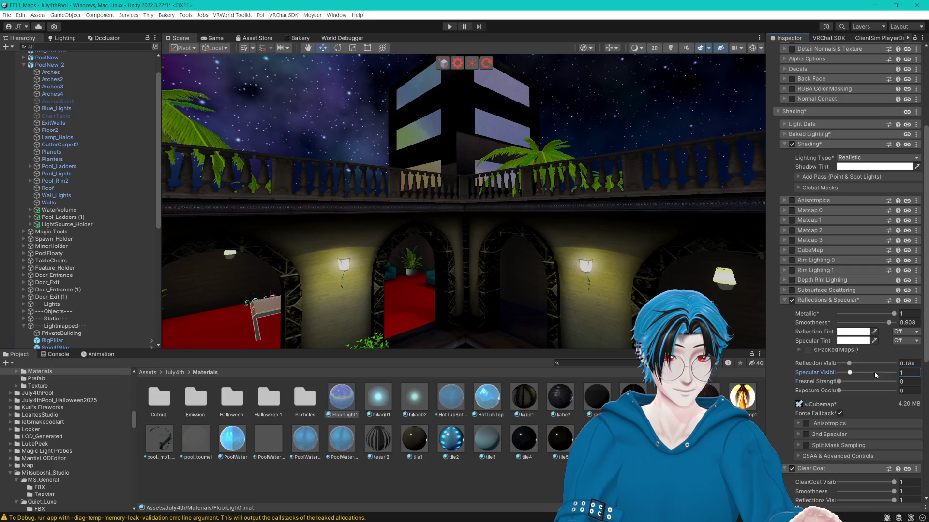
click(789, 306)
click(881, 323)
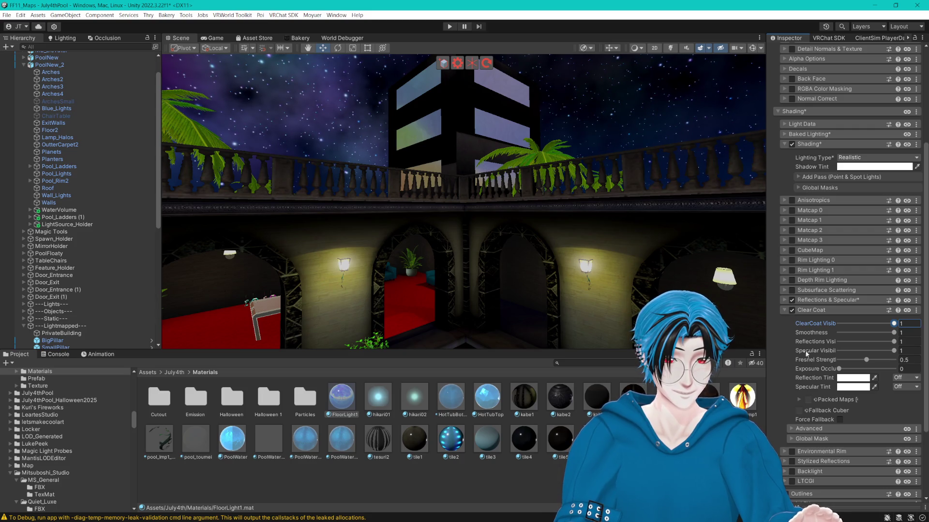
- Force the clear coat's fallback and assign the ReflectionProbe cubemap as its Fallback Cubemap
click(840, 420)
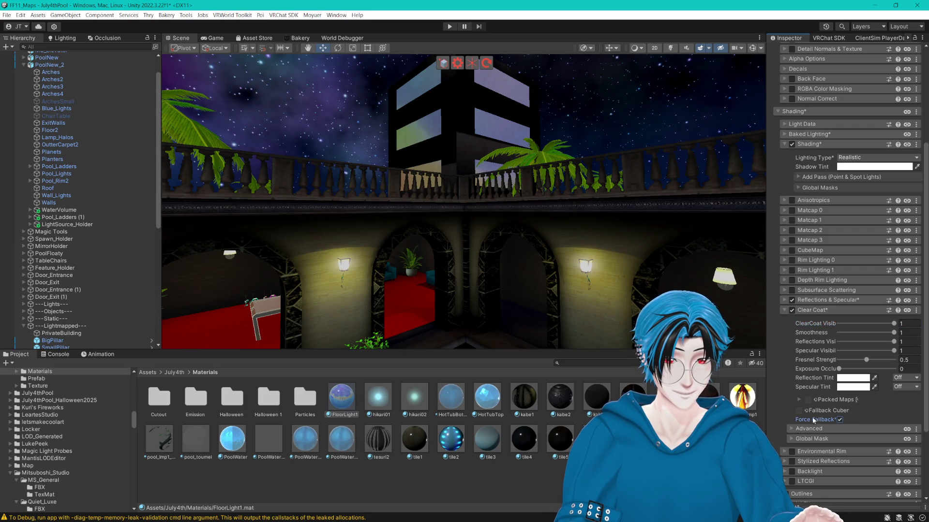
click(785, 301)
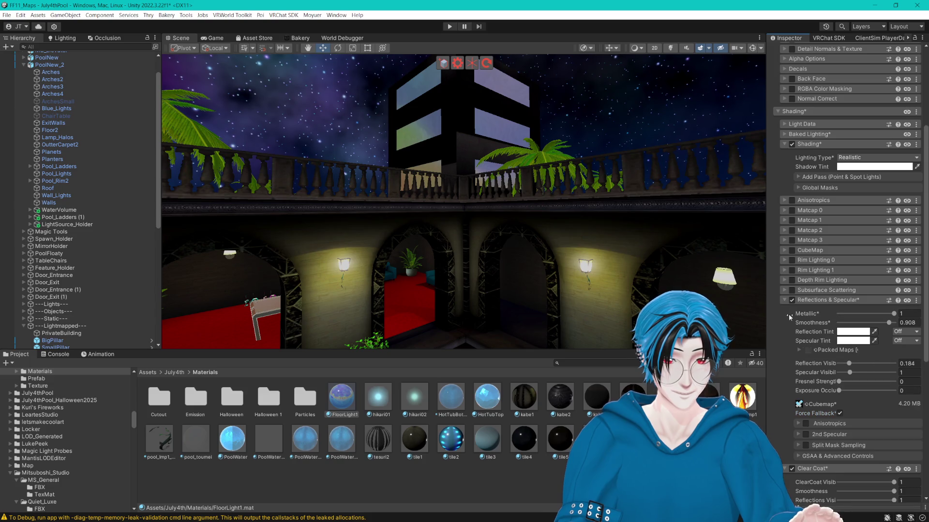
click(799, 403)
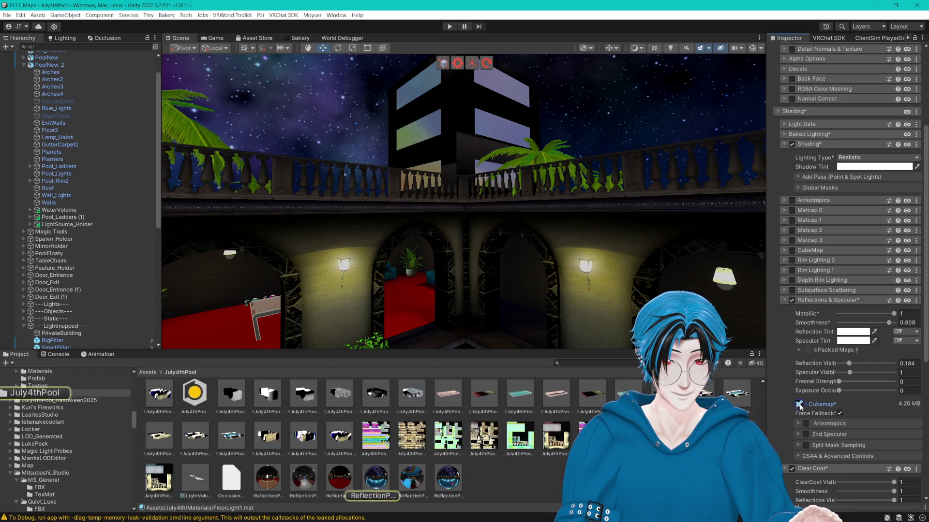
click(784, 300)
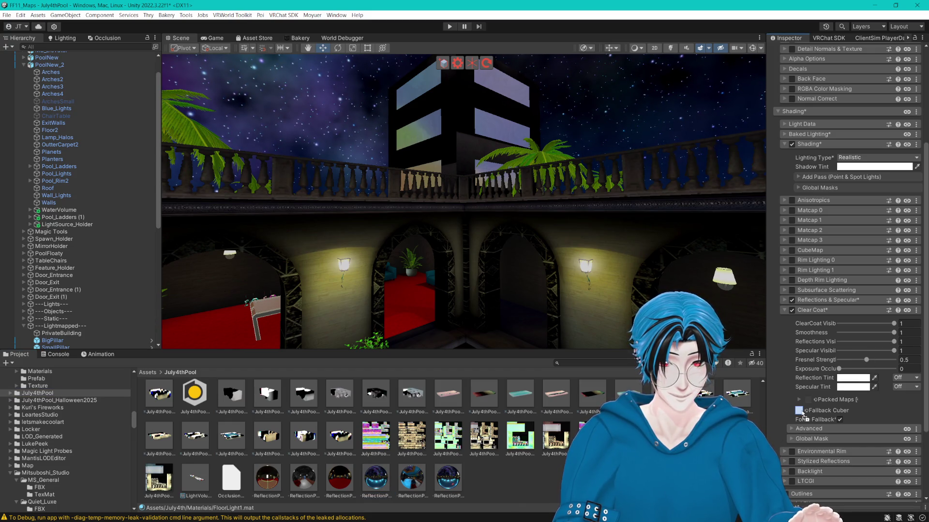
drag(802, 414, 802, 415)
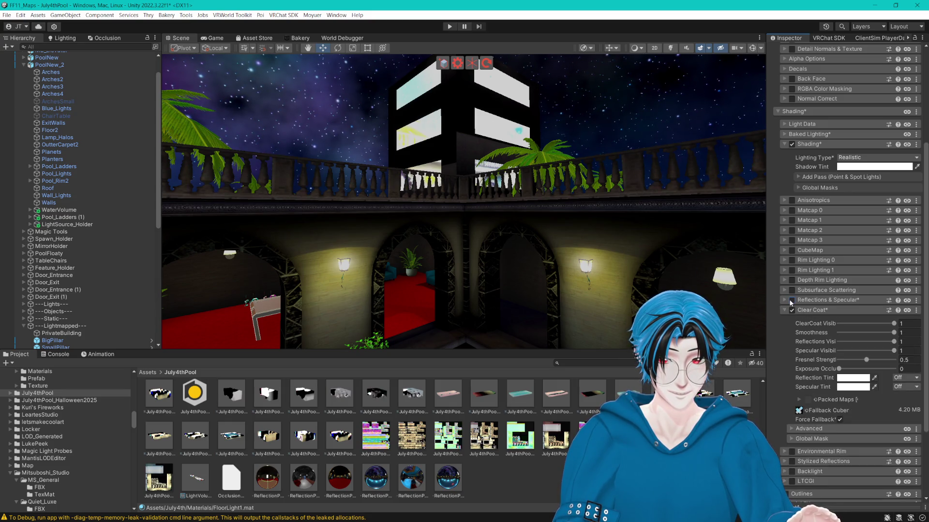
- Drop ClearCoat Visibility to about 0.01 and Reflections Visibility to 0, then undo a stray origin change in Blender
mouse_move(872, 326)
mouse_down()
mouse_move(839, 326)
mouse_move(888, 334)
mouse_up()
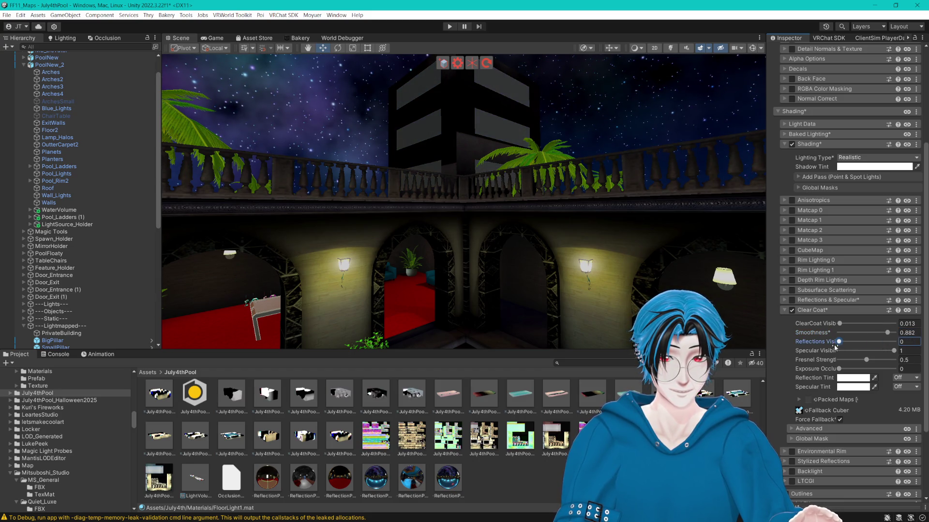
click(912, 344)
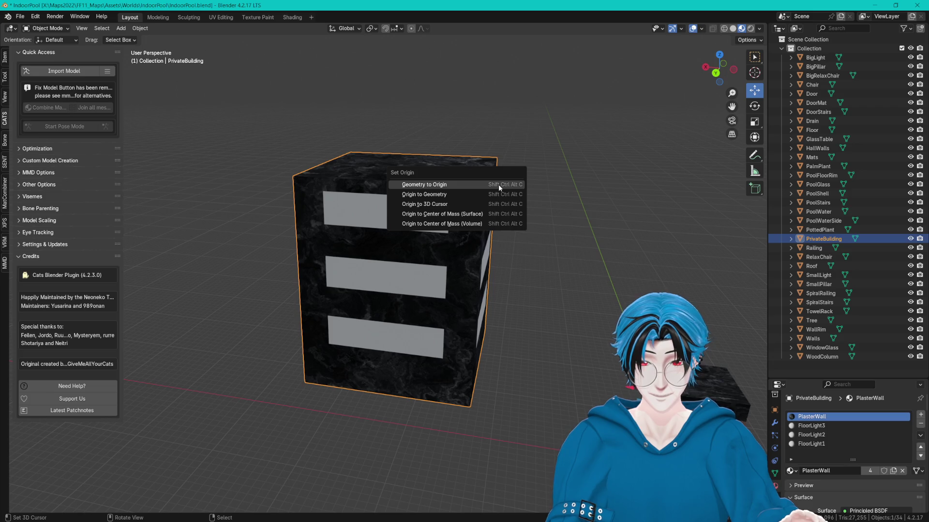
click(498, 185)
key(ctrl+z)
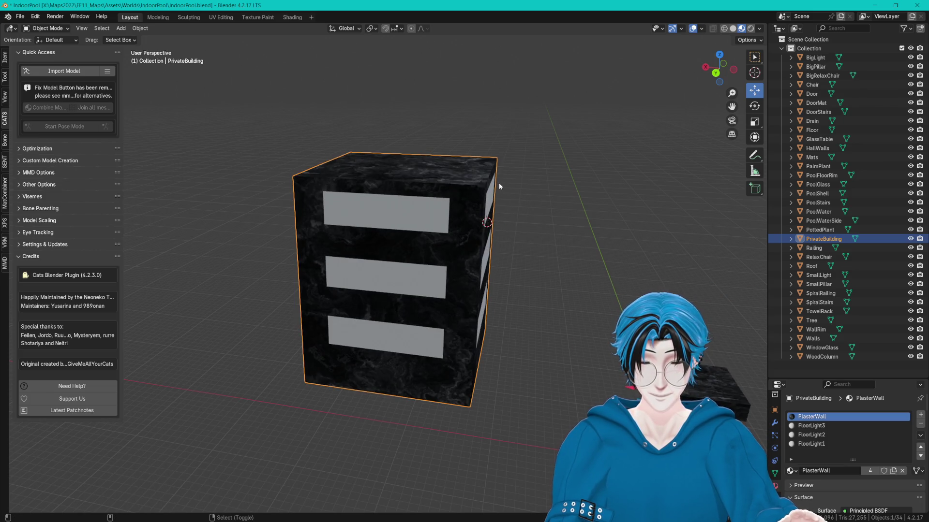
- Set PrivateBuilding's origin to its geometry centre
key(ctrl+alt+shift+c)
click(460, 193)
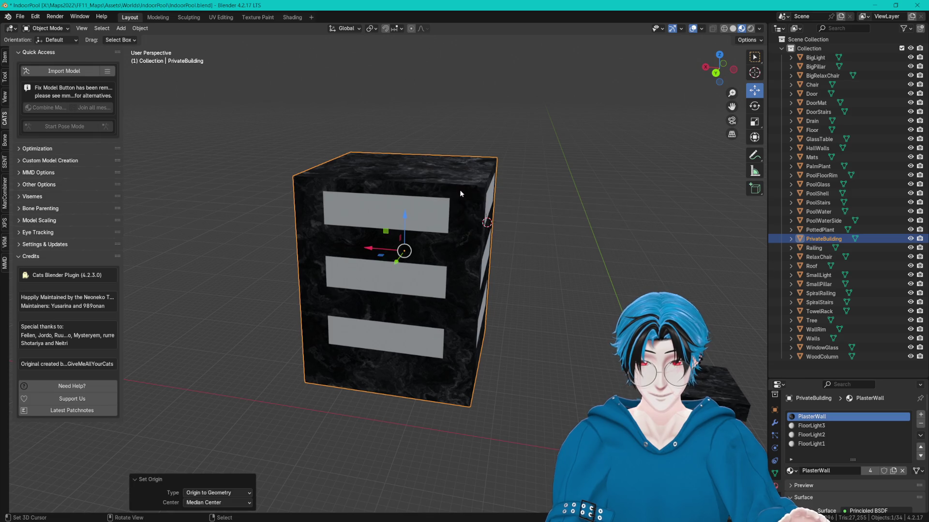
key(ctrl+alt+shift+c)
click(501, 177)
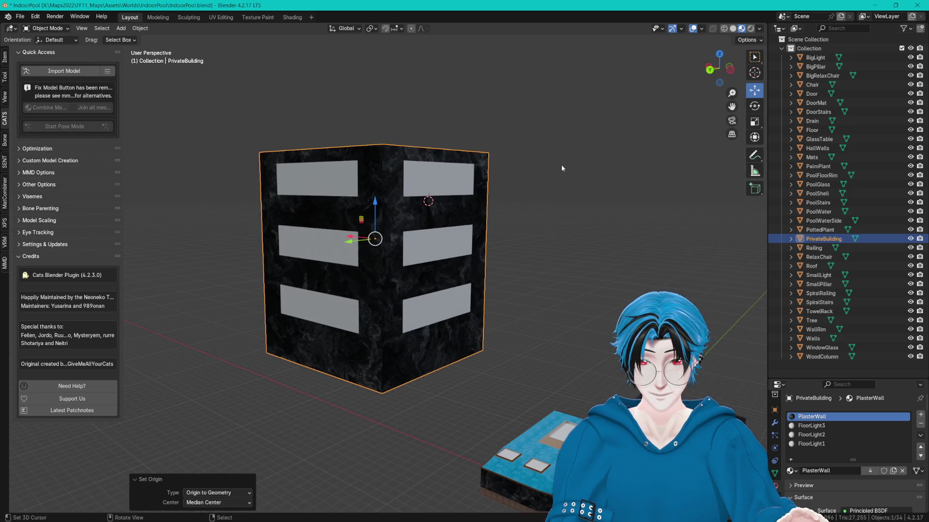
key(ctrl+alt+shift+c)
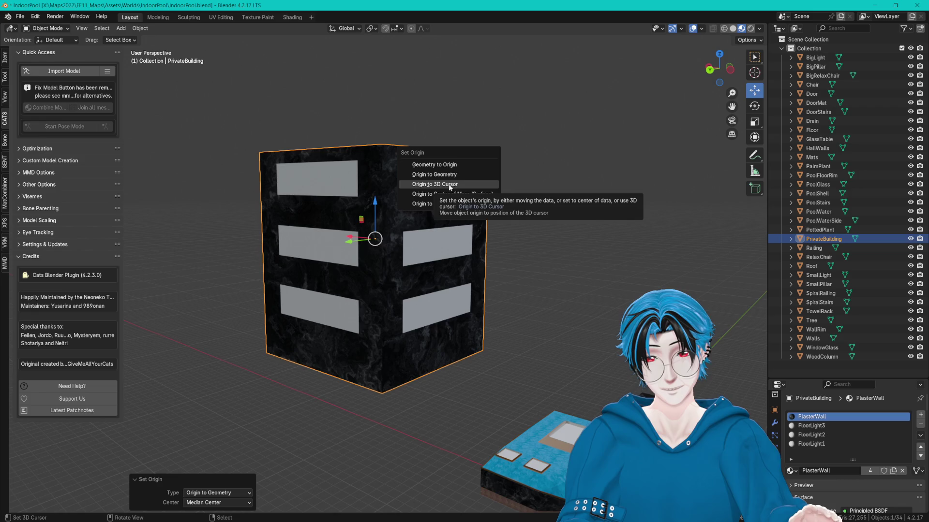
mouse_move(541, 181)
mouse_down()
mouse_move(572, 169)
mouse_move(562, 167)
mouse_up()
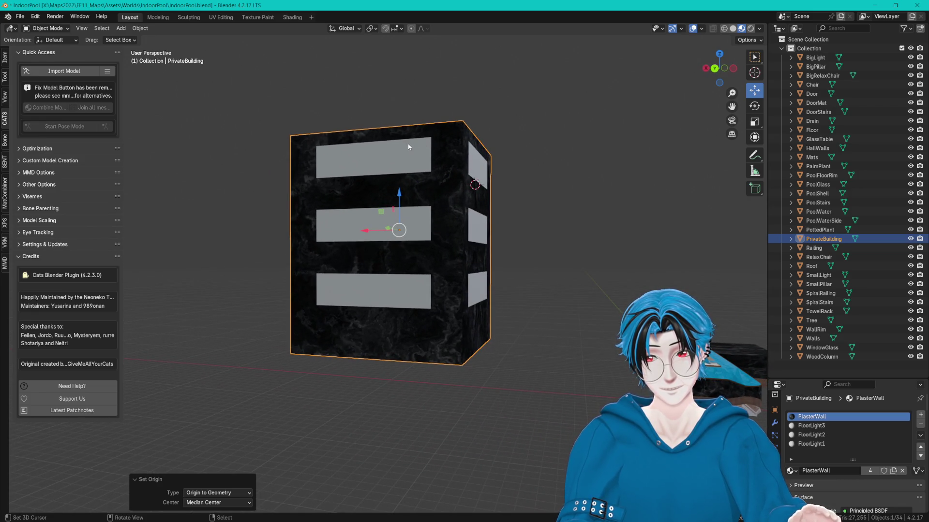
drag(405, 161, 406, 178)
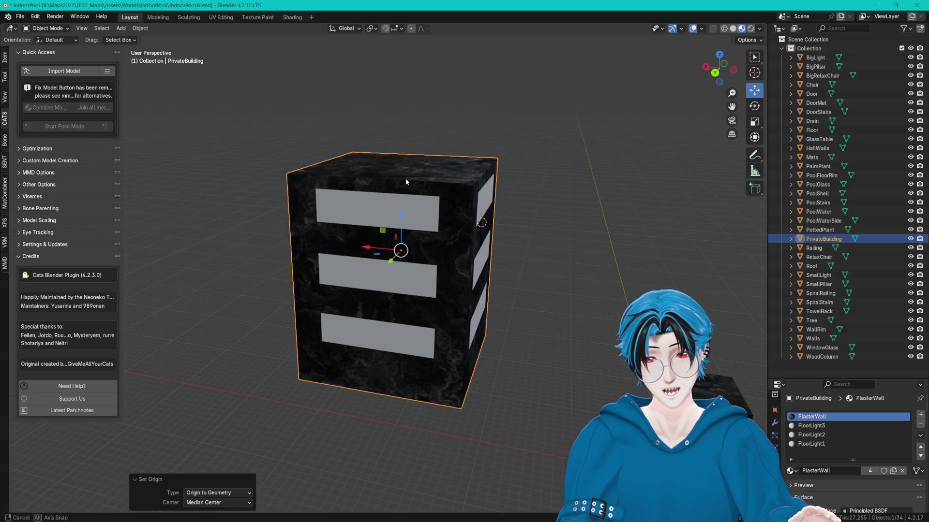
scroll(406, 178, up, 2)
- Show the building's location, rotation and scale in the sidebar's Item tab
key(F3)
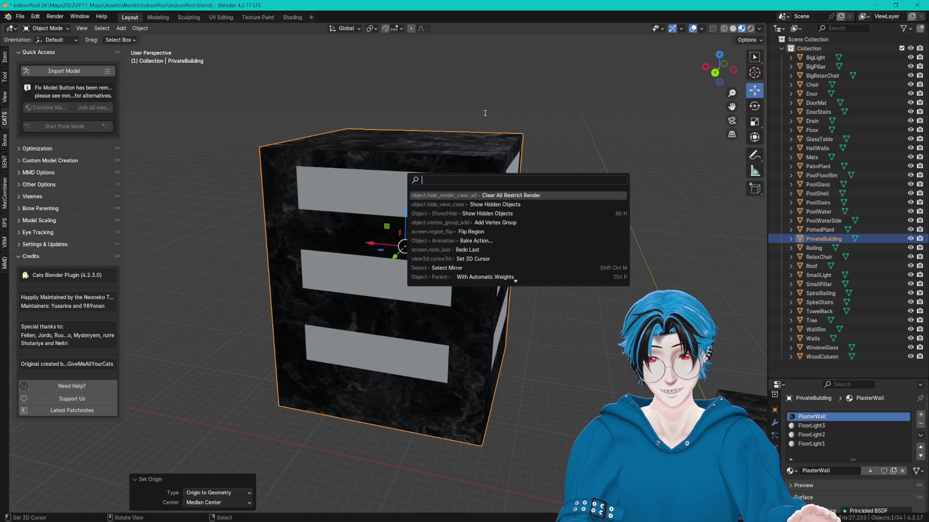
text(r)
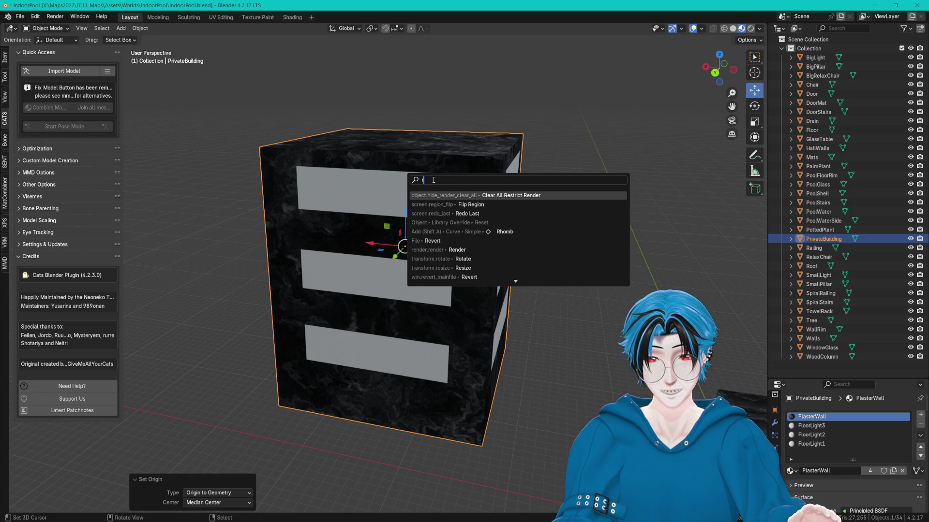
key(BackSpace)
text(3d)
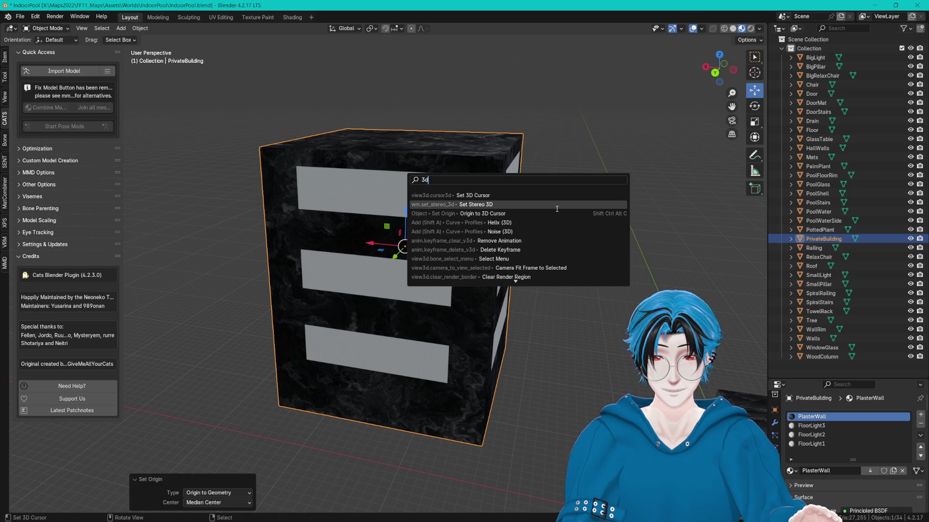
scroll(550, 125, down, 5)
scroll(550, 126, up, 3)
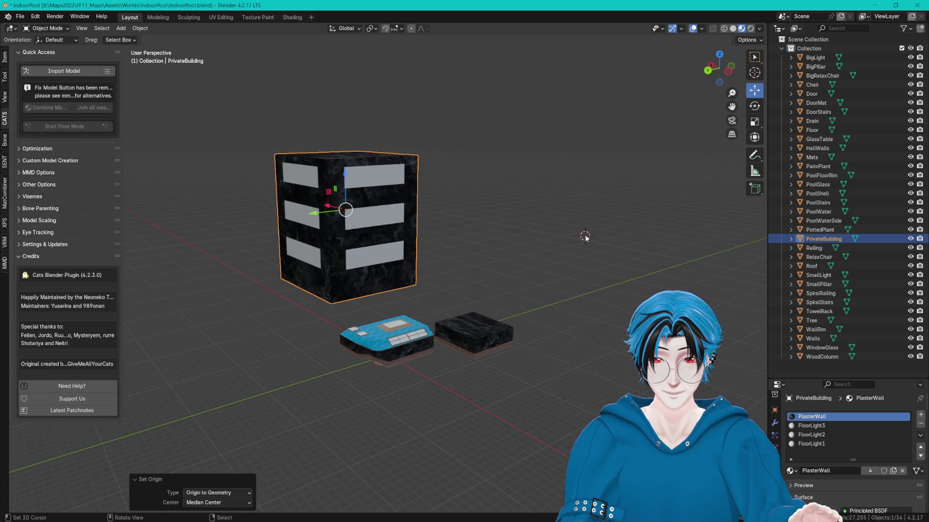
click(5, 57)
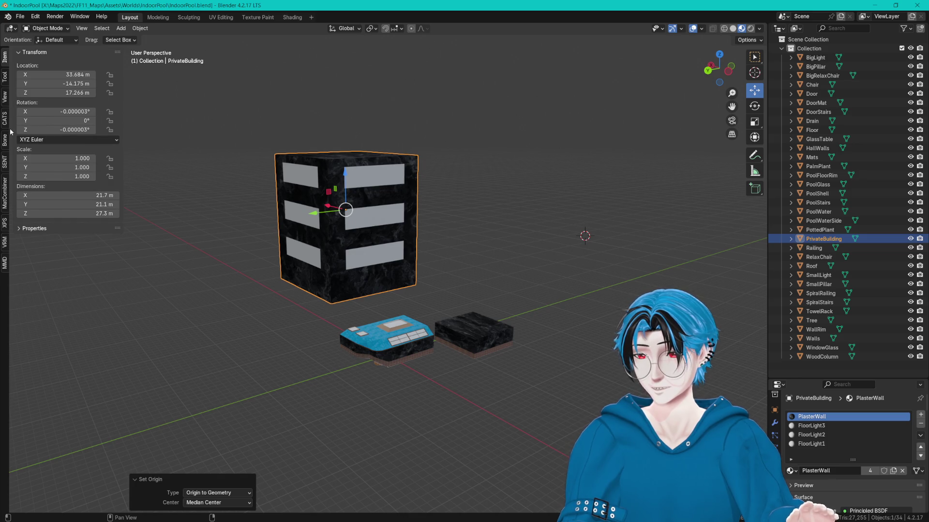
key(Tab)
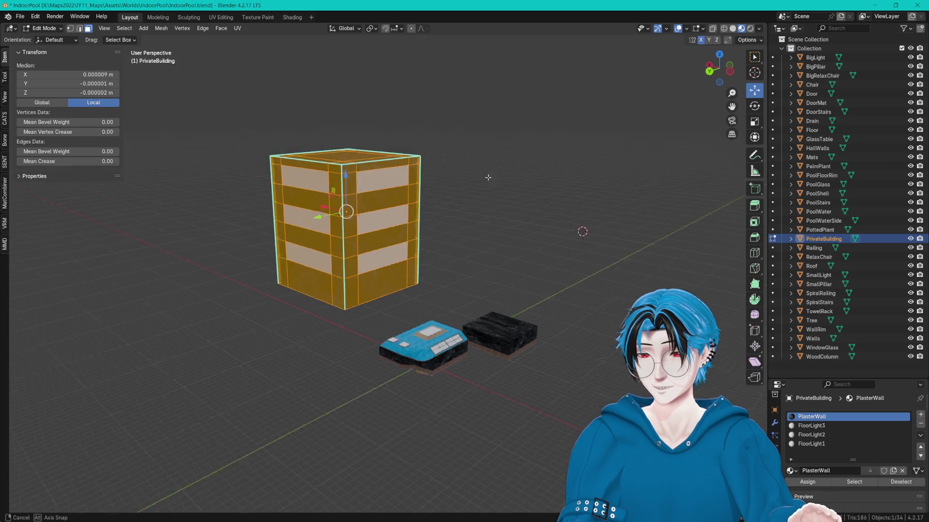
- In Edit Mode, set the mesh Median X, Y and Z to 0
drag(486, 174, 489, 226)
click(68, 74)
text(0)
key(Return)
click(75, 83)
text(0)
key(Return)
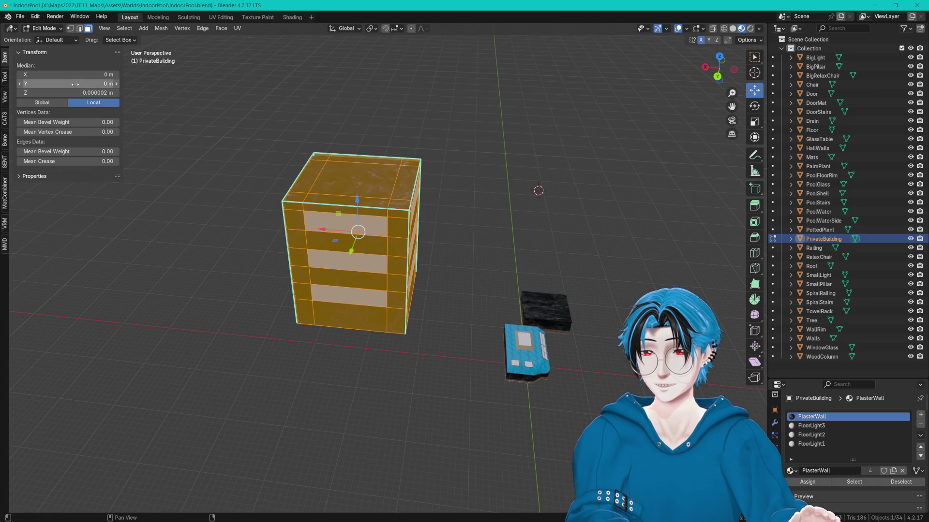
click(68, 92)
text(0)
key(Return)
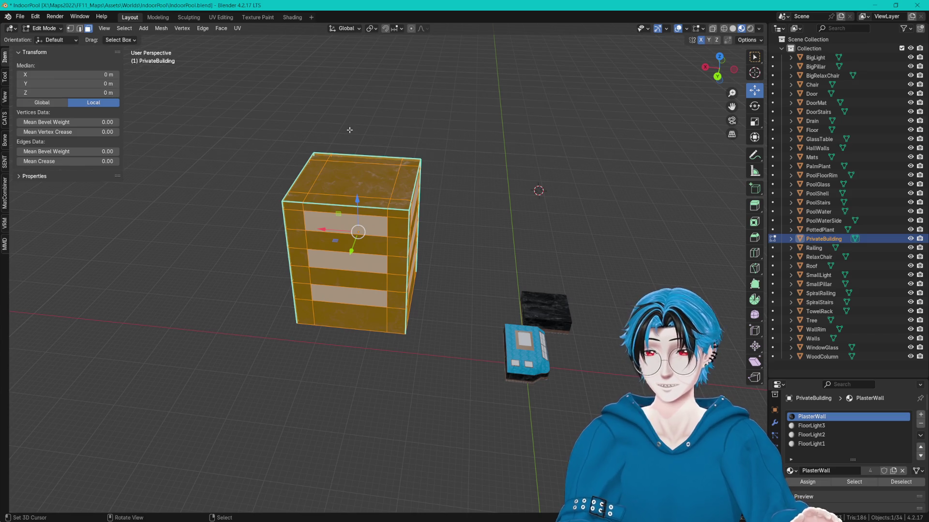
- Back in Object Mode, set the building's Location X and Y to 0 m
key(Tab)
click(68, 74)
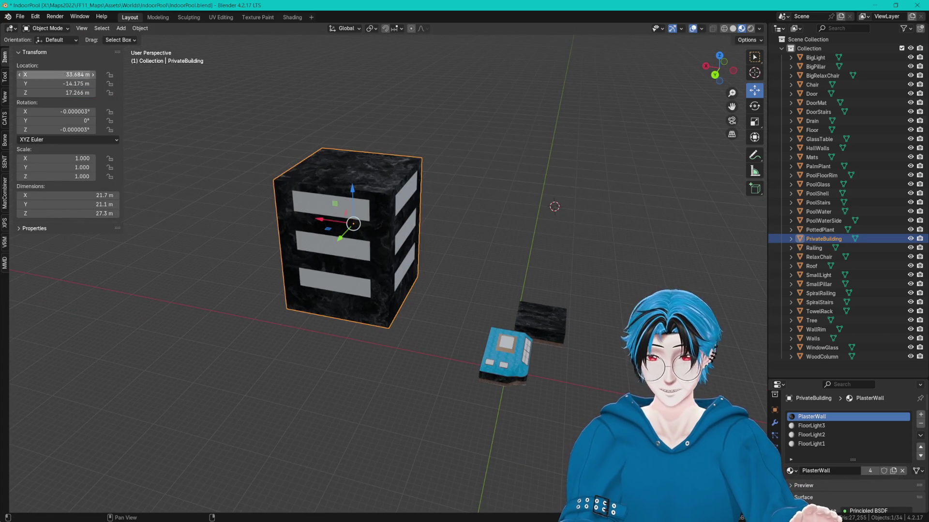
text(0)
key(Return)
click(72, 83)
text(0)
key(Return)
mouse_move(338, 145)
mouse_down()
mouse_move(277, 144)
mouse_move(324, 161)
mouse_up()
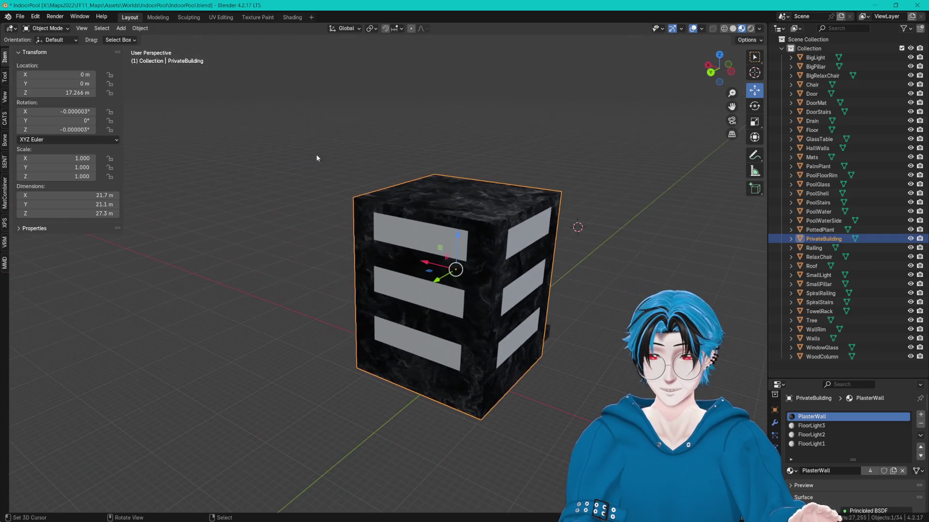
mouse_move(252, 169)
mouse_down()
mouse_move(389, 167)
mouse_move(203, 112)
mouse_up()
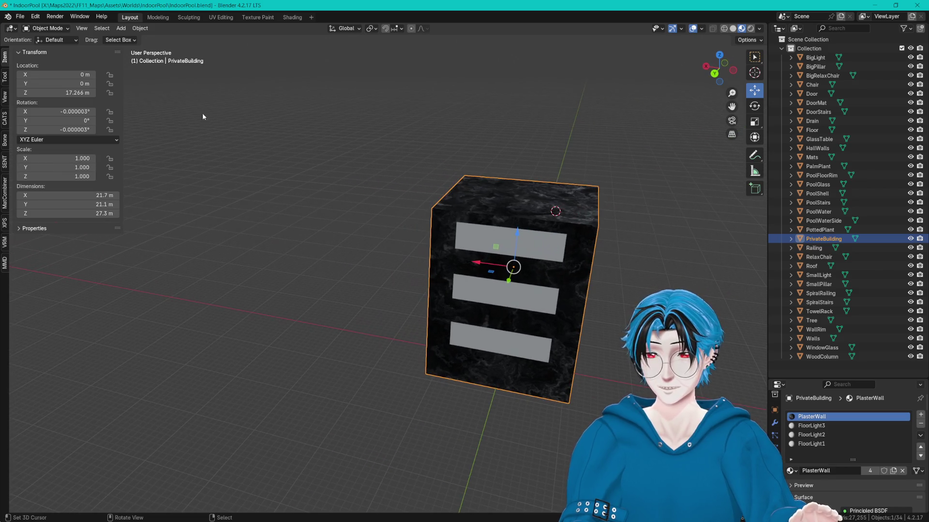
- Set the 3D cursor location to 0, 0, 0 in the View sidebar
click(5, 99)
click(90, 211)
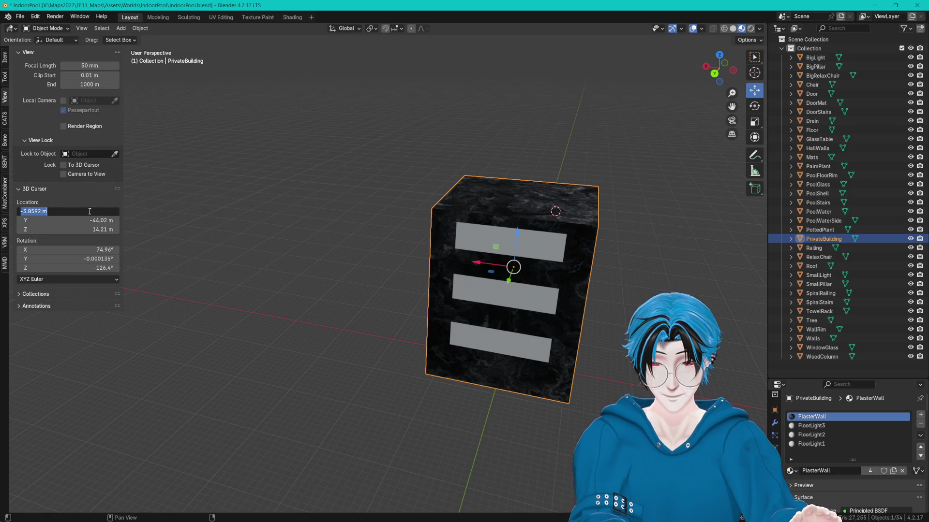
key(Tab)
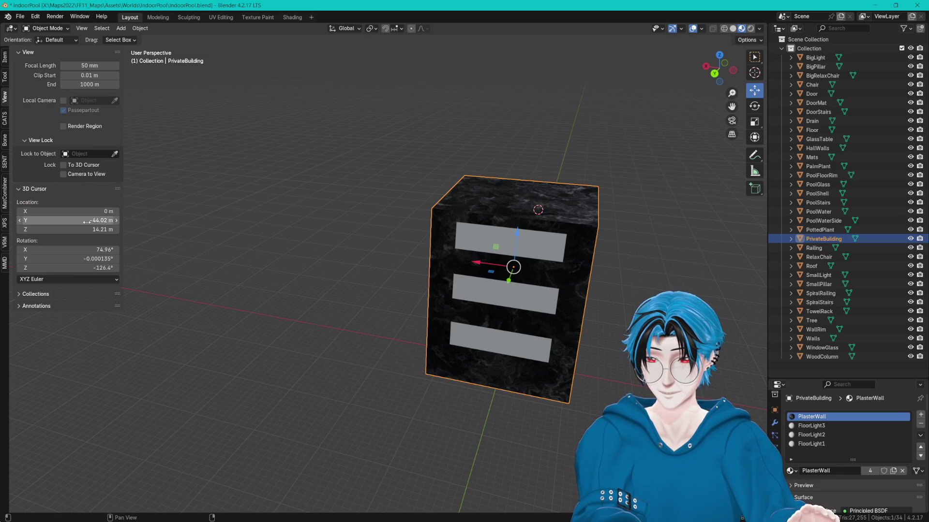
text(0)
key(Tab)
text(0)
key(Return)
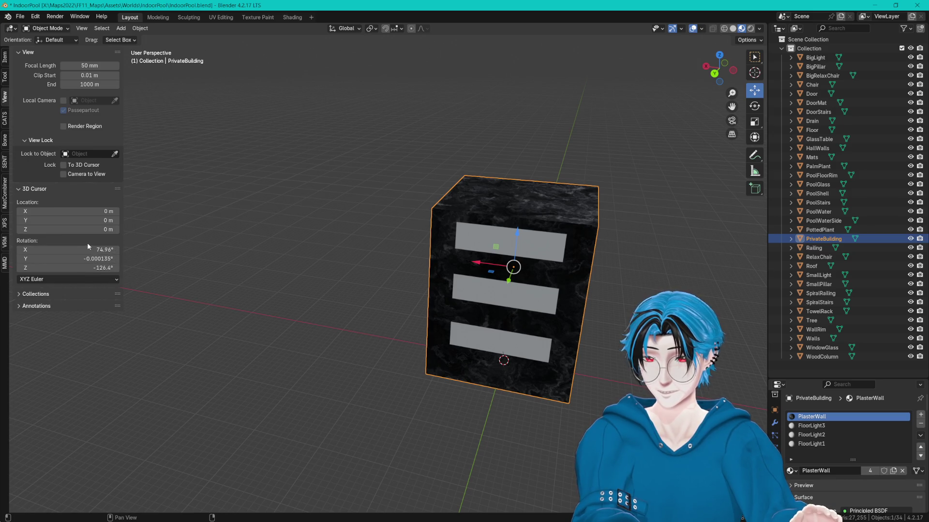
- Apply All Transforms to PrivateBuilding
click(141, 29)
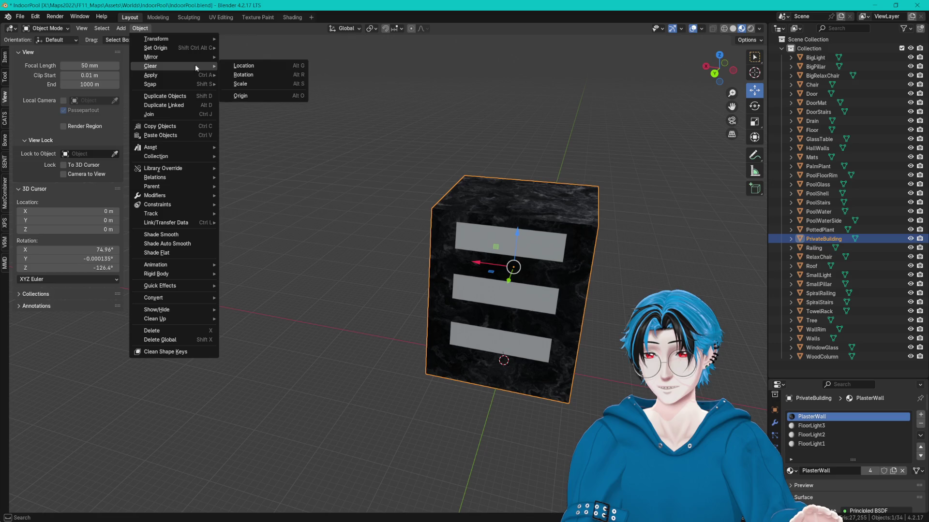
mouse_move(164, 75)
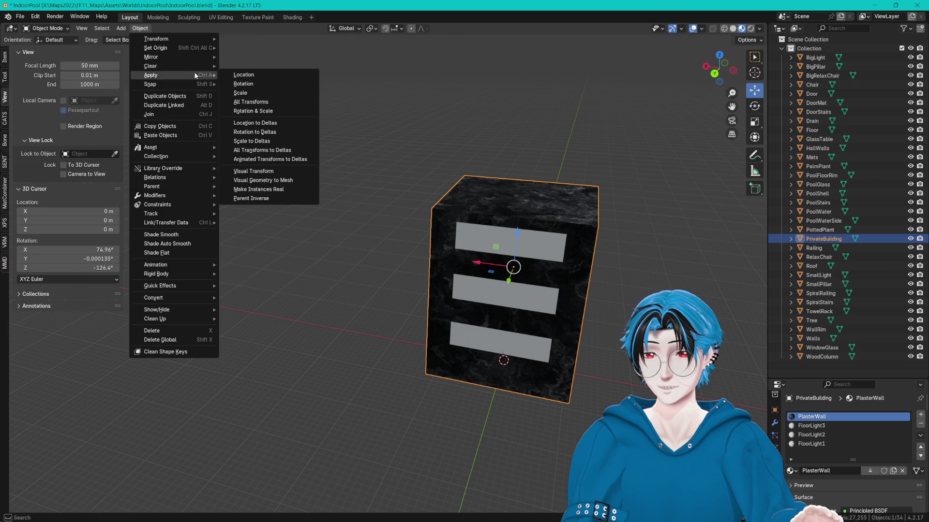
click(274, 100)
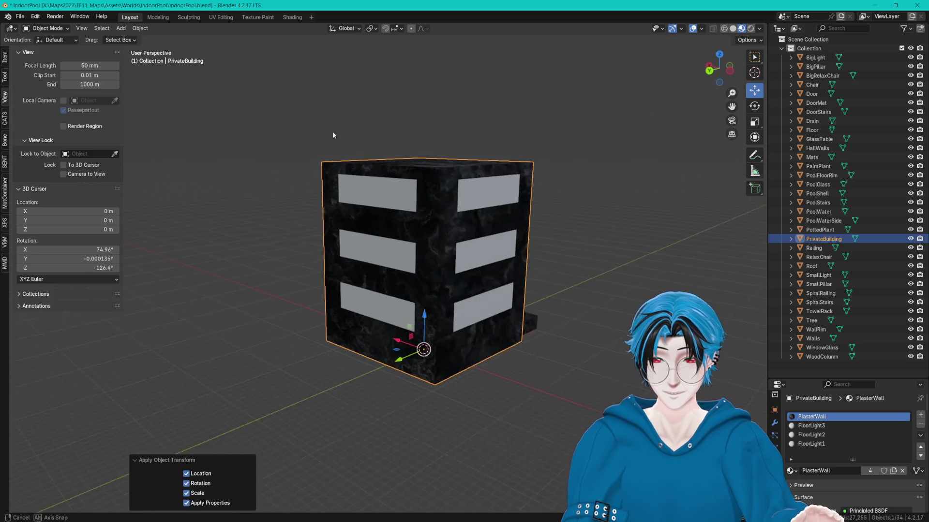
- Set the building's origin to the 3D cursor, move it -20 m along Y, and save
mouse_move(511, 181)
mouse_down()
mouse_move(476, 170)
mouse_move(493, 165)
mouse_move(513, 176)
mouse_move(461, 190)
mouse_move(457, 178)
mouse_move(527, 280)
mouse_up()
key(ctrl+alt+shift+c)
click(475, 187)
click(451, 186)
scroll(506, 344, down, 3)
mouse_move(368, 330)
mouse_down()
mouse_move(400, 330)
mouse_move(293, 306)
mouse_move(355, 304)
mouse_move(410, 327)
mouse_move(388, 285)
mouse_up()
scroll(366, 324, up, 2)
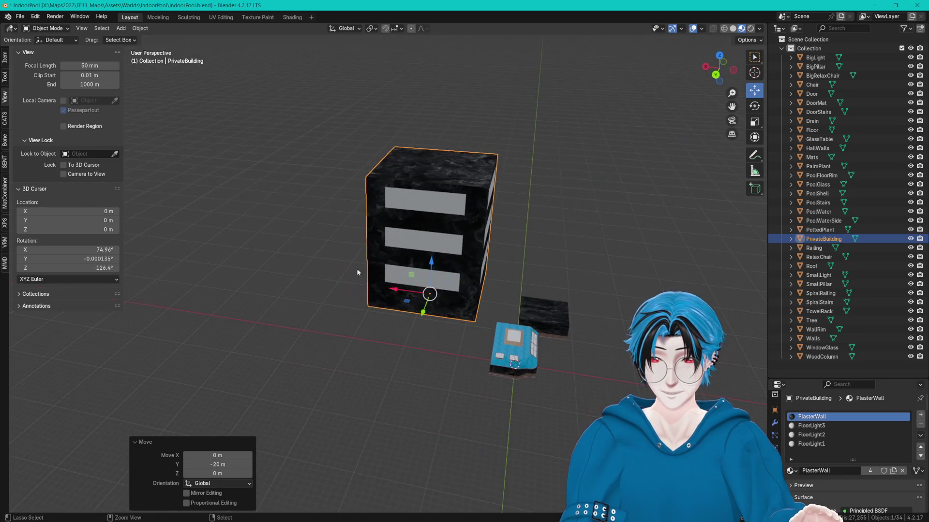
key(ctrl+s)
- Export the scene as FBX to IndoorPool.fbx
click(20, 16)
mouse_move(67, 147)
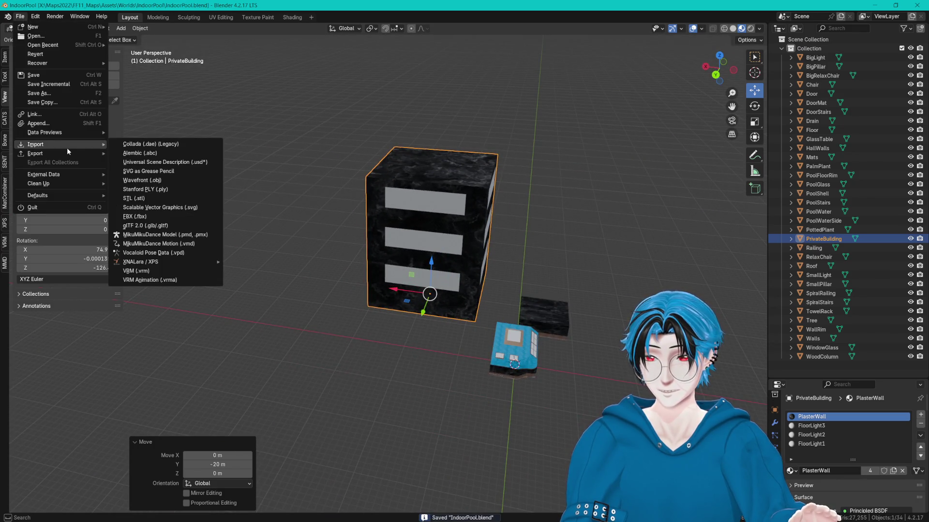
click(150, 217)
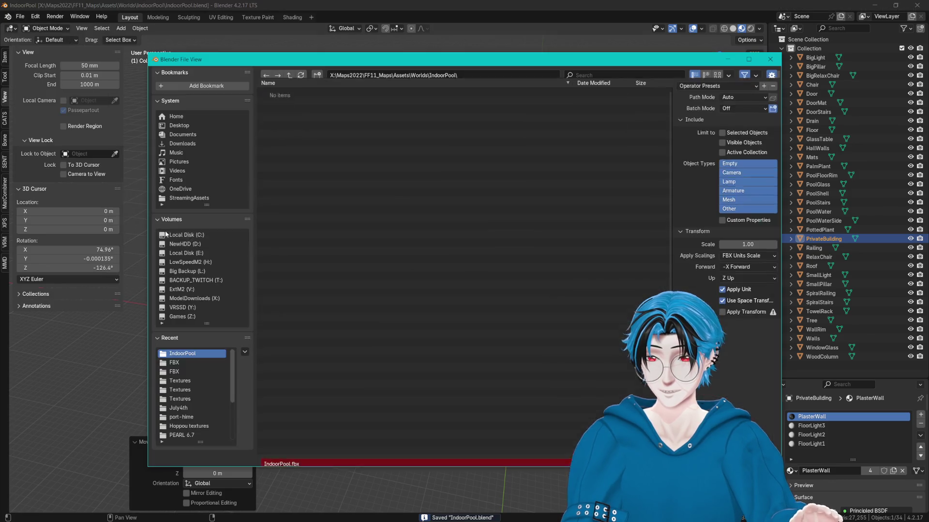
click(289, 124)
click(716, 458)
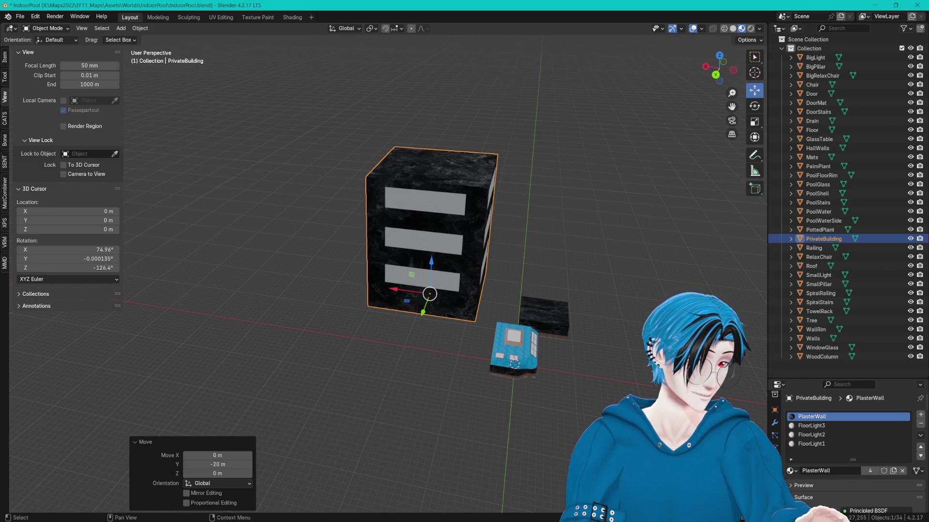
key(alt+Tab)
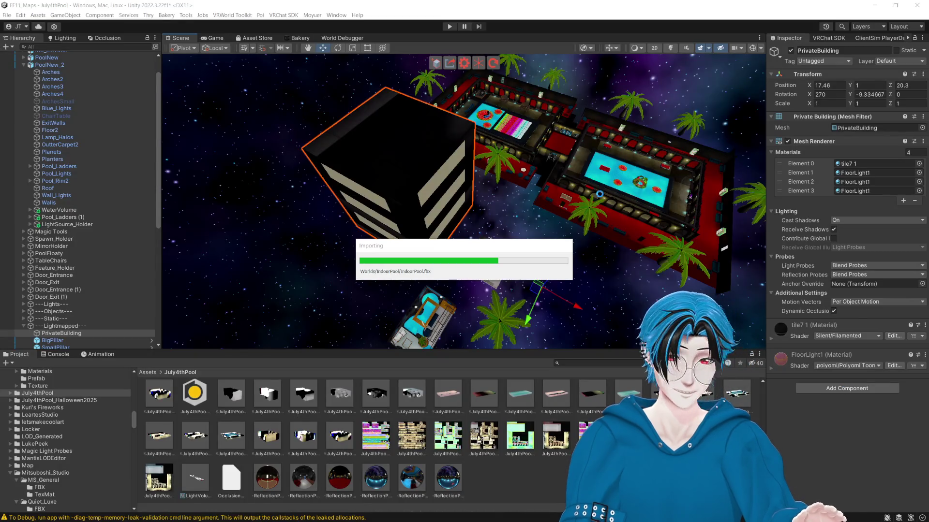
- Try kabe3, tile6 and tile4 on PrivateBuilding, settle on tile7 1, then deselect it
mouse_move(571, 203)
mouse_down()
mouse_move(537, 213)
mouse_move(551, 216)
mouse_move(625, 294)
mouse_move(445, 232)
mouse_move(504, 234)
mouse_move(483, 234)
mouse_move(481, 222)
mouse_up()
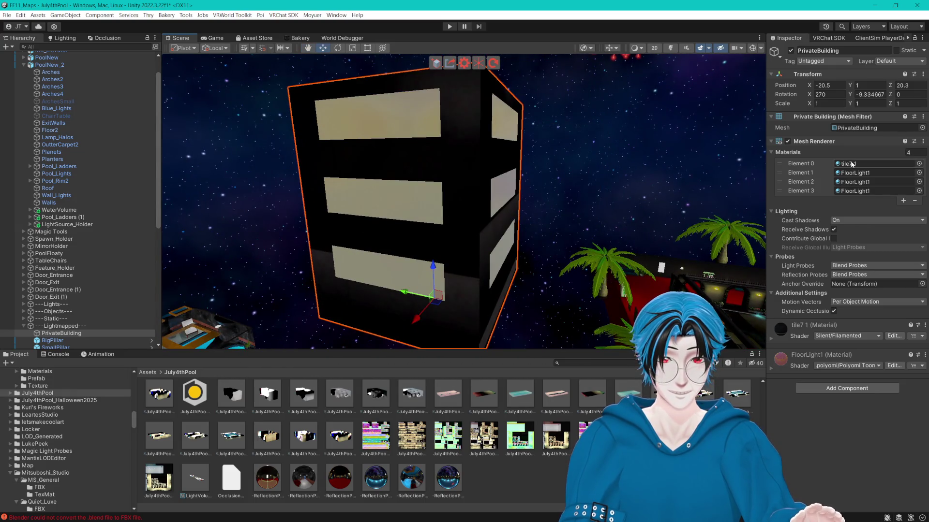
click(852, 164)
drag(568, 273, 494, 270)
drag(597, 397, 479, 239)
mouse_move(600, 438)
mouse_down()
mouse_move(513, 281)
mouse_move(473, 251)
mouse_move(553, 342)
mouse_move(542, 281)
mouse_move(510, 226)
mouse_move(508, 264)
mouse_move(554, 251)
mouse_move(532, 227)
mouse_move(542, 233)
mouse_up()
mouse_move(524, 438)
mouse_down()
mouse_move(532, 228)
mouse_move(569, 230)
mouse_up()
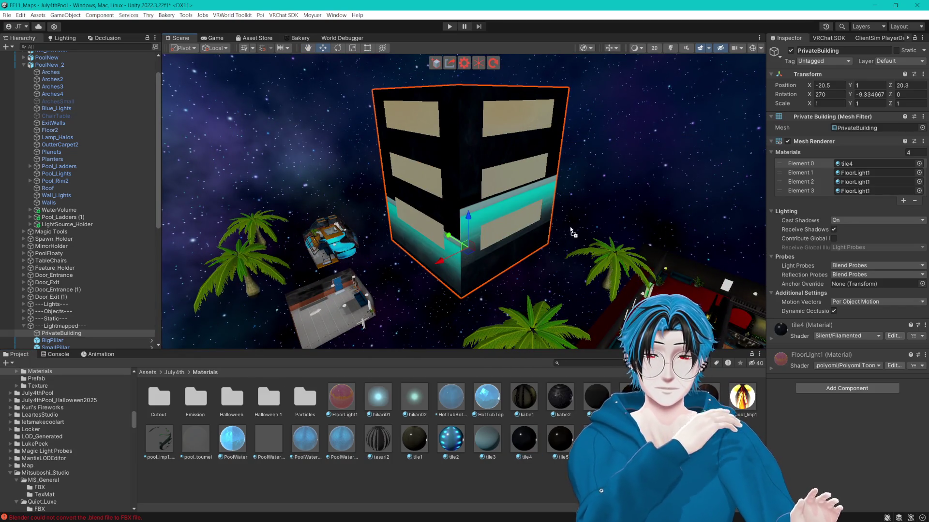
scroll(570, 231, up, 3)
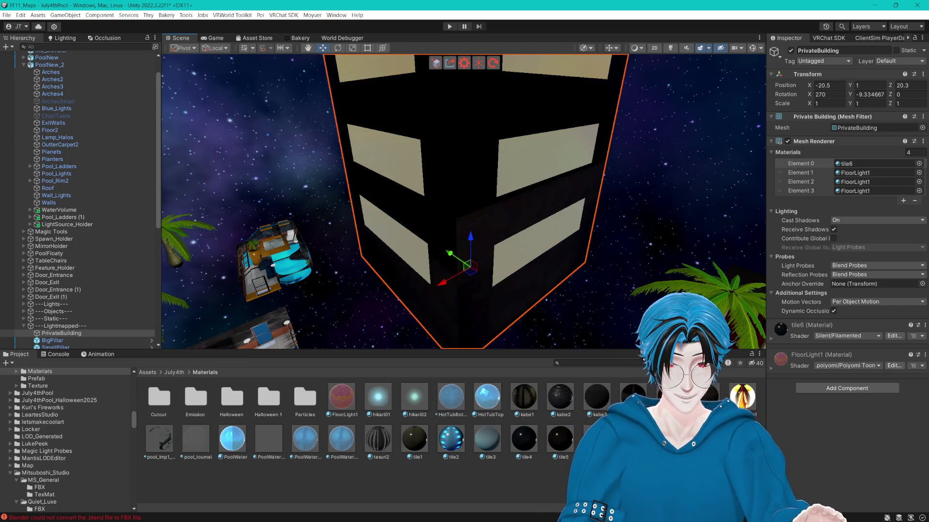
drag(610, 387, 491, 251)
scroll(501, 280, down, 3)
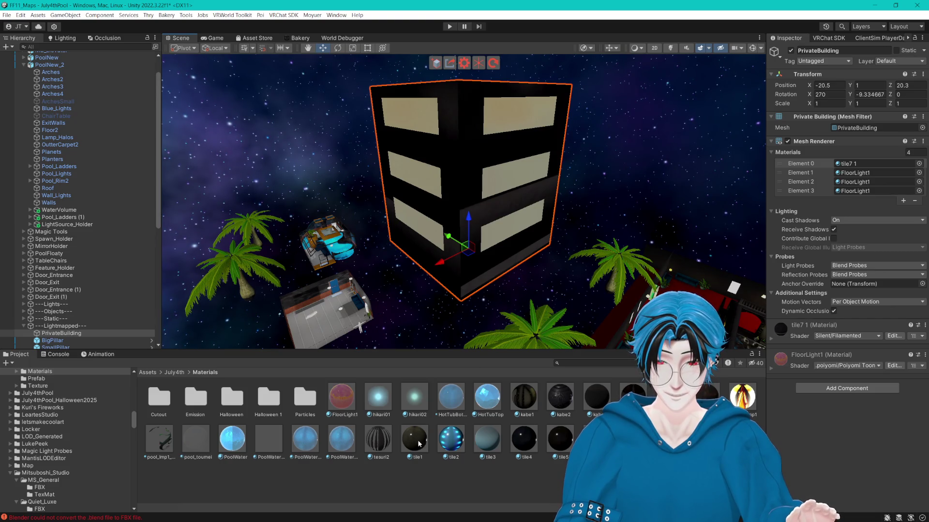
mouse_move(442, 341)
mouse_down()
mouse_move(479, 268)
mouse_move(387, 271)
mouse_up()
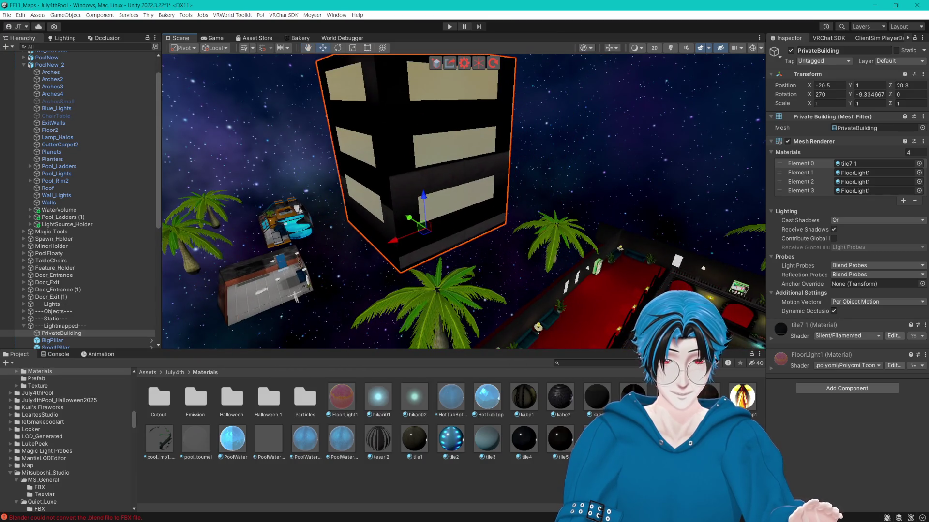
key(ctrl+shift+d)
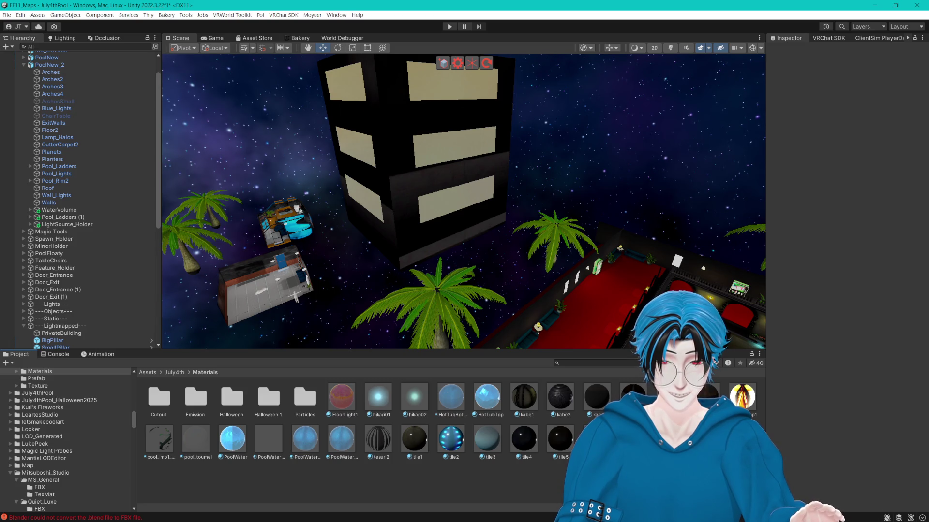
- Make a Building material from tile7 and apply it to PrivateBuilding
click(669, 438)
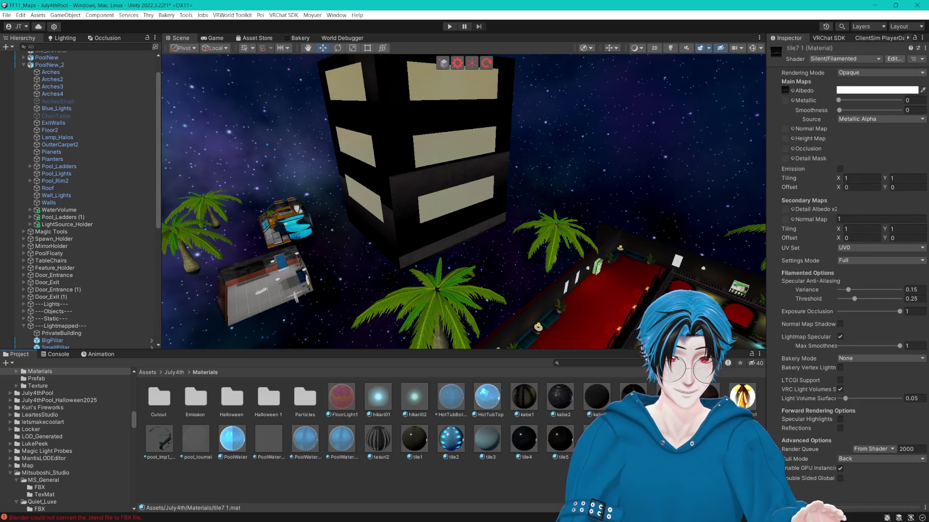
click(706, 438)
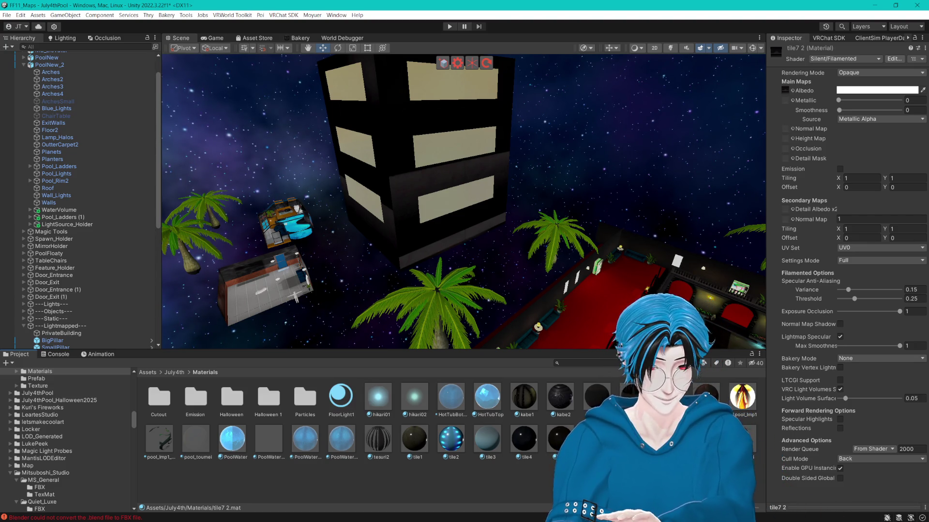
drag(342, 397, 400, 175)
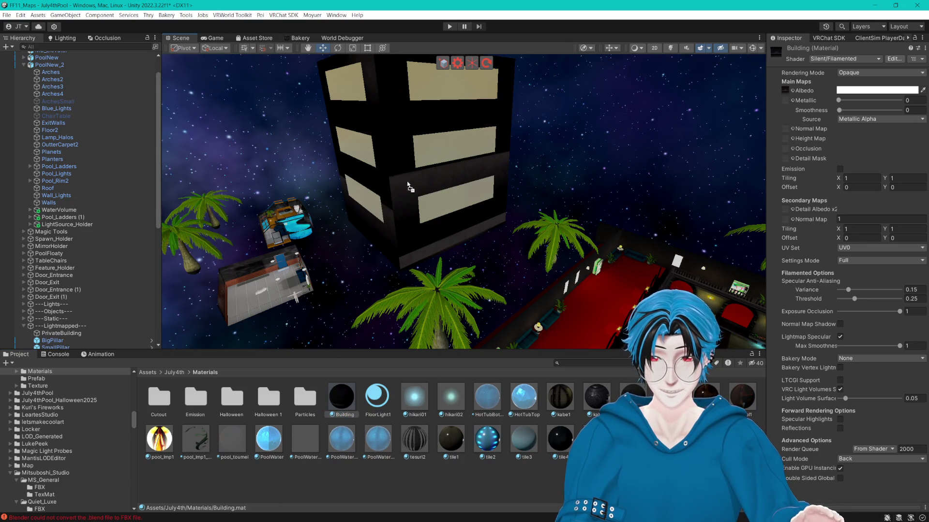
- Drop a dark tile texture into the Building material's Albedo slot
click(786, 91)
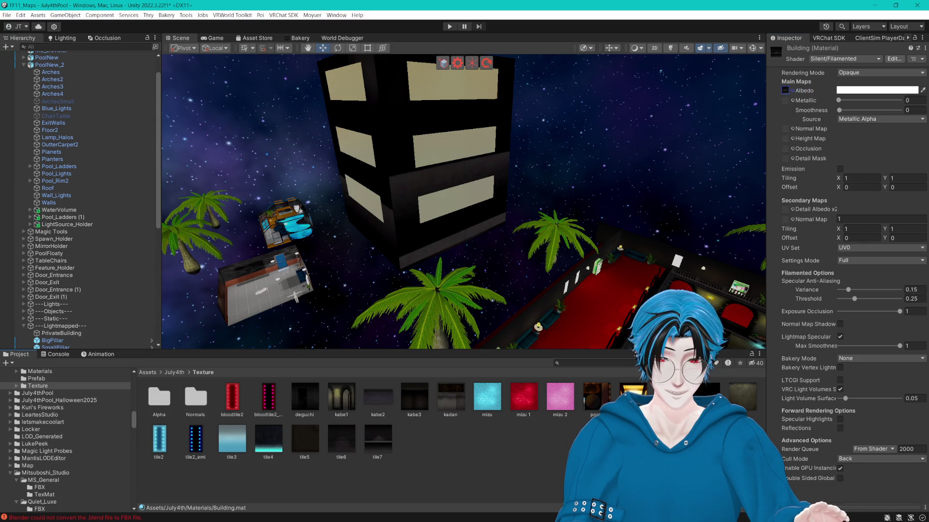
drag(785, 86, 785, 89)
scroll(640, 138, up, 3)
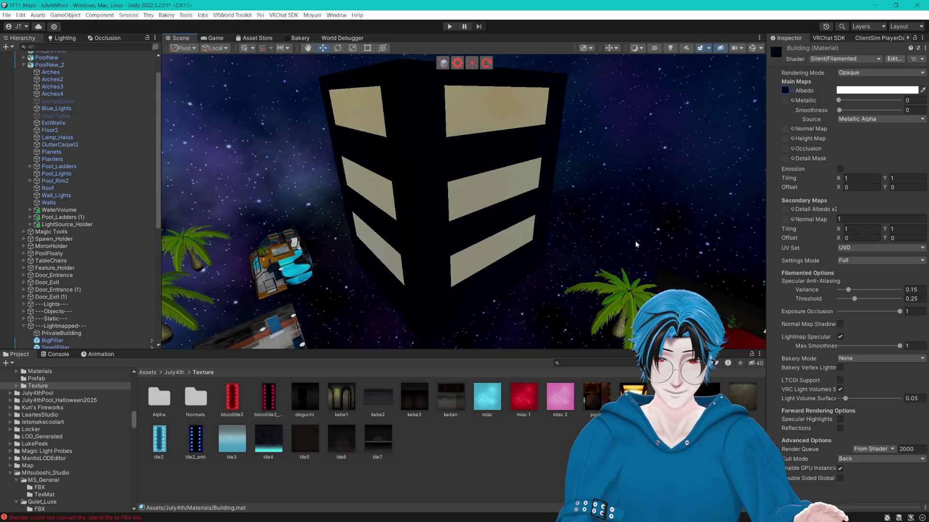
click(792, 90)
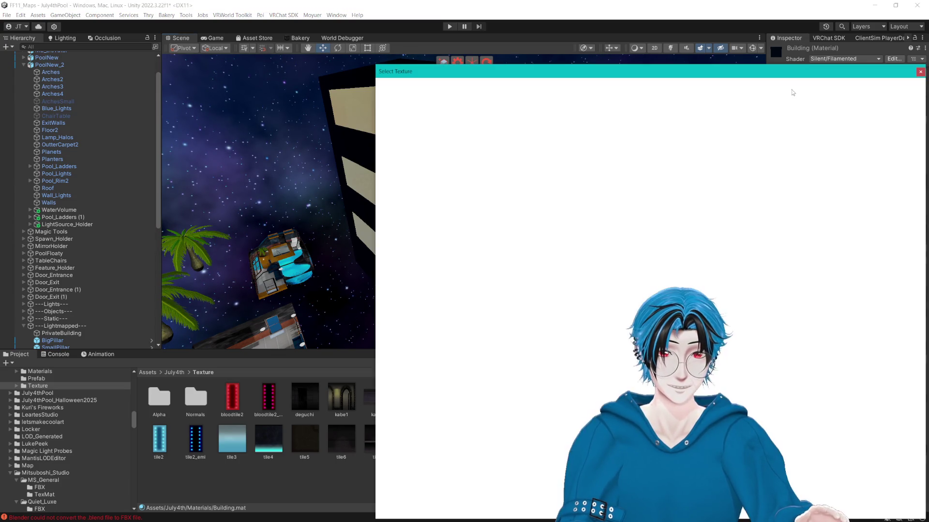
- Search 'concre' and set the Building material's Albedo to the Concrete slab texture
text(concre)
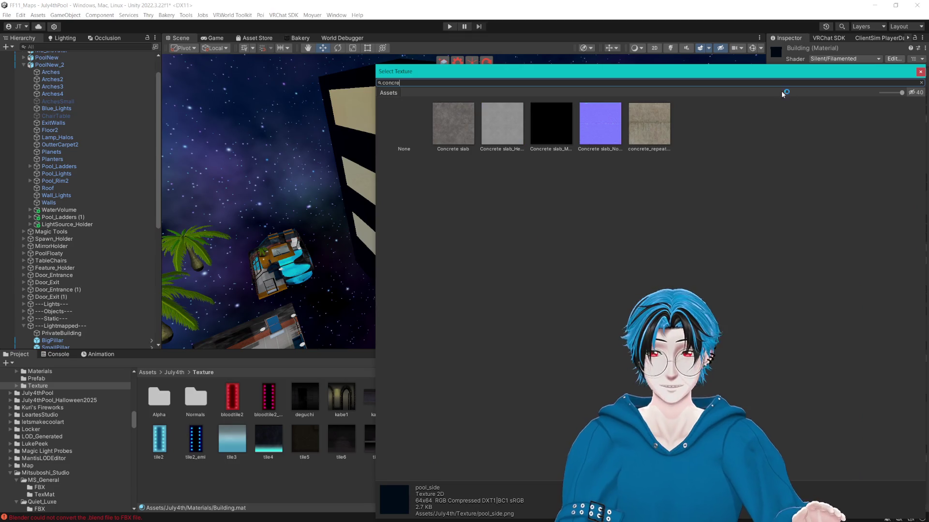
click(460, 124)
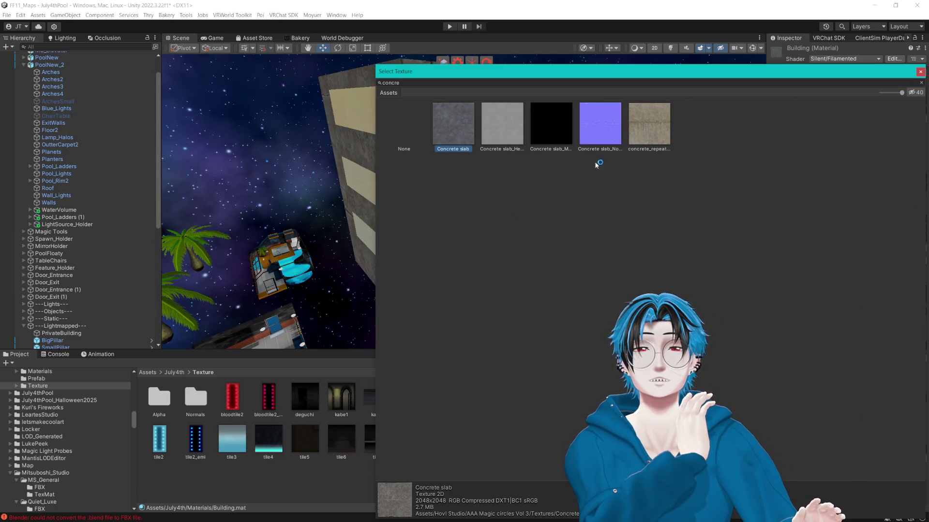
key(Return)
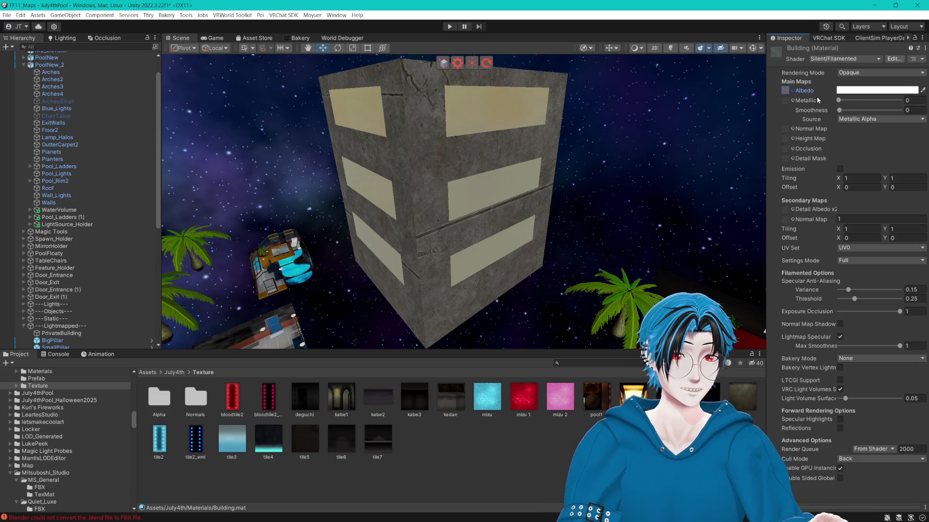
- Tile the concrete 15 × 15 and darken the albedo tint to grey 525252
text(5)
click(904, 179)
text(5)
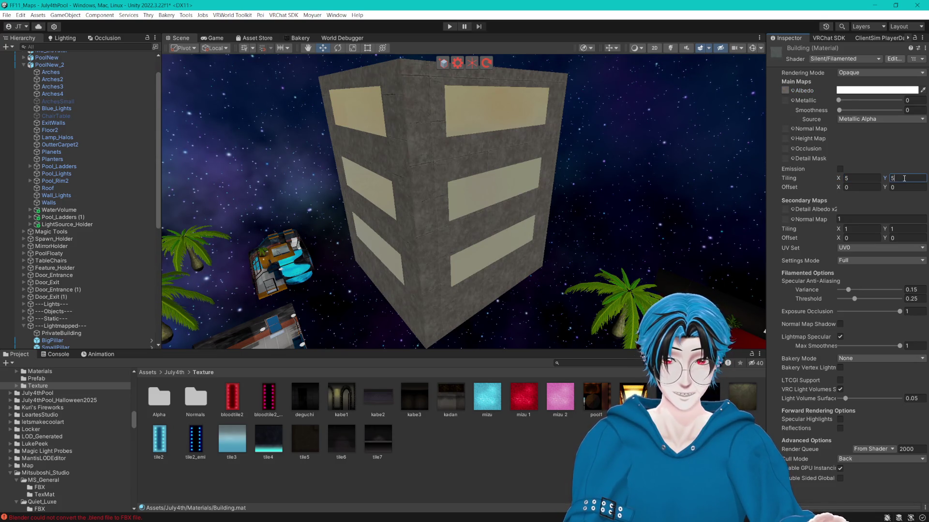
text(15)
key(Tab)
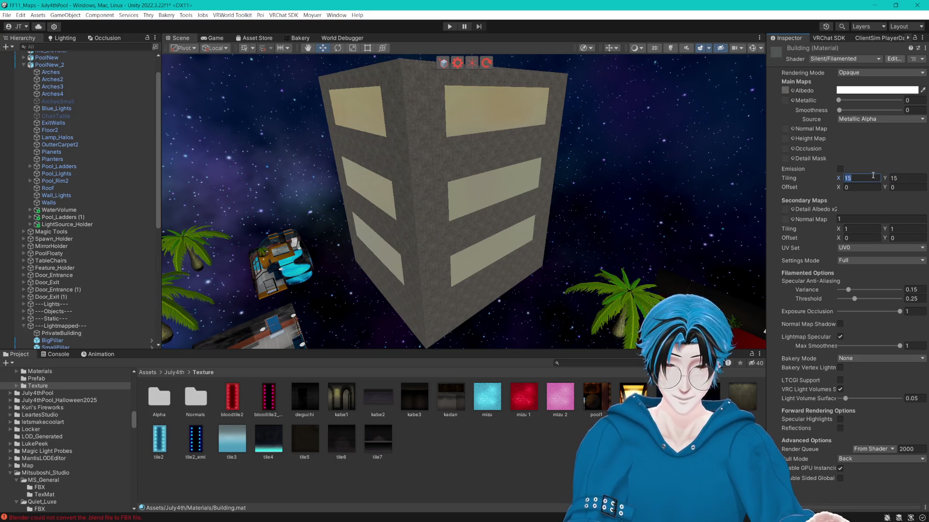
click(876, 90)
drag(850, 145, 792, 170)
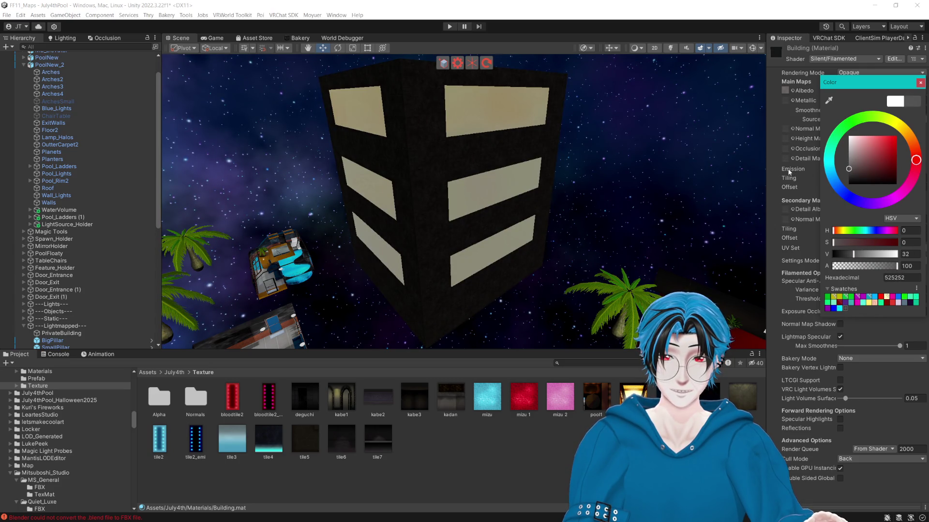
- Adjust the Building base colour to a mid grey and raise metallic to about 0.49
scroll(493, 200, down, 3)
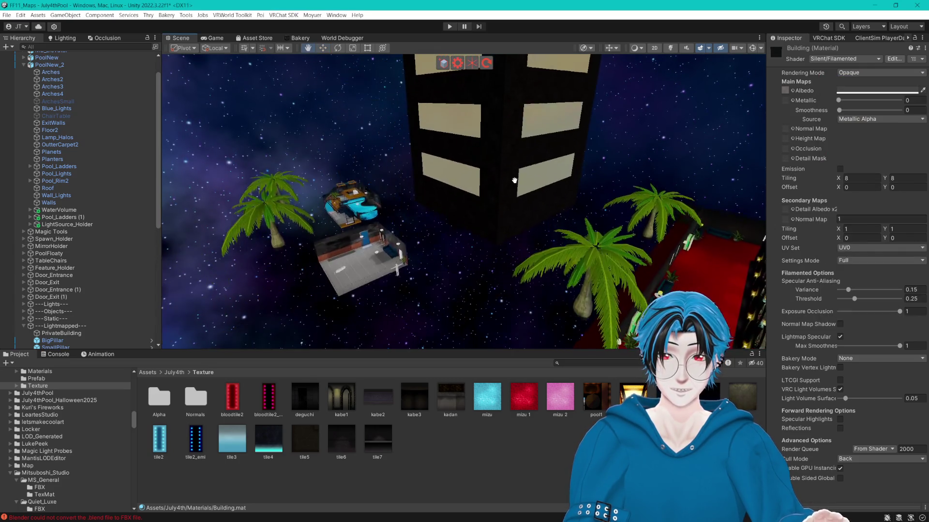
drag(844, 91, 845, 96)
drag(856, 174, 821, 177)
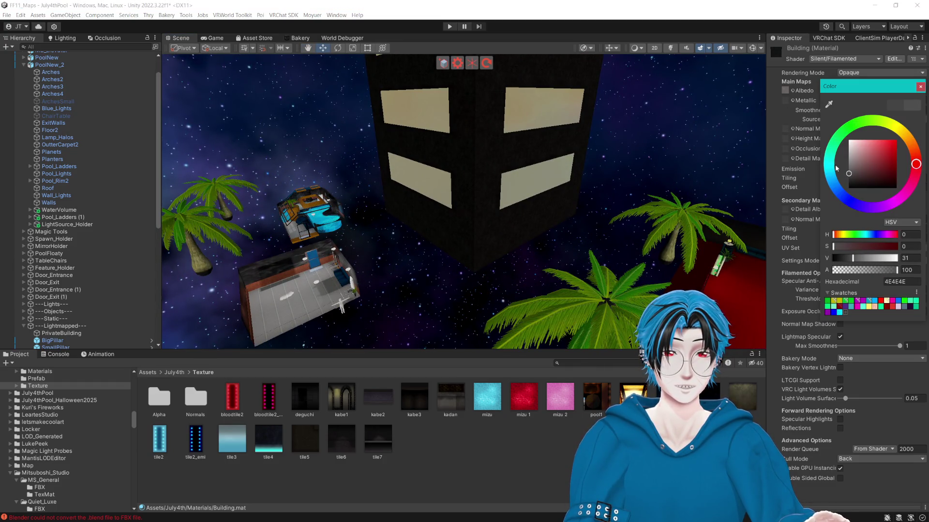
click(919, 87)
drag(884, 100, 792, 110)
click(845, 92)
mouse_move(851, 160)
mouse_down()
mouse_move(841, 154)
mouse_move(829, 172)
mouse_up()
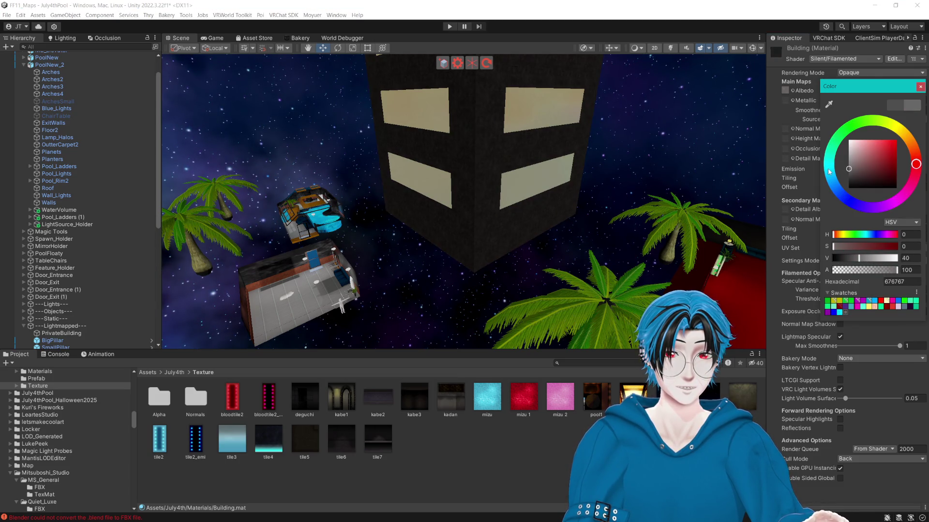
click(918, 89)
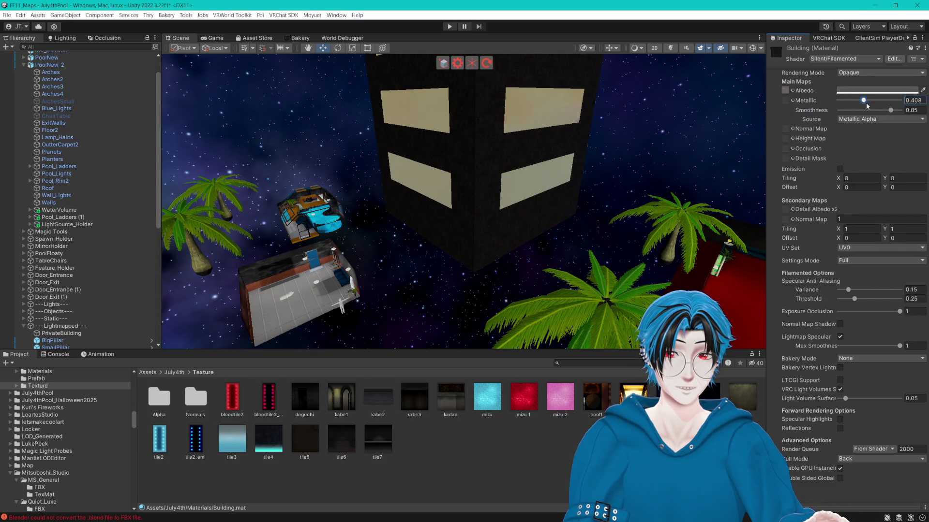
drag(861, 105, 867, 106)
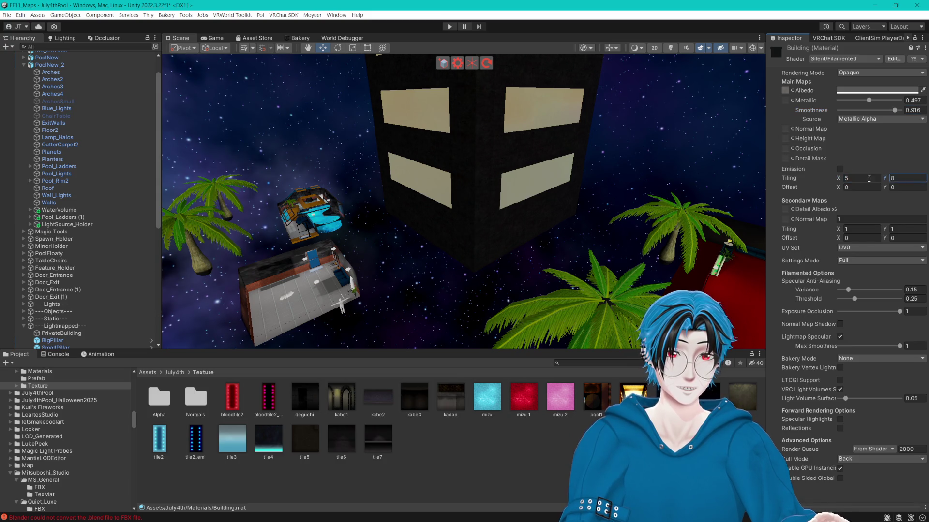
- Use a black texture as the Building albedo with a pure white tint
drag(786, 90, 787, 91)
click(850, 92)
drag(856, 166, 824, 131)
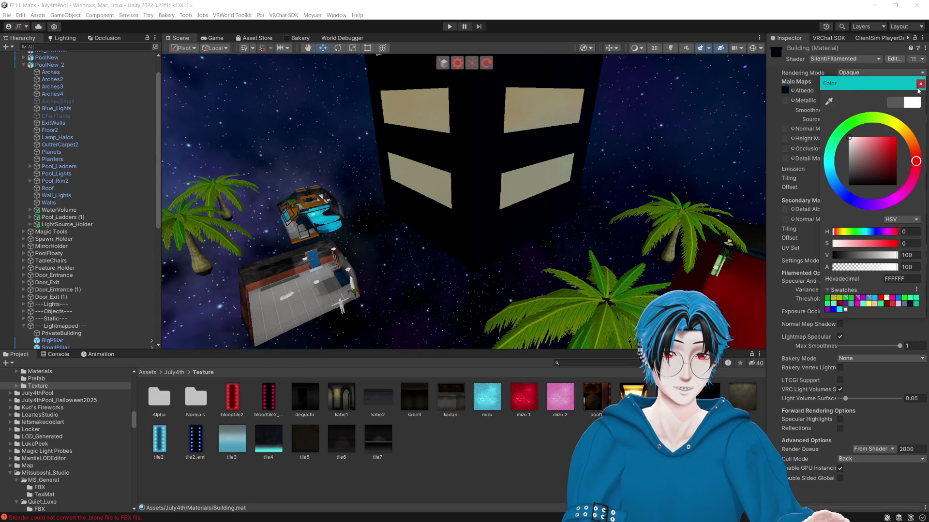
click(919, 86)
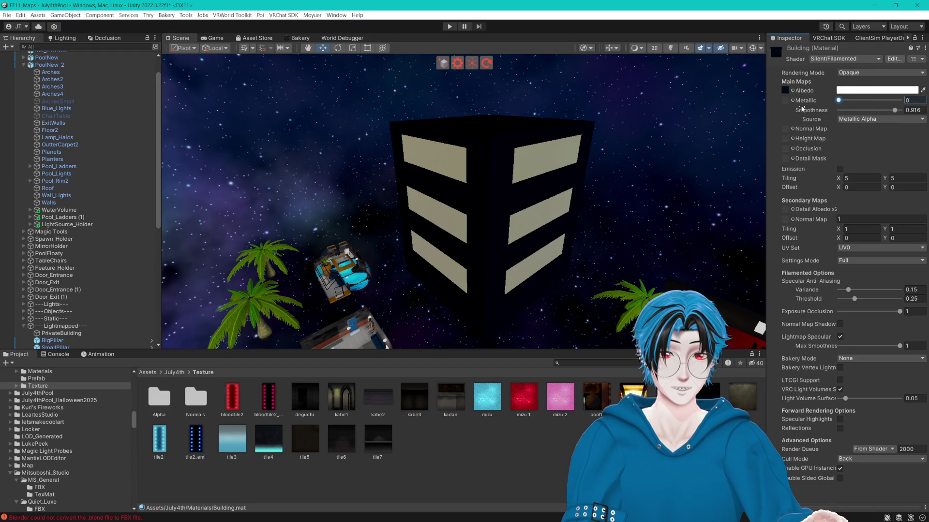
drag(856, 108, 859, 108)
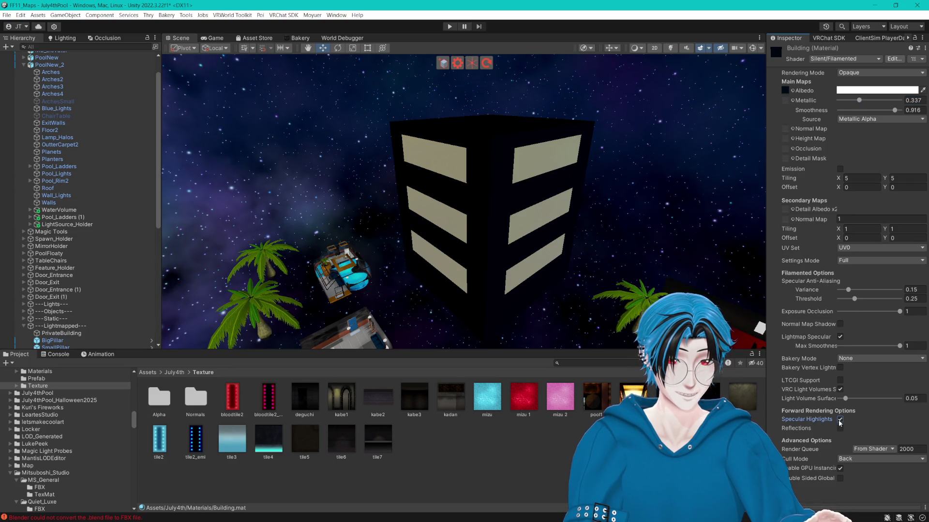
- Set Smoothness and Metallic to 0 and turn off Specular Highlights on the Building material
mouse_move(581, 217)
mouse_down()
mouse_move(623, 214)
mouse_move(624, 201)
mouse_up()
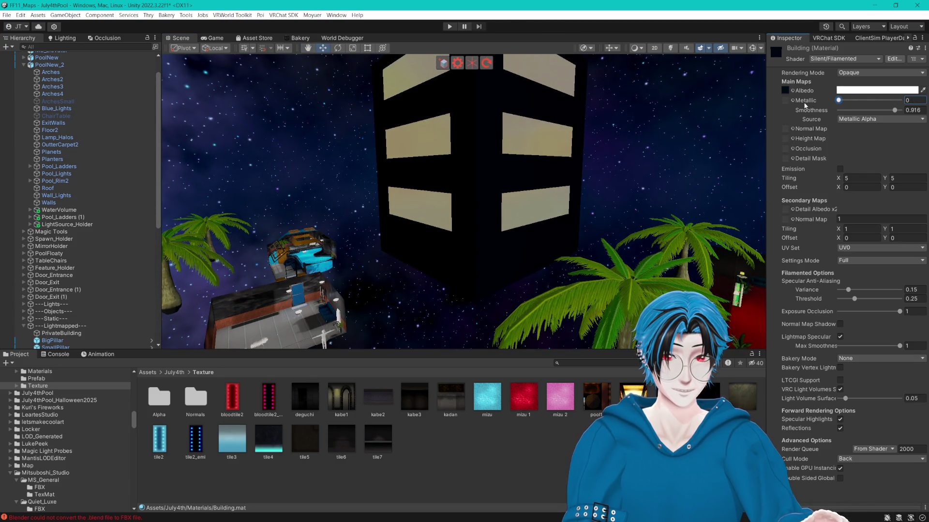
drag(886, 111, 878, 120)
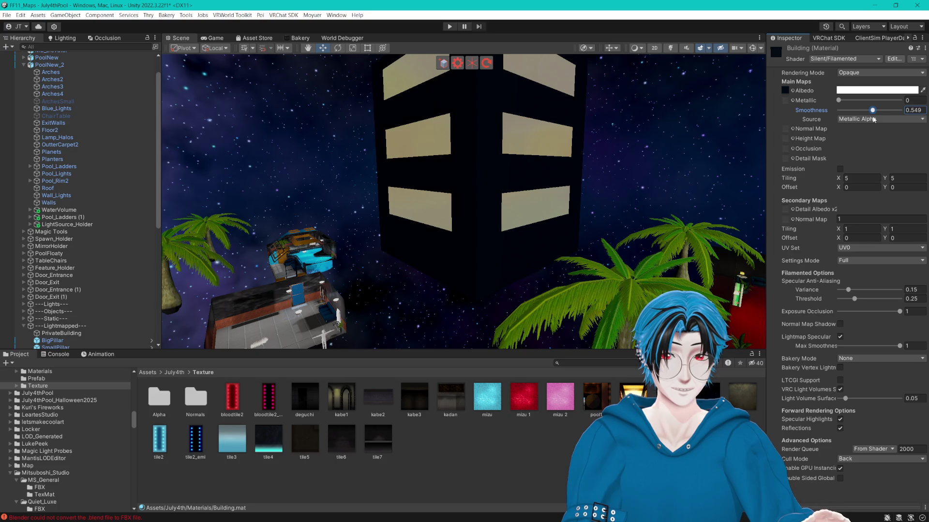
mouse_move(576, 160)
mouse_down()
mouse_move(613, 151)
mouse_move(572, 149)
mouse_move(578, 156)
mouse_move(493, 203)
mouse_move(500, 184)
mouse_move(571, 187)
mouse_up()
drag(874, 111, 811, 110)
mouse_move(595, 160)
mouse_down()
mouse_move(643, 155)
mouse_move(532, 159)
mouse_move(571, 162)
mouse_move(556, 162)
mouse_up()
mouse_move(863, 103)
mouse_down()
mouse_move(883, 102)
mouse_move(839, 172)
mouse_up()
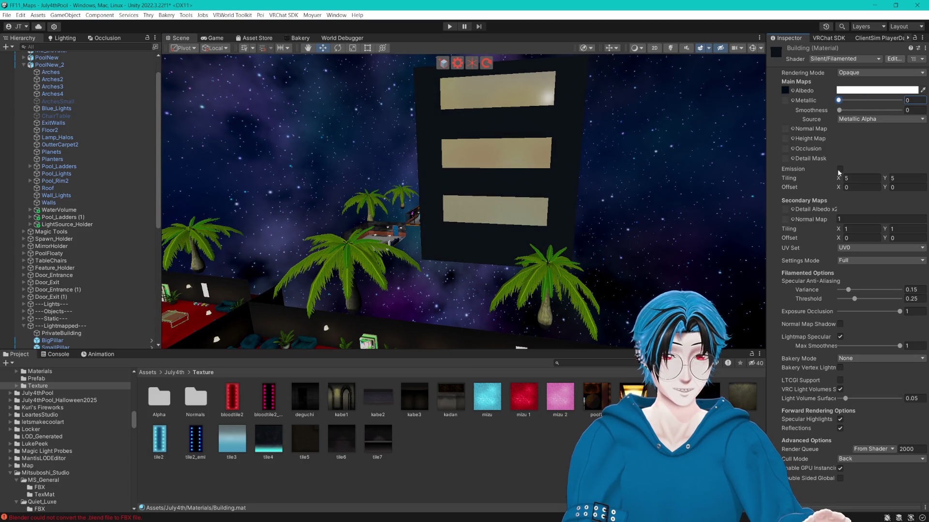
click(840, 421)
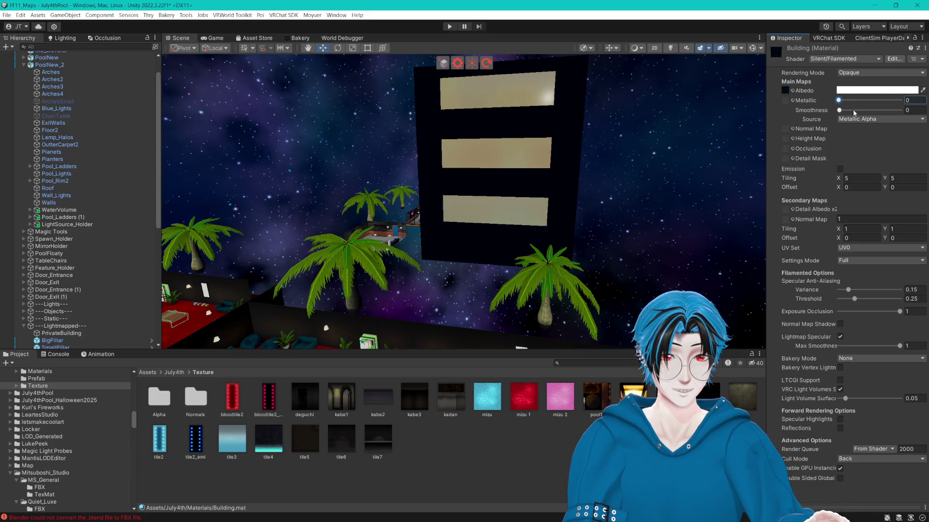
- Select PrivateBuilding while viewing it from its corner
mouse_move(514, 175)
mouse_down()
mouse_move(557, 174)
mouse_move(523, 193)
mouse_move(547, 202)
mouse_up()
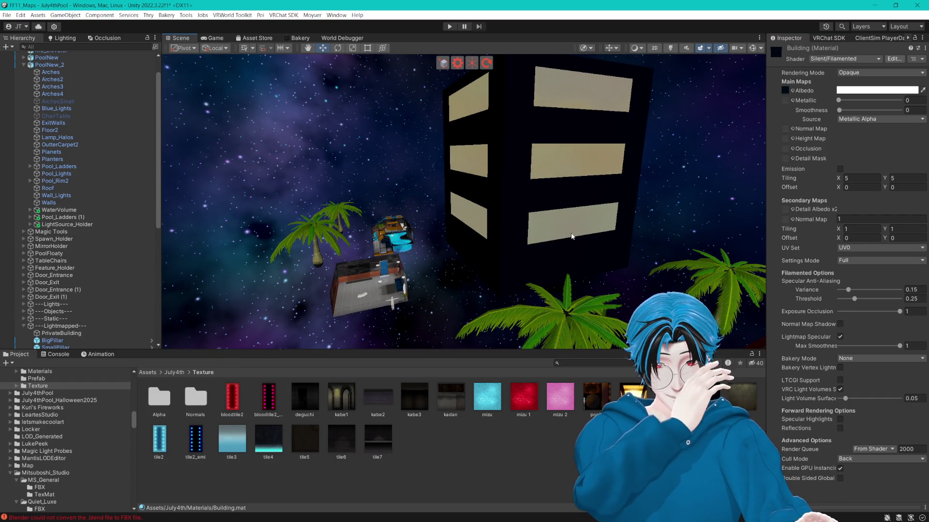
click(481, 196)
mouse_move(480, 196)
mouse_down()
mouse_move(502, 204)
mouse_move(464, 206)
mouse_move(400, 270)
mouse_move(425, 259)
mouse_move(497, 259)
mouse_move(490, 275)
mouse_move(531, 248)
mouse_move(498, 244)
mouse_move(521, 224)
mouse_move(466, 201)
mouse_move(525, 188)
mouse_up()
- Move PrivateBuilding down to Y -1.26 and push it back along Z
key(w)
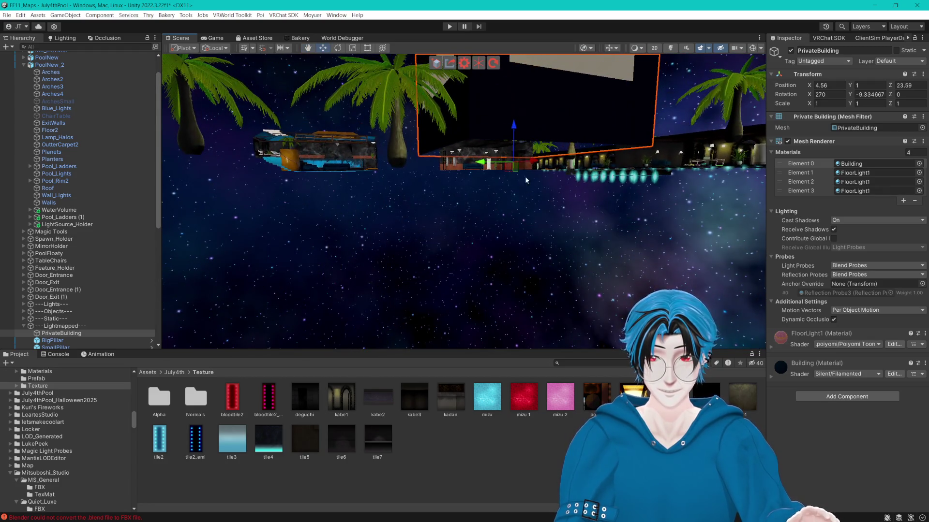
drag(516, 129, 515, 154)
key(f)
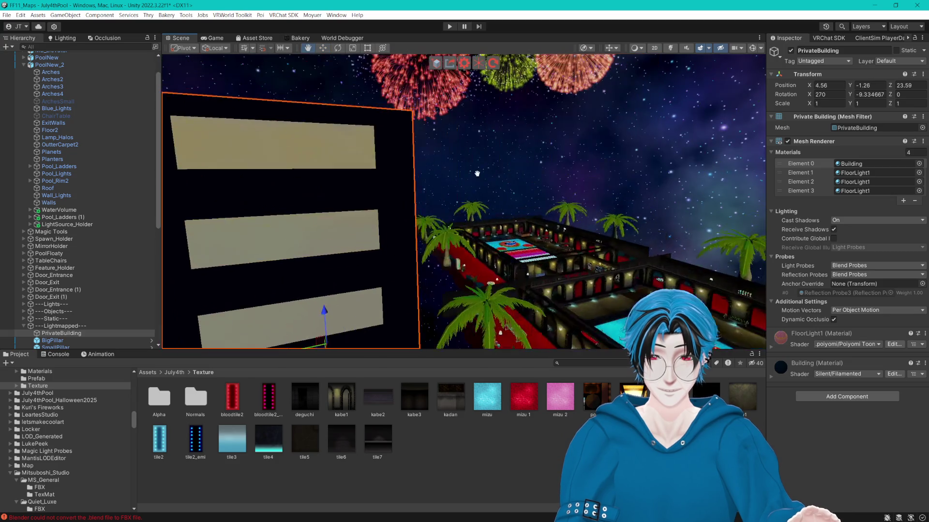
drag(410, 252, 403, 254)
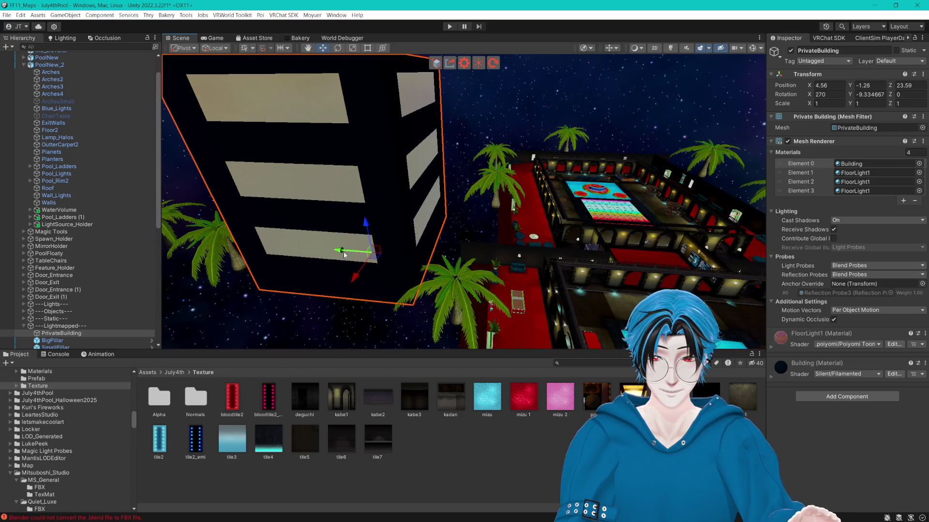
drag(342, 255, 424, 248)
mouse_move(554, 217)
mouse_down()
mouse_move(580, 218)
mouse_move(546, 221)
mouse_up()
- Stretch PrivateBuilding taller to scale Y 1.2468 with the Rect tool
click(367, 48)
mouse_move(428, 227)
mouse_down()
mouse_move(448, 227)
mouse_move(455, 197)
mouse_move(350, 222)
mouse_move(363, 193)
mouse_move(339, 199)
mouse_up()
scroll(370, 193, up, 3)
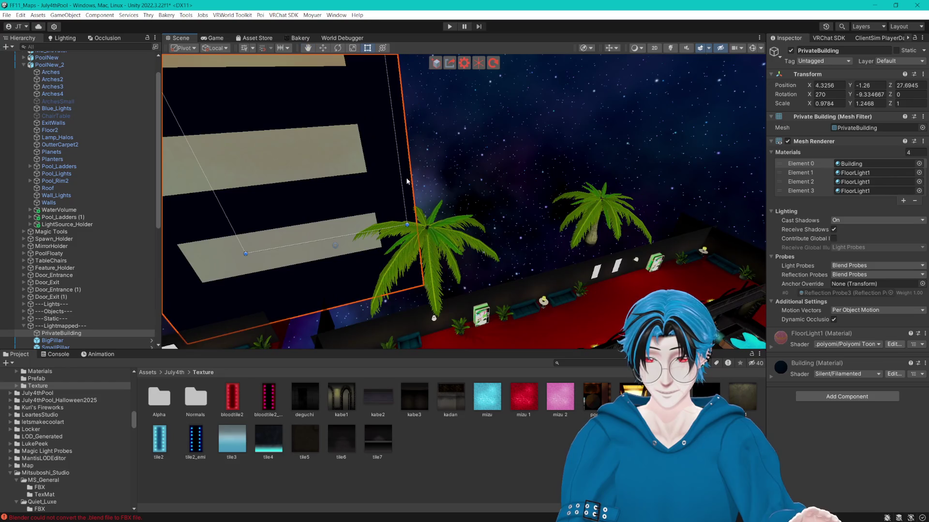
mouse_move(402, 176)
mouse_down()
mouse_move(477, 216)
mouse_move(521, 186)
mouse_move(683, 207)
mouse_move(605, 169)
mouse_move(590, 192)
mouse_up()
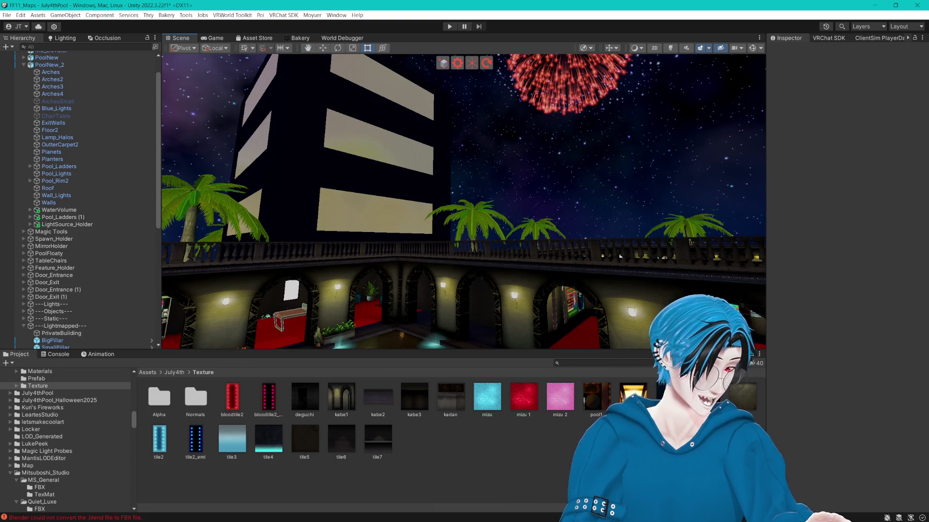
key(alt+Tab)
mouse_move(595, 184)
mouse_down()
mouse_move(556, 149)
mouse_move(580, 151)
mouse_move(556, 151)
mouse_move(544, 167)
mouse_up()
mouse_move(543, 207)
mouse_down()
mouse_move(542, 227)
mouse_move(555, 157)
mouse_move(560, 223)
mouse_move(571, 214)
mouse_up()
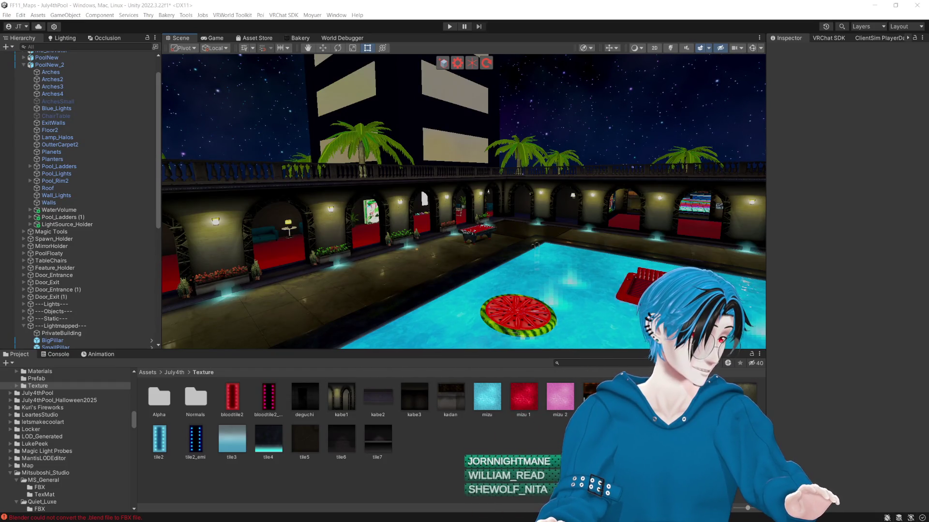
mouse_move(547, 154)
mouse_down()
mouse_move(534, 108)
mouse_move(525, 111)
mouse_up()
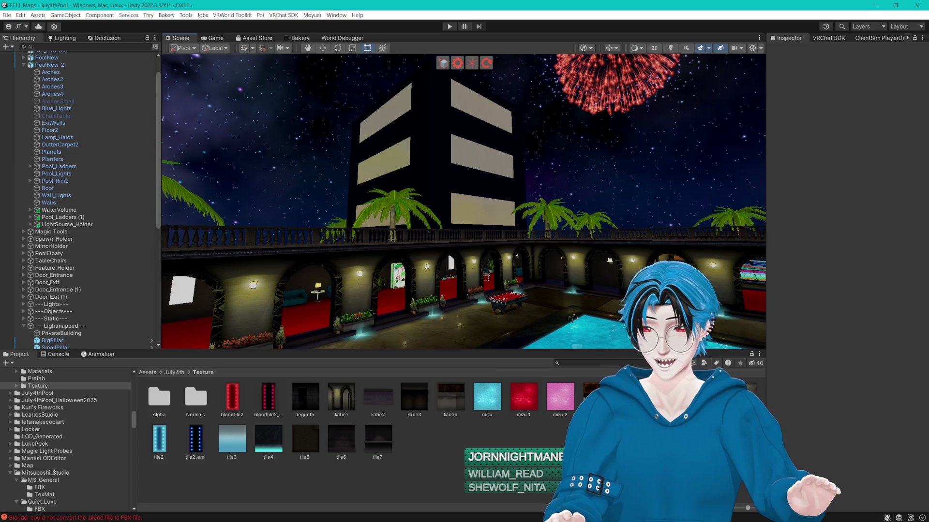
click(483, 107)
- Open FloorLight1's settings and inspect Clear Coat and Depth FX, leaving Depth FX off
click(854, 173)
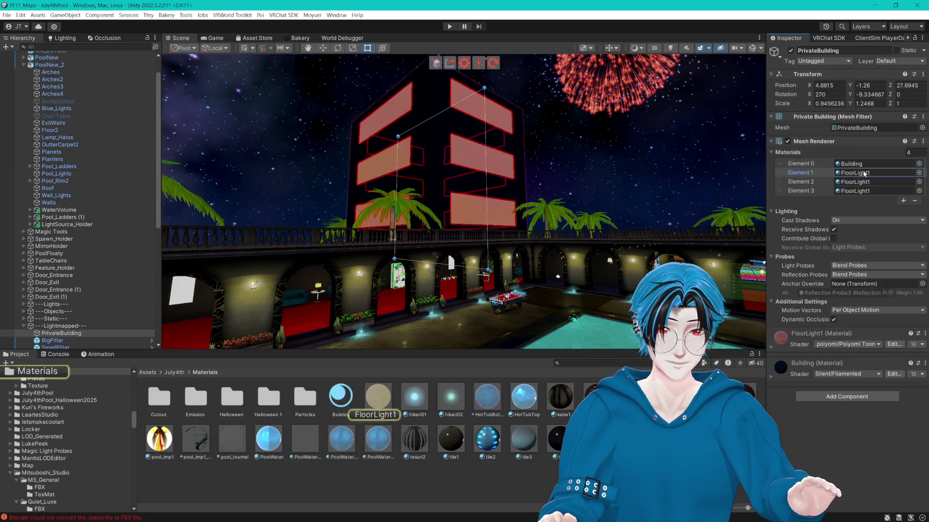
click(390, 406)
scroll(835, 174, down, 10)
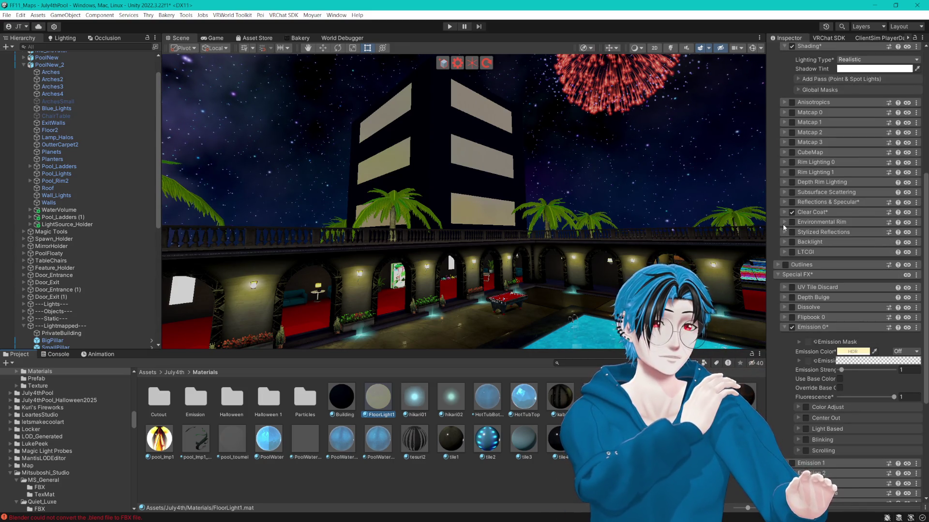
click(785, 213)
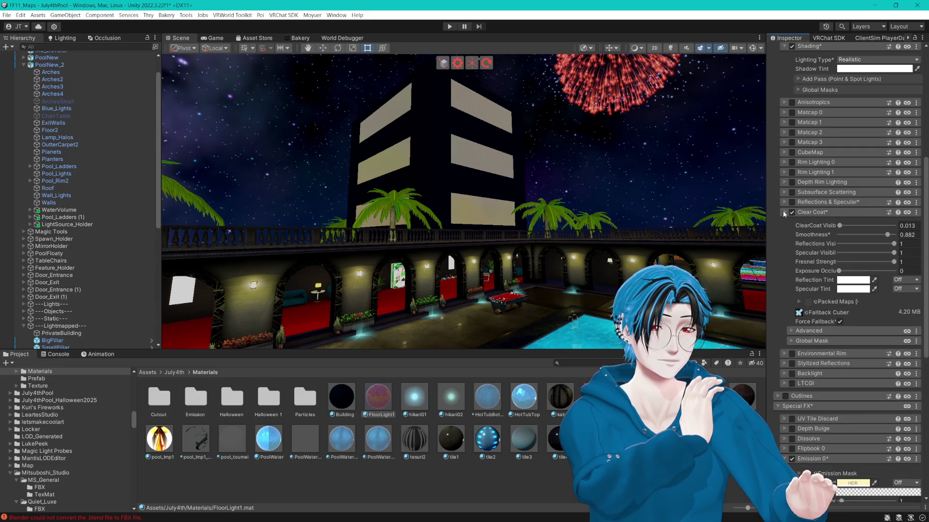
click(784, 212)
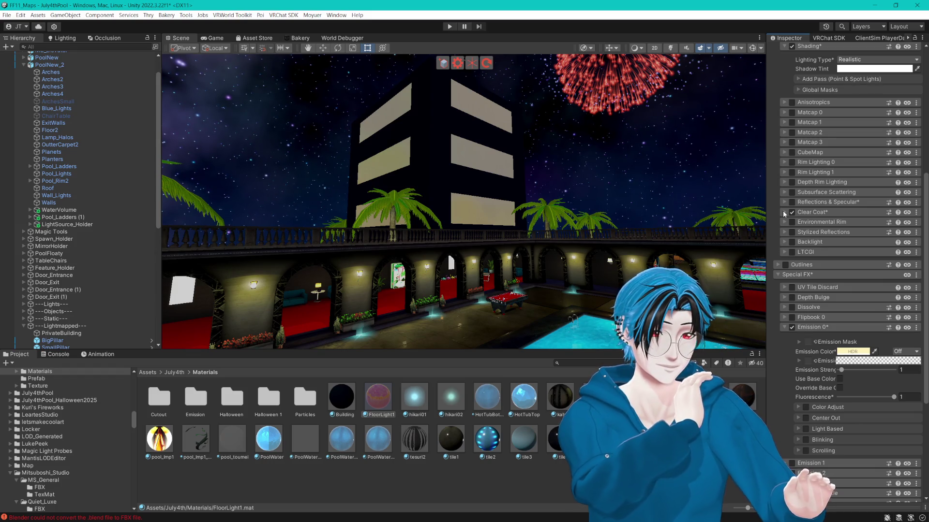
scroll(786, 213, down, 6)
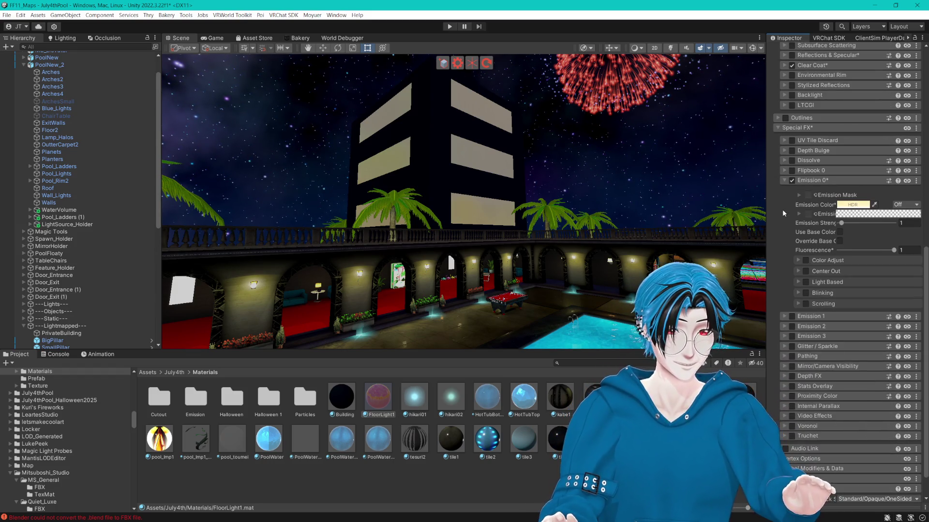
scroll(783, 215, down, 1)
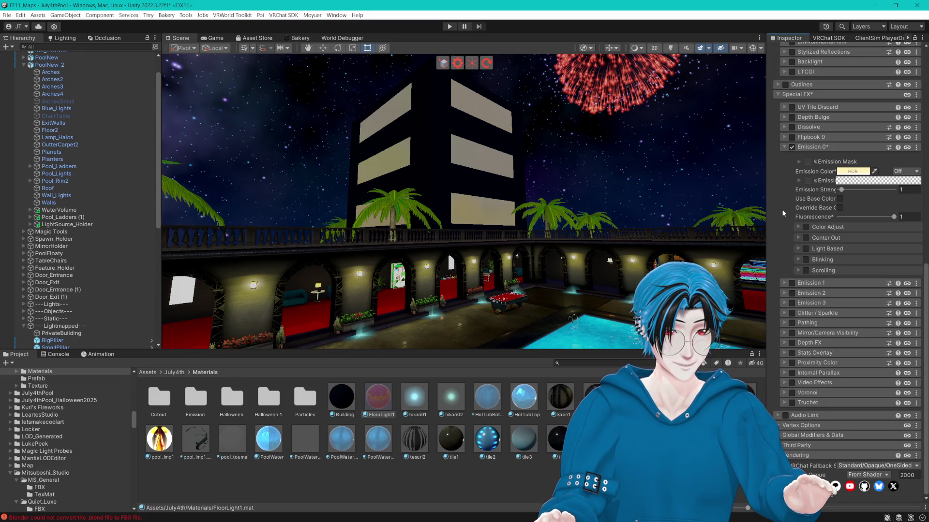
click(784, 343)
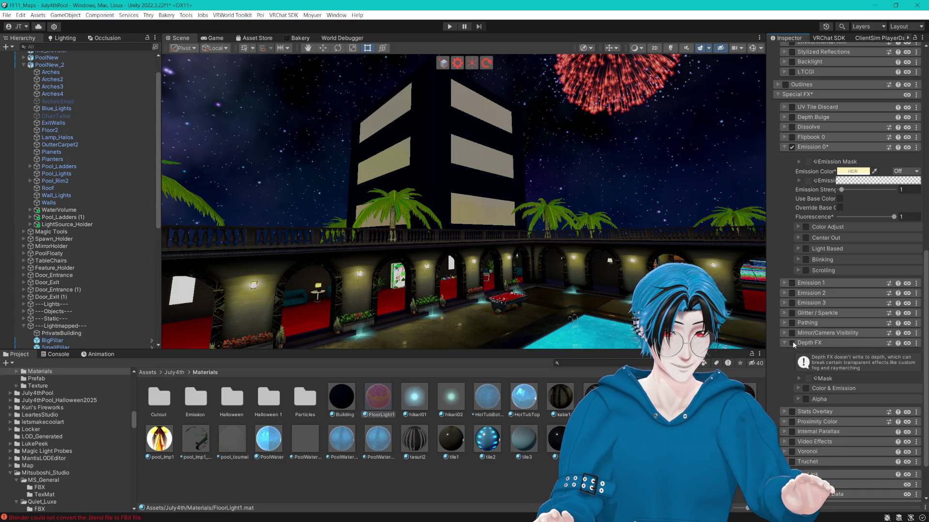
click(791, 343)
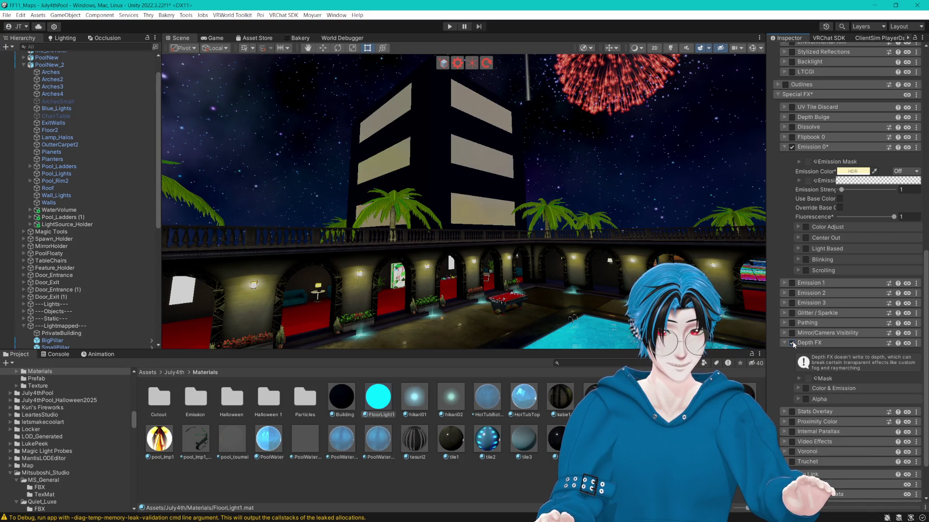
click(792, 343)
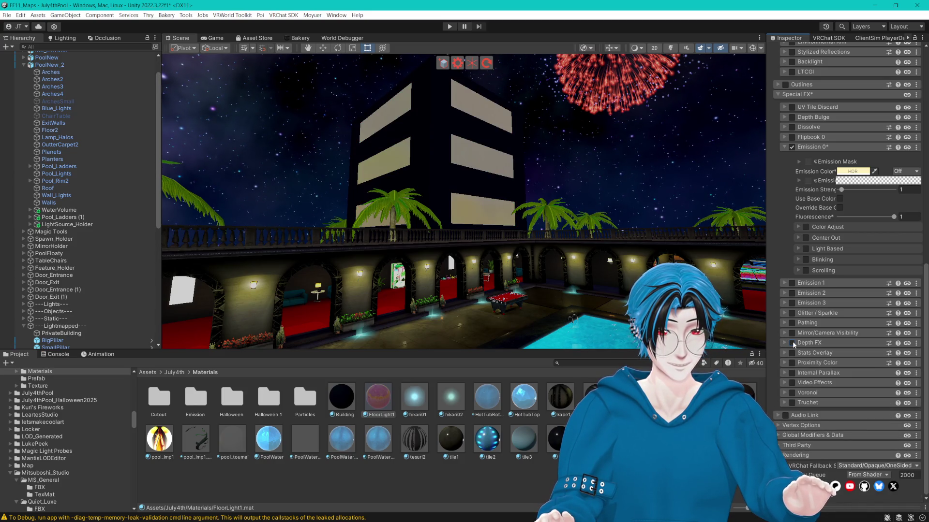
- Enable Internal Parallax in Basic mode and bring up textures for its Internal Map
click(784, 373)
click(792, 373)
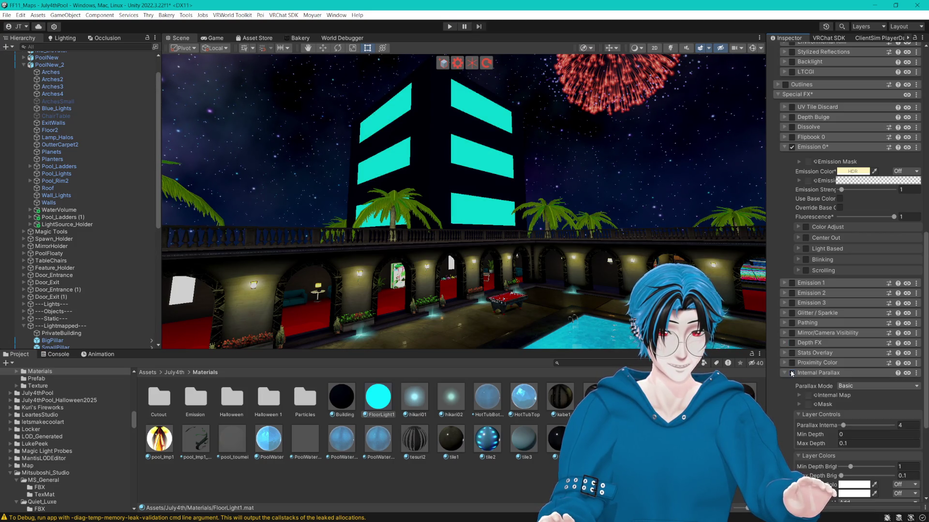
scroll(779, 393, down, 3)
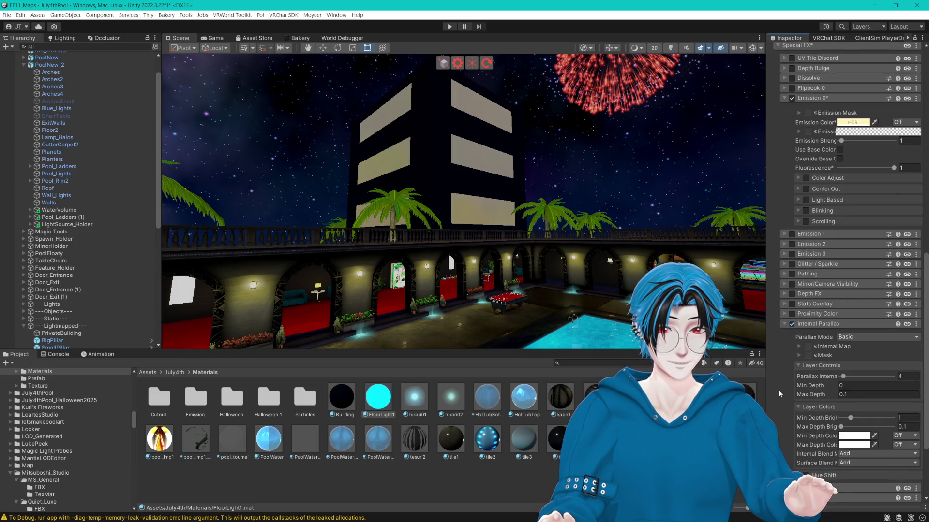
click(799, 346)
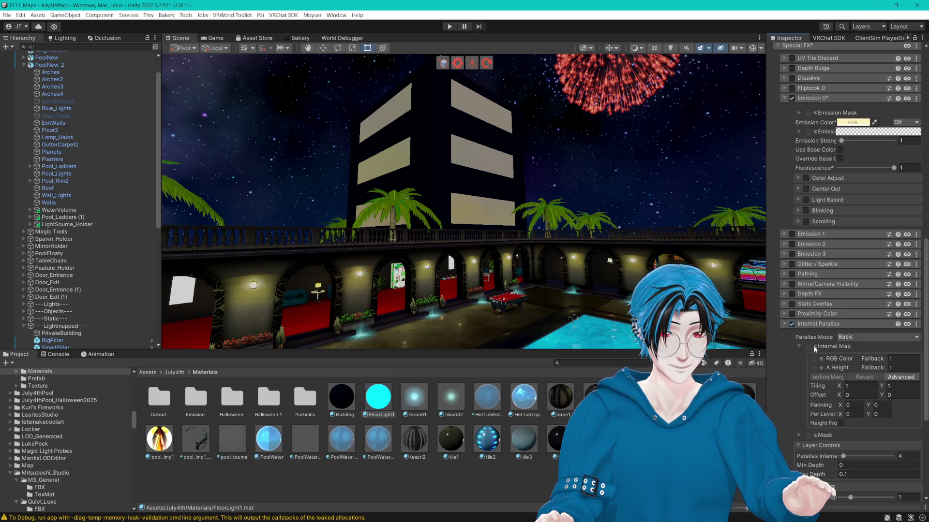
scroll(817, 347, down, 2)
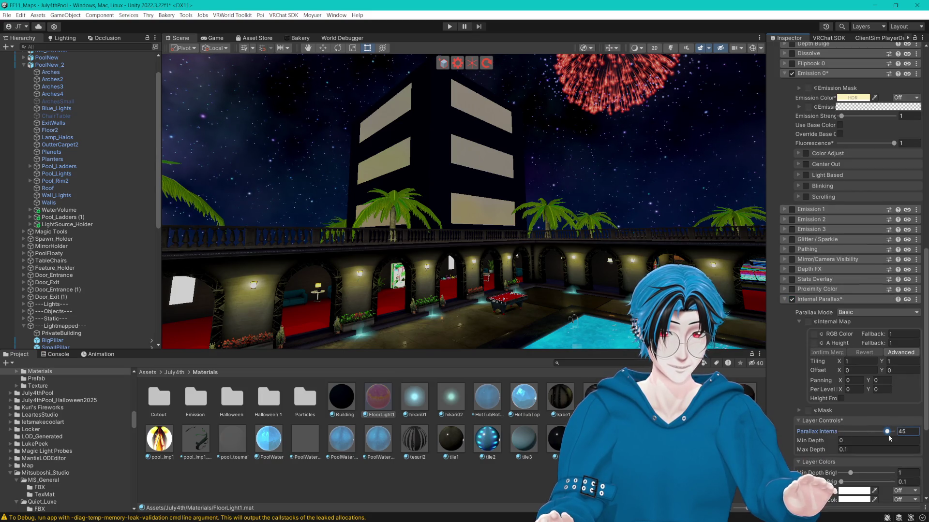
click(830, 446)
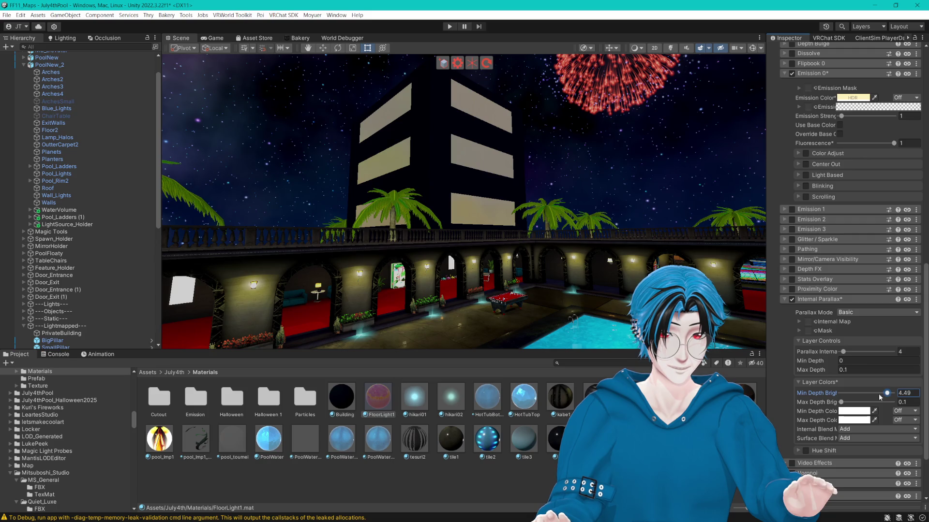
click(841, 402)
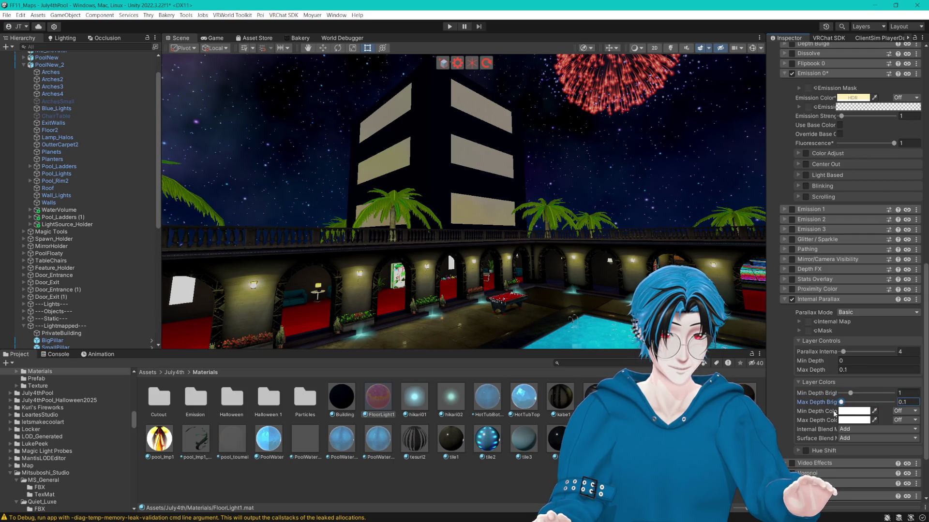
click(816, 322)
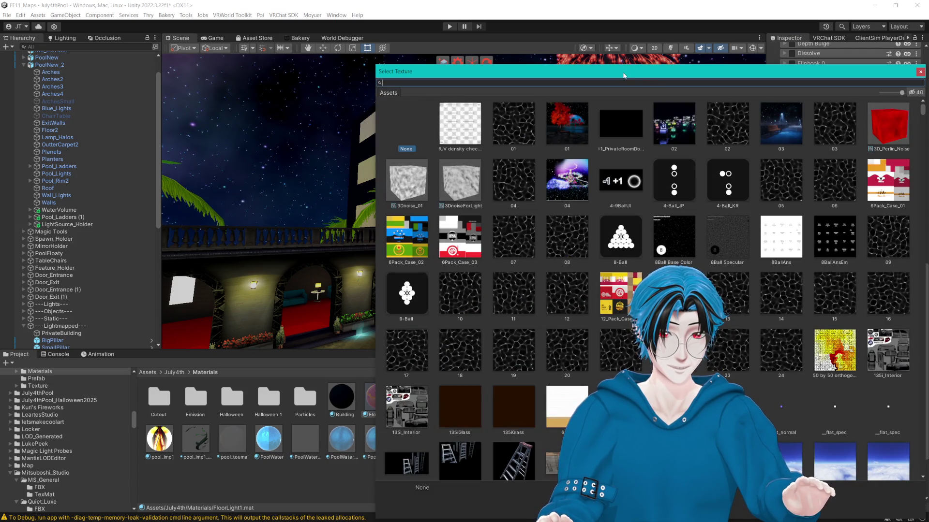
- Set the 02 texture as FloorLight1's internal parallax map
click(682, 138)
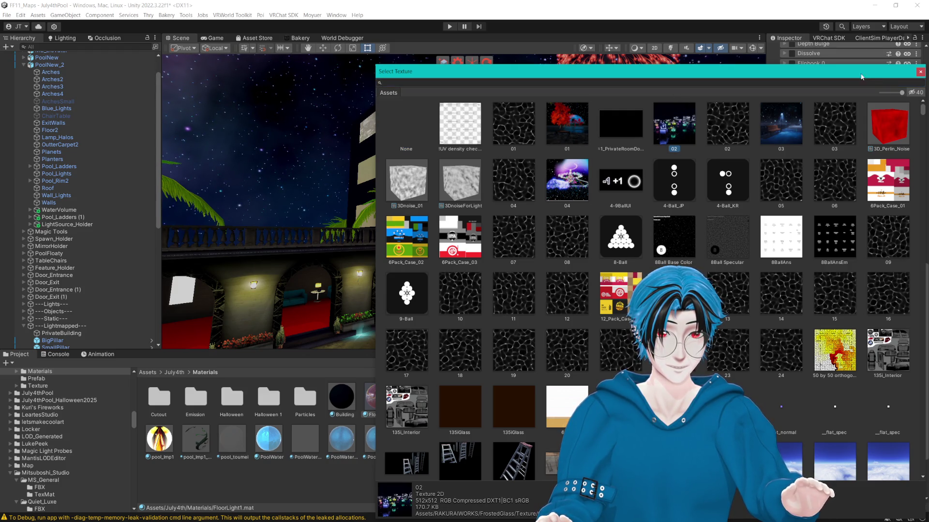
click(916, 72)
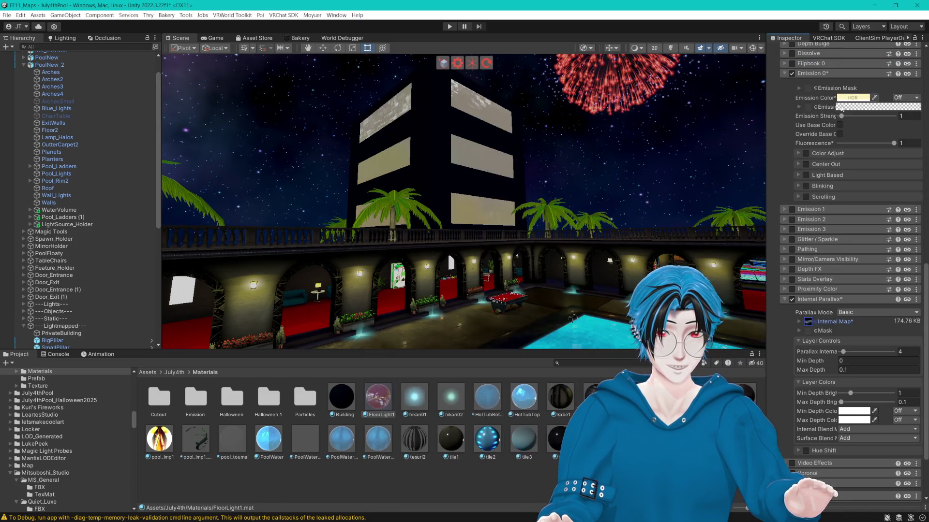
scroll(677, 164, up, 10)
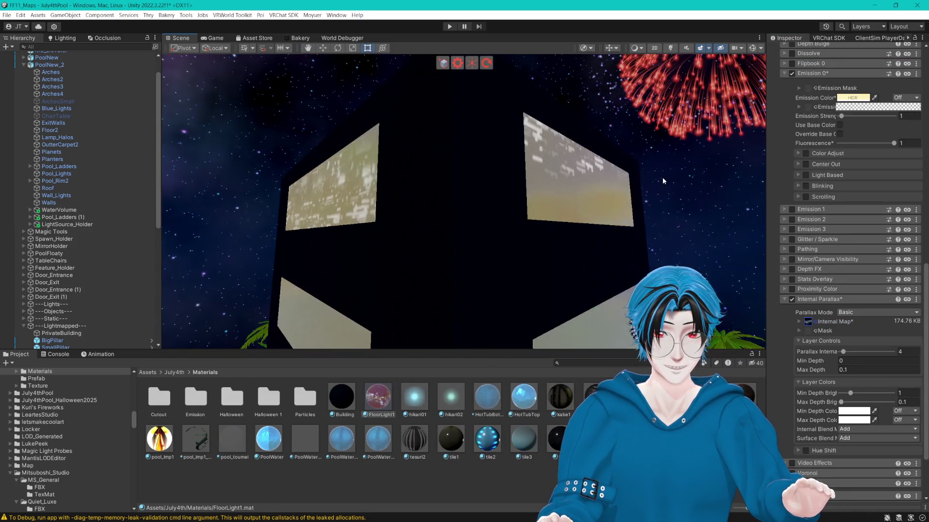
key(q)
scroll(654, 173, down, 10)
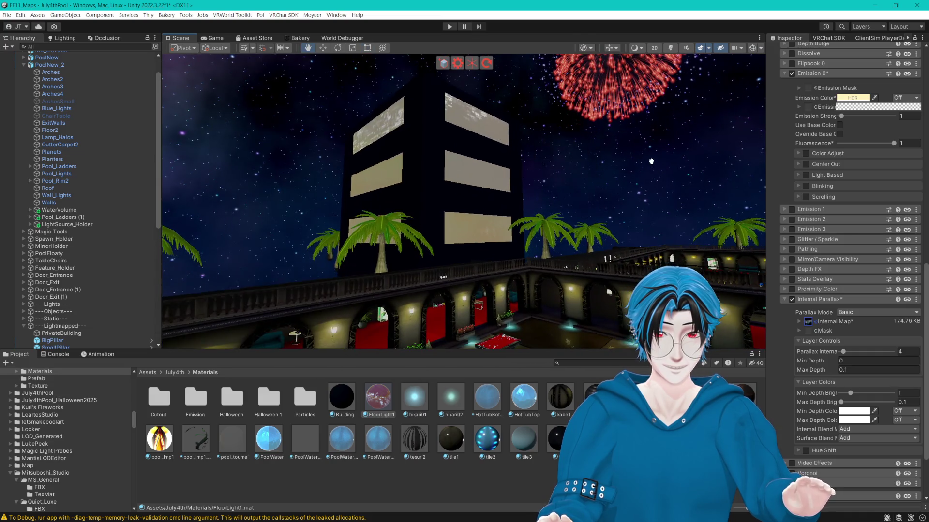
- Raise Parallax Internal to 24 and reopen the Internal Map texture picker
click(800, 322)
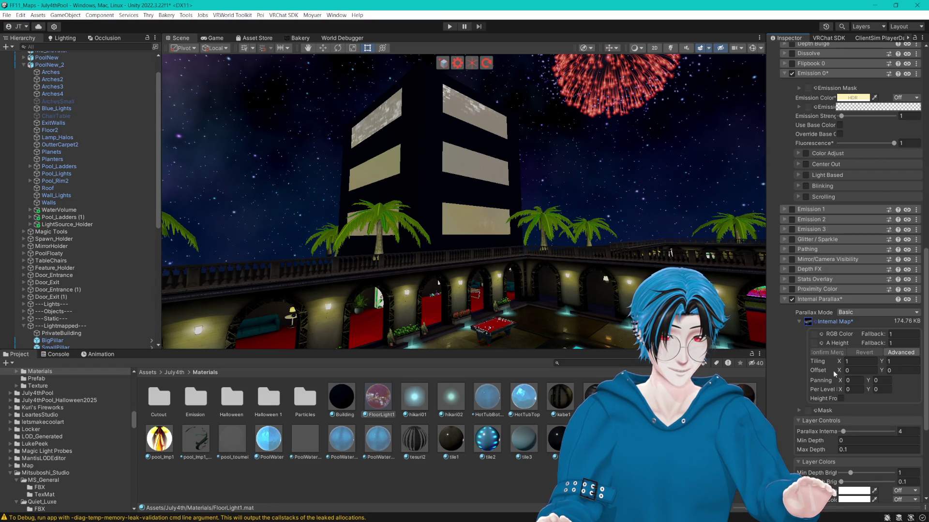
click(799, 321)
drag(843, 351, 866, 351)
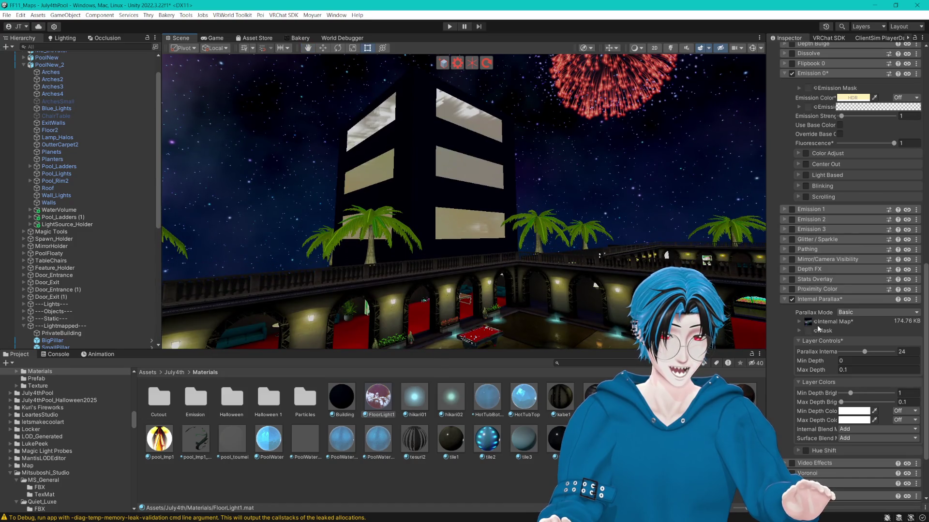
click(815, 322)
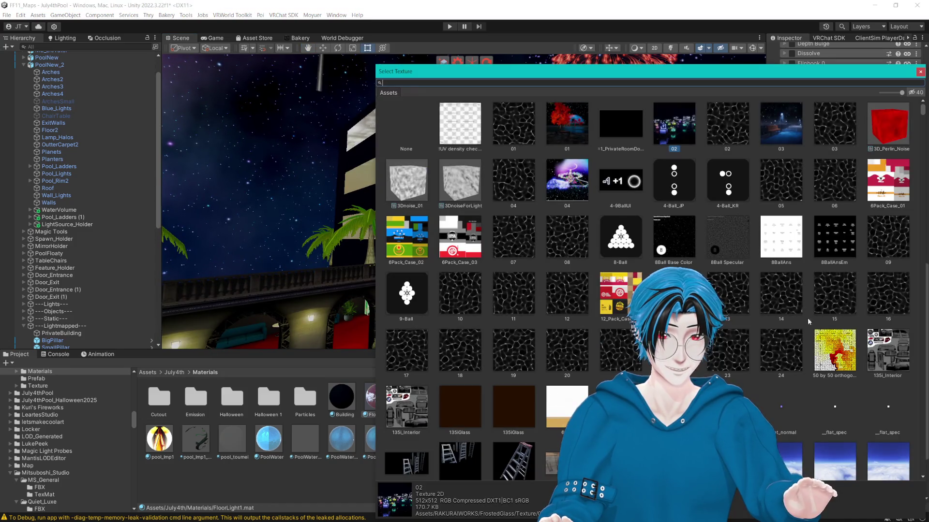
drag(617, 74, 528, 62)
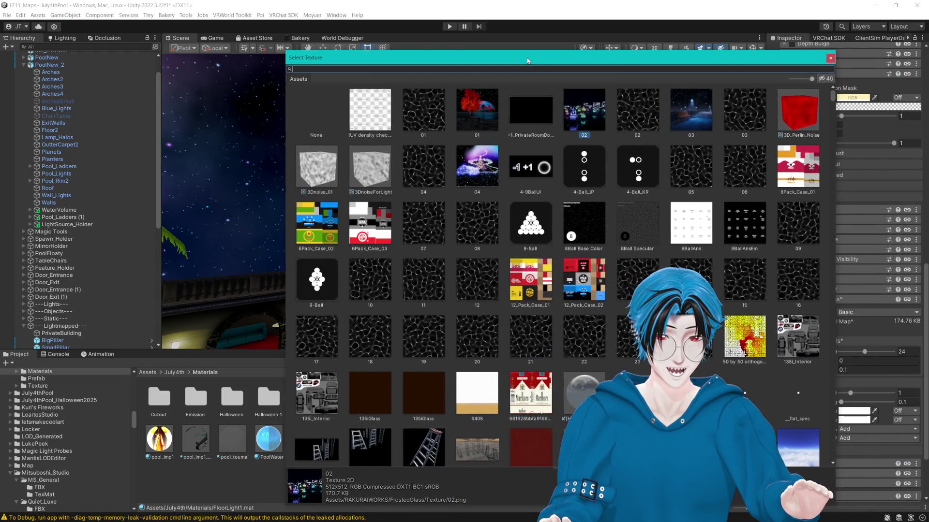
key(Return)
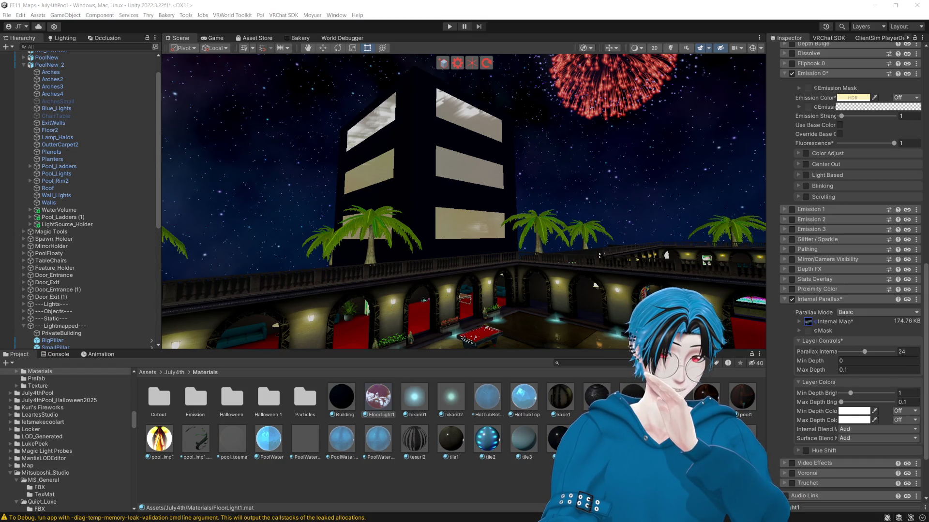
- Try Gradient, Gradient2, Gradient6 and Hex Grid Gradient as the internal map
click(816, 321)
text(gr)
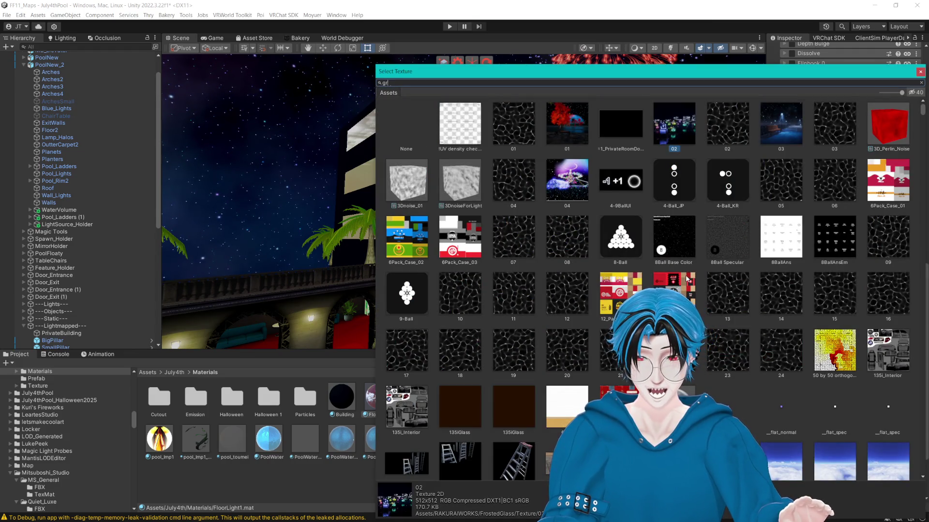
text(ad)
click(605, 128)
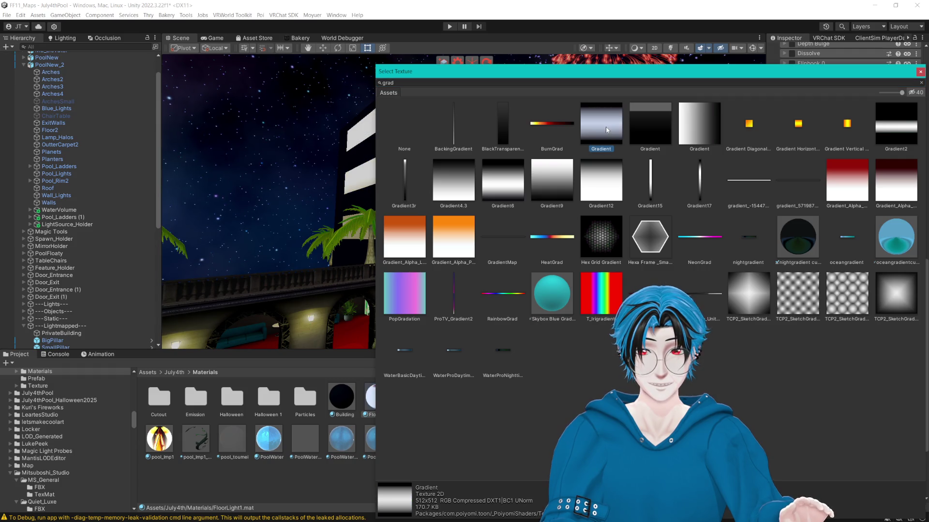
mouse_move(677, 73)
mouse_down()
mouse_move(494, 247)
mouse_move(541, 202)
mouse_up()
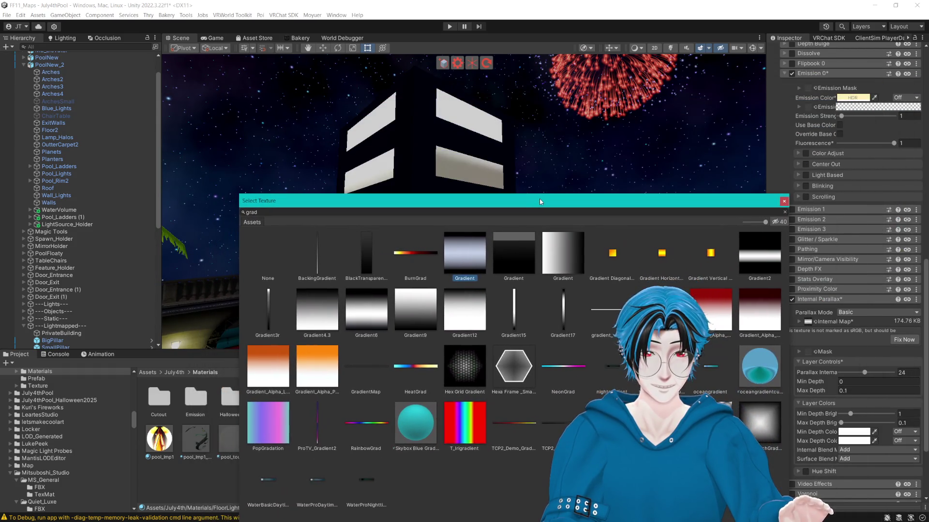
click(752, 255)
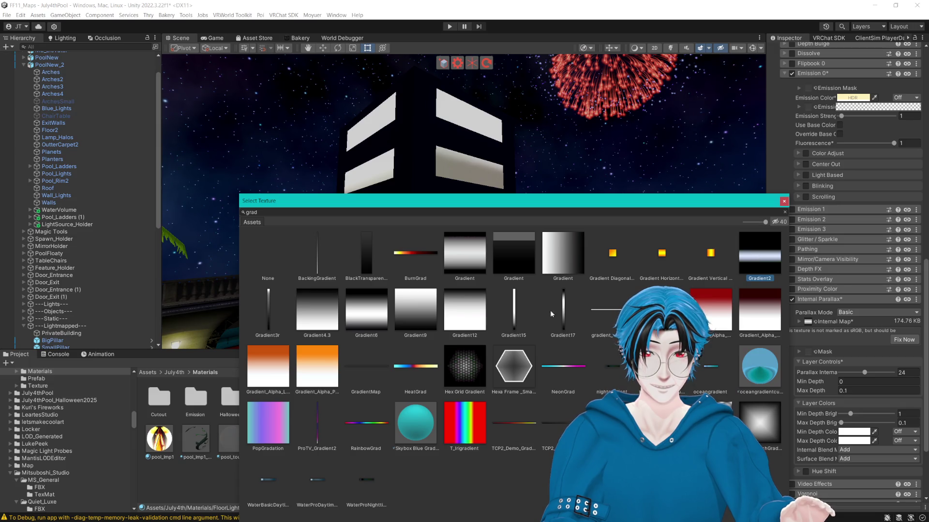
click(369, 314)
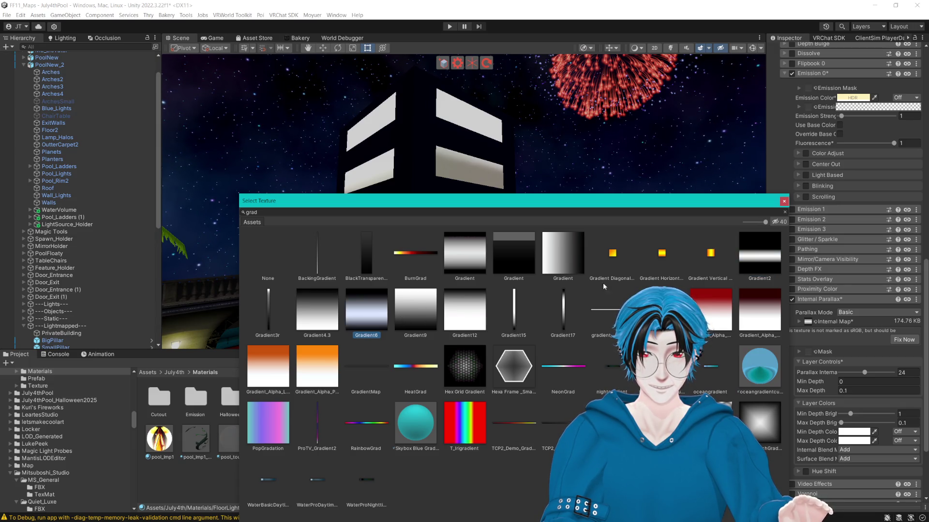
click(460, 375)
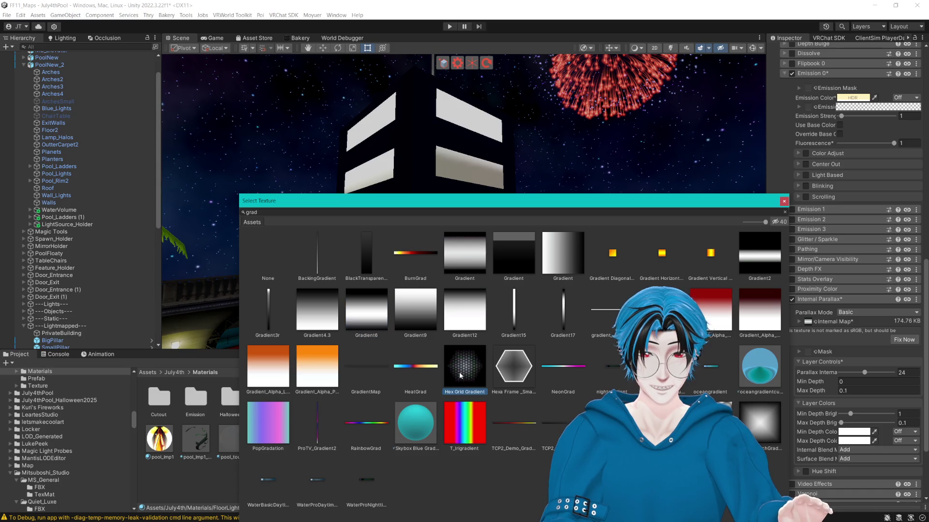
click(784, 202)
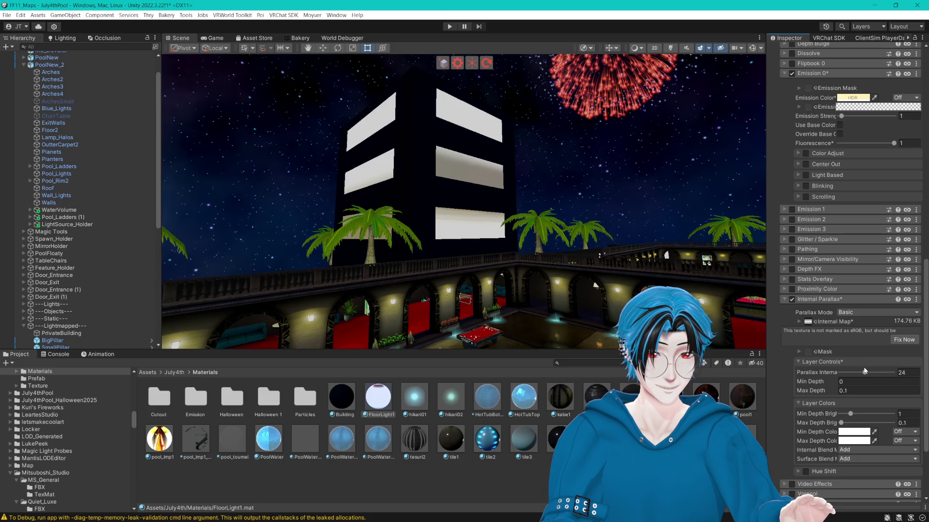
- Set Parallax Internal to 1 and Min Depth to 66, then return to Blender
drag(865, 372, 851, 372)
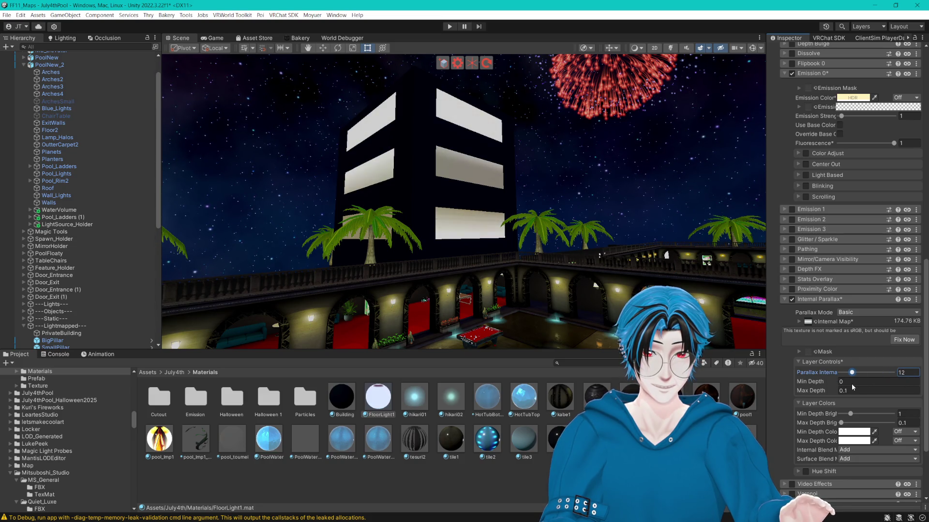
text(1)
drag(573, 253, 610, 264)
click(846, 382)
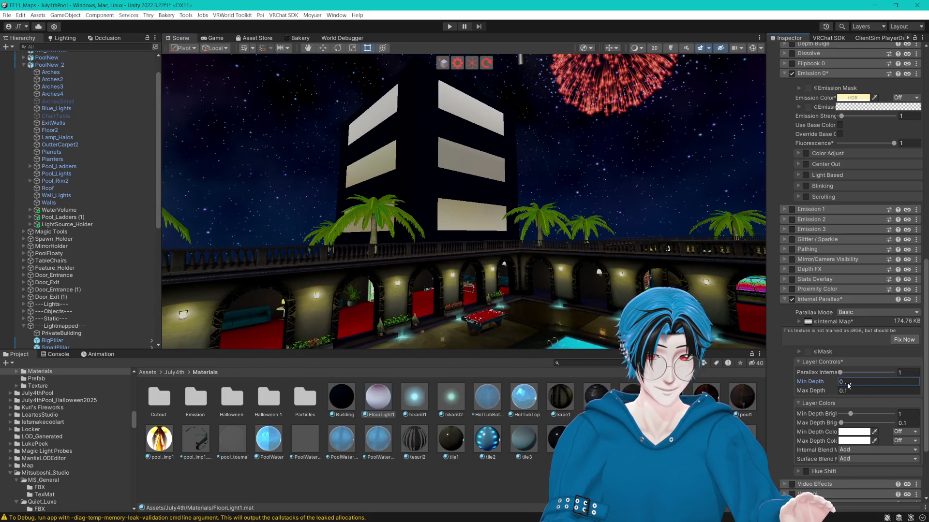
text(66)
click(849, 391)
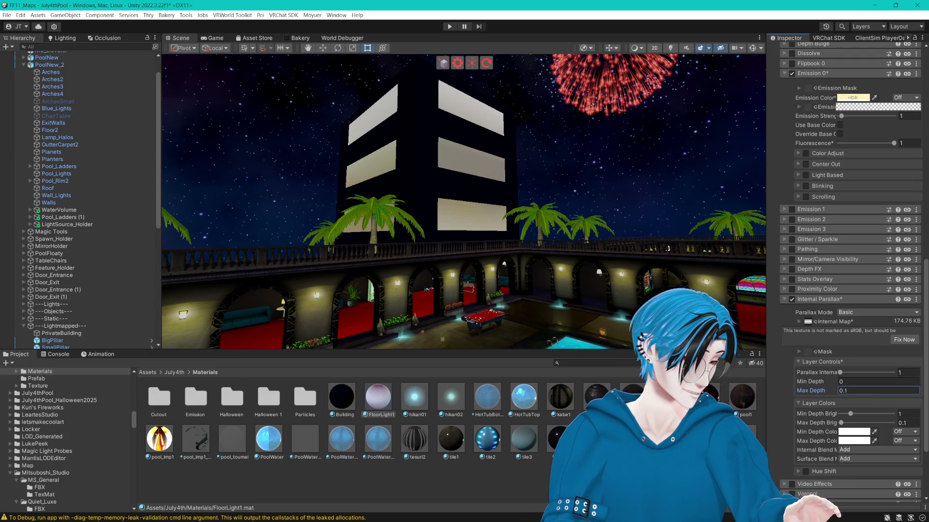
key(alt+Tab)
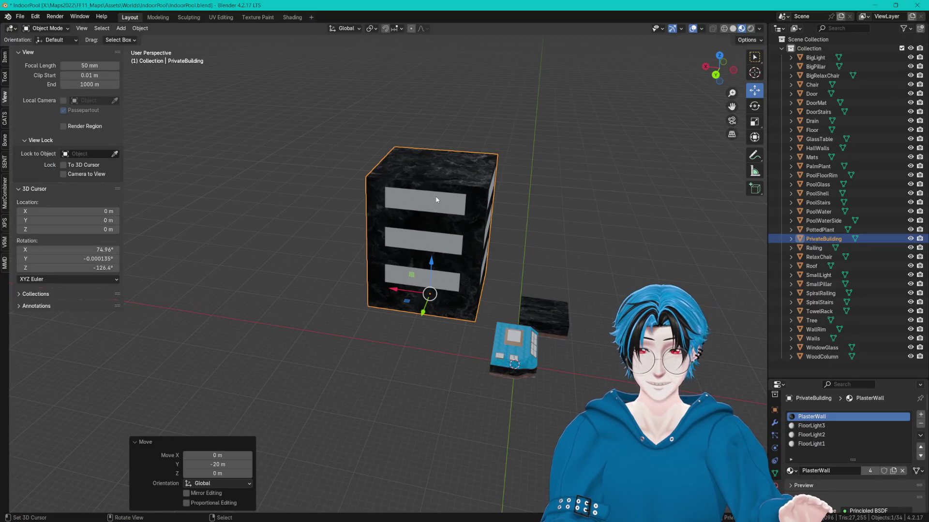
- In Edit Mode, unwrap the top, middle and bottom window panels one at a time
key(Tab)
click(436, 199)
scroll(459, 203, up, 3)
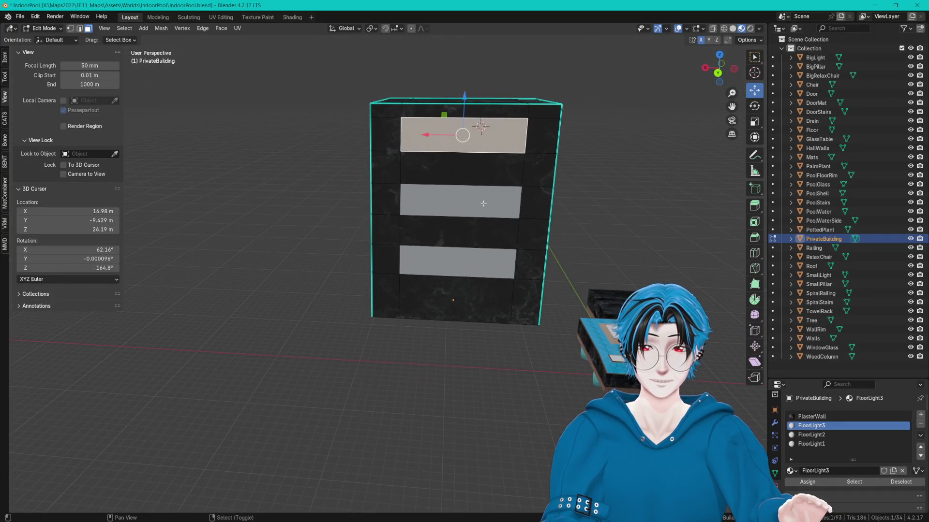
scroll(483, 204, up, 3)
key(F3)
text(unwrap)
key(Return)
click(511, 271)
key(F3)
key(Return)
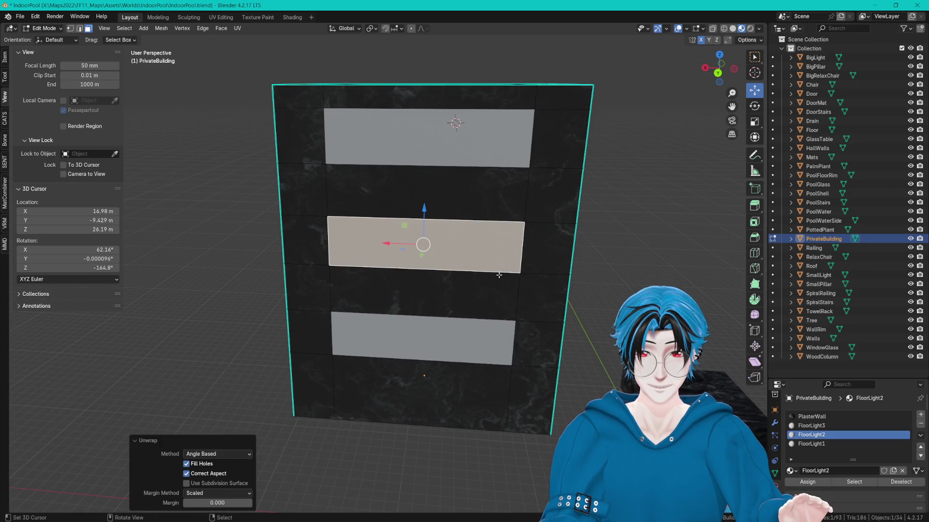
click(483, 349)
key(F3)
key(Return)
- Re-unwrap the top, middle and bottom window panels individually a second time
click(467, 186)
key(F3)
key(Return)
click(500, 253)
key(F3)
key(Return)
click(426, 367)
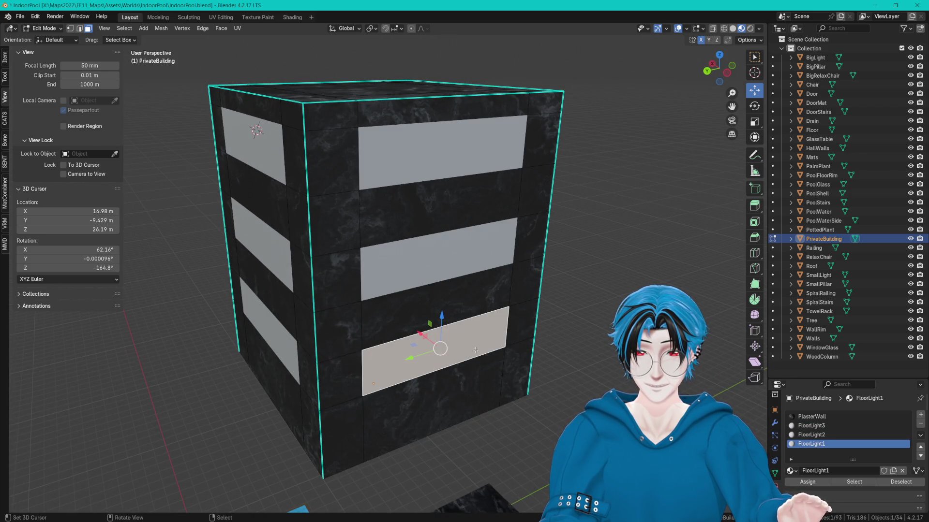
key(F3)
key(Return)
key(F3)
key(Return)
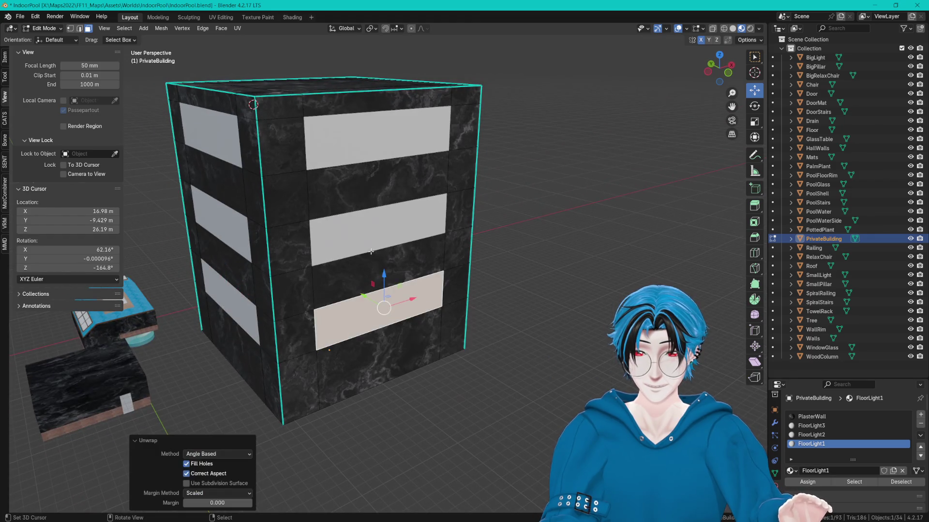
click(411, 227)
key(F3)
key(Return)
click(407, 145)
key(F3)
key(Return)
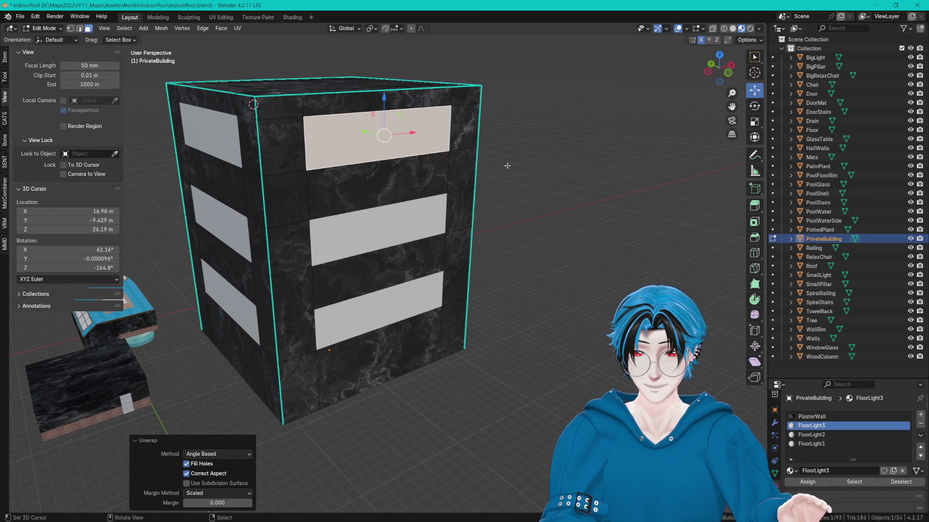
- Unwrap the top, middle and bottom panels once more and switch to the UV Editing workspace
click(464, 140)
key(F3)
key(Return)
click(450, 216)
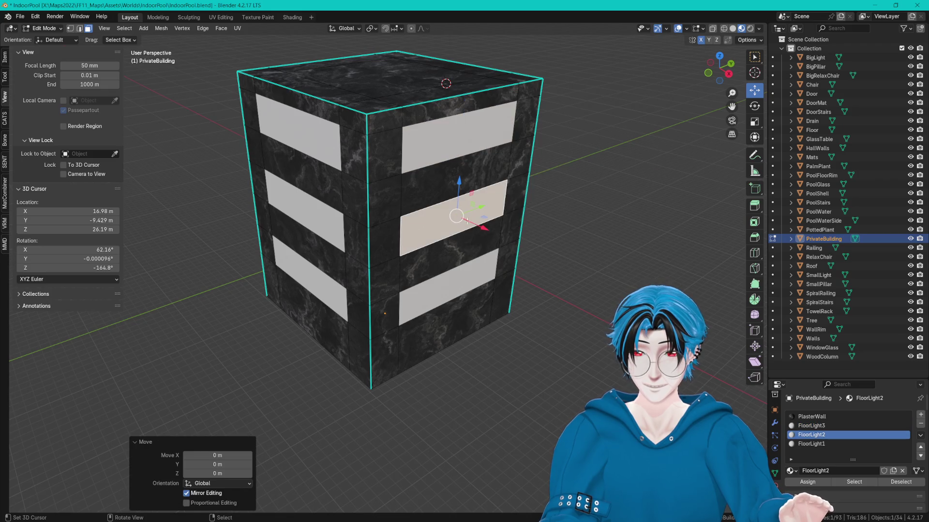
key(F3)
key(Return)
click(450, 288)
key(F3)
key(Return)
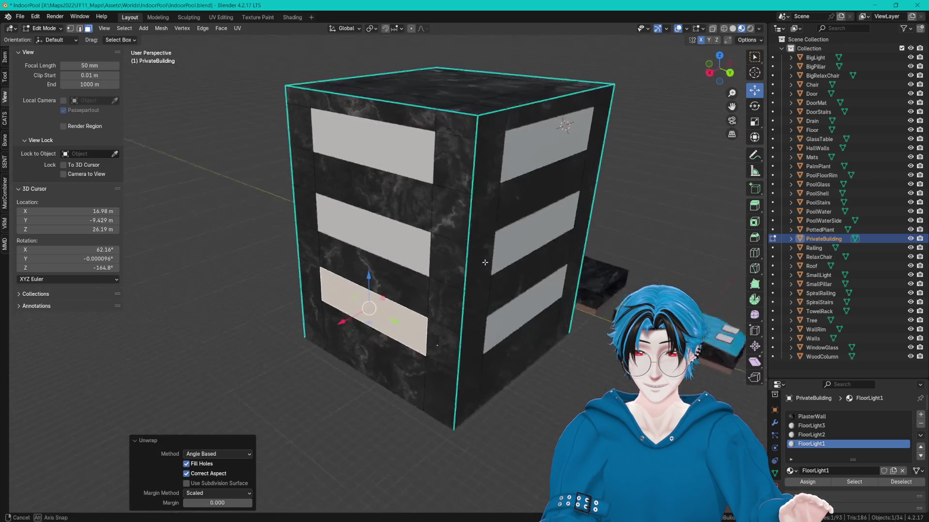
click(228, 17)
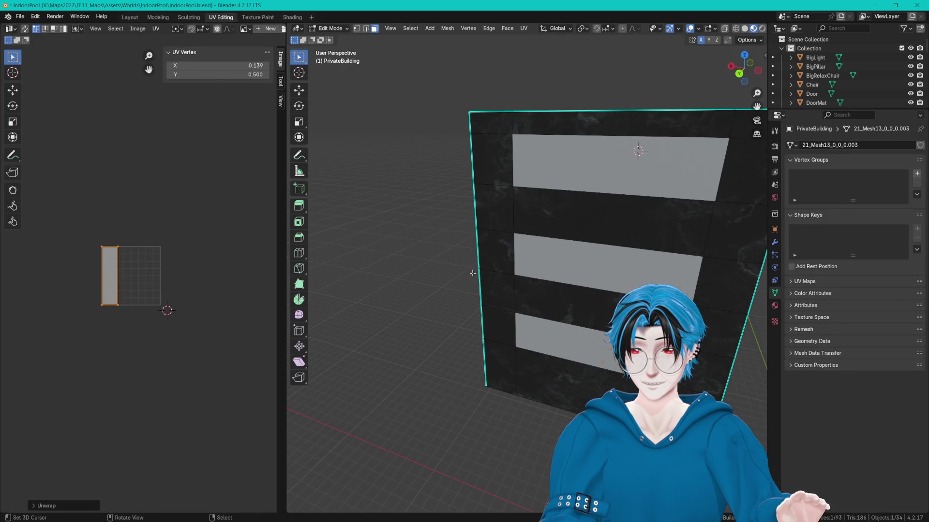
- Select all the window panel faces (middle, bottom, top and front panels) in the UV Editor
click(561, 275)
click(557, 339)
ctrl+click(581, 256)
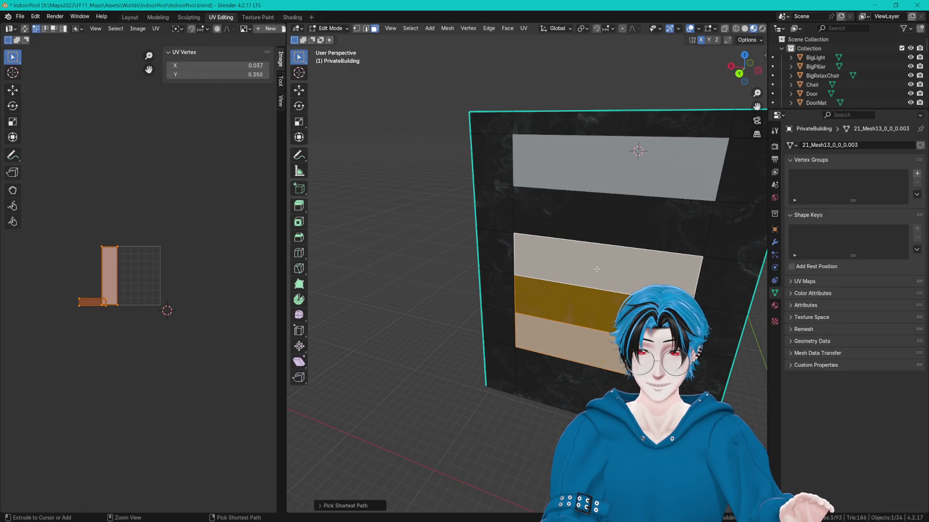
key(ctrl+z)
key(ctrl+shift+z)
key(ctrl+z)
key(ctrl+z)
ctrl+click(622, 196)
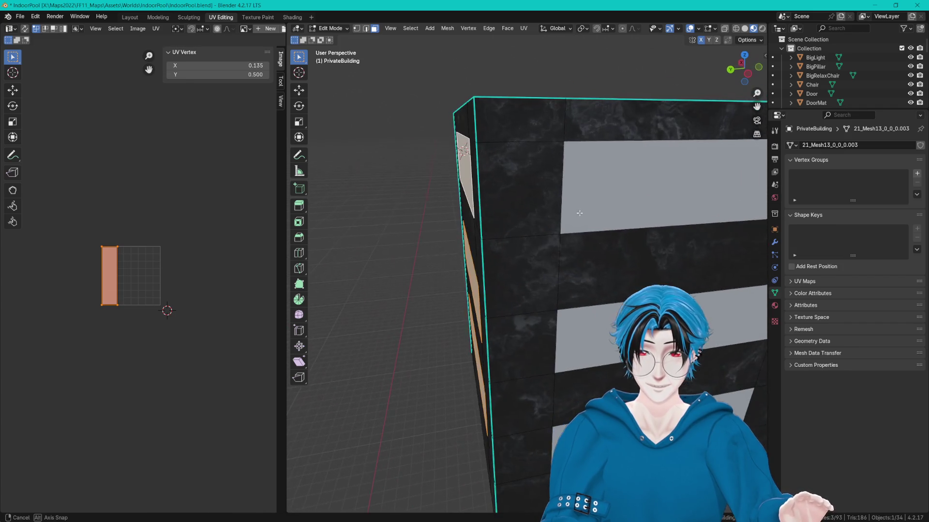
scroll(510, 298, down, 3)
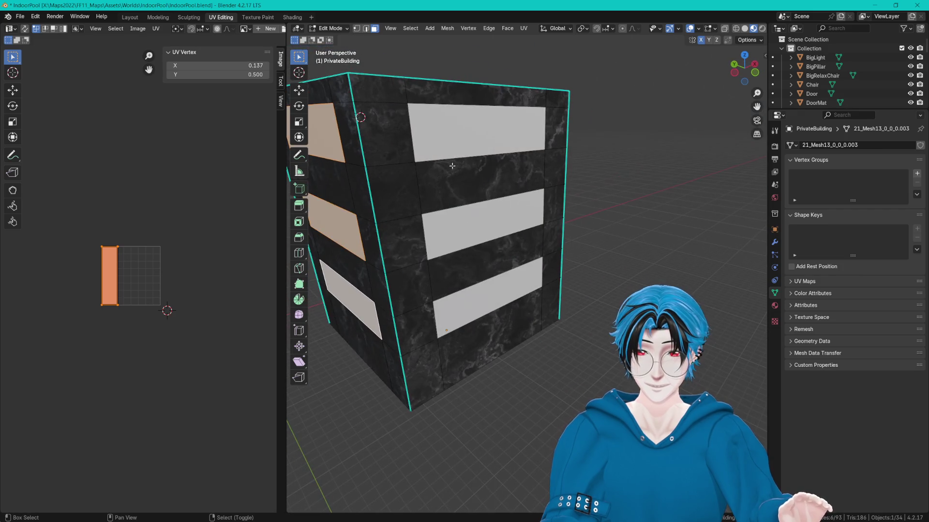
ctrl+click(509, 298)
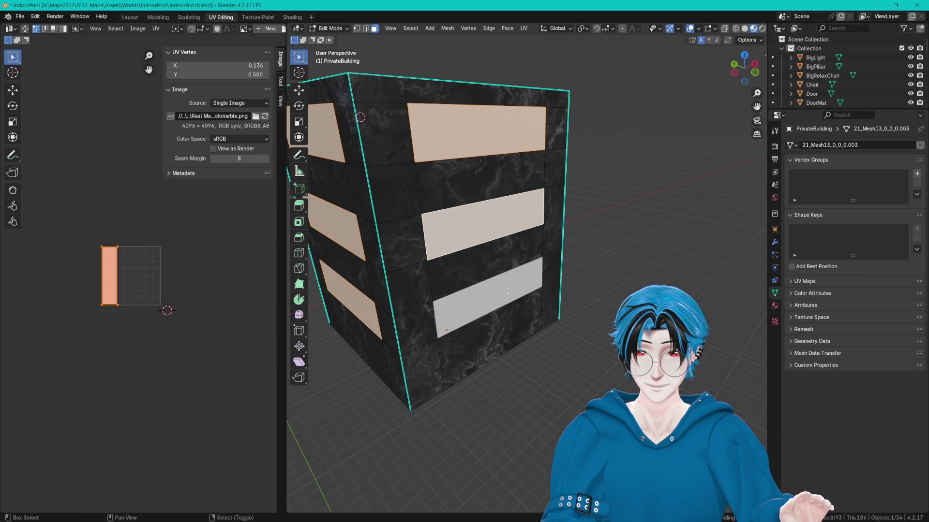
ctrl+click(510, 299)
ctrl+click(632, 216)
ctrl+click(648, 159)
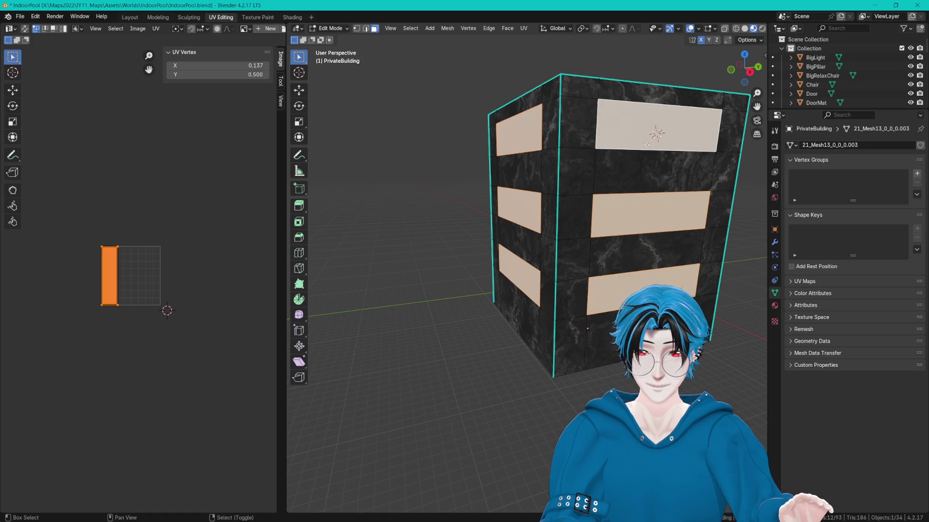
scroll(148, 231, up, 1)
key(alt+a)
key(a)
scroll(135, 239, up, 1)
scroll(158, 223, up, 2)
- Straighten the UV island's right edge vertically with UV Align
key(c)
key(Escape)
key(alt+a)
key(c)
mouse_move(163, 189)
mouse_down()
mouse_move(187, 305)
mouse_move(163, 298)
mouse_up()
key(Escape)
key(u)
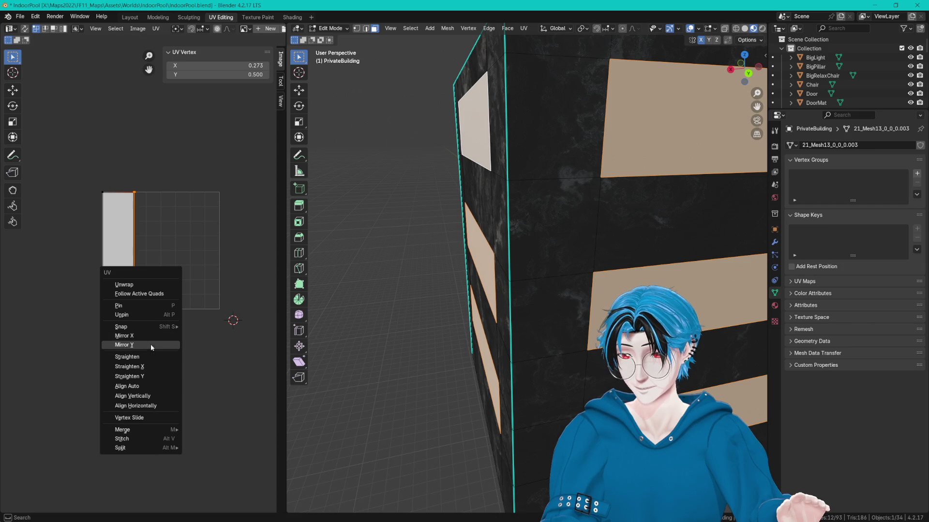
click(148, 367)
scroll(147, 369, up, 2)
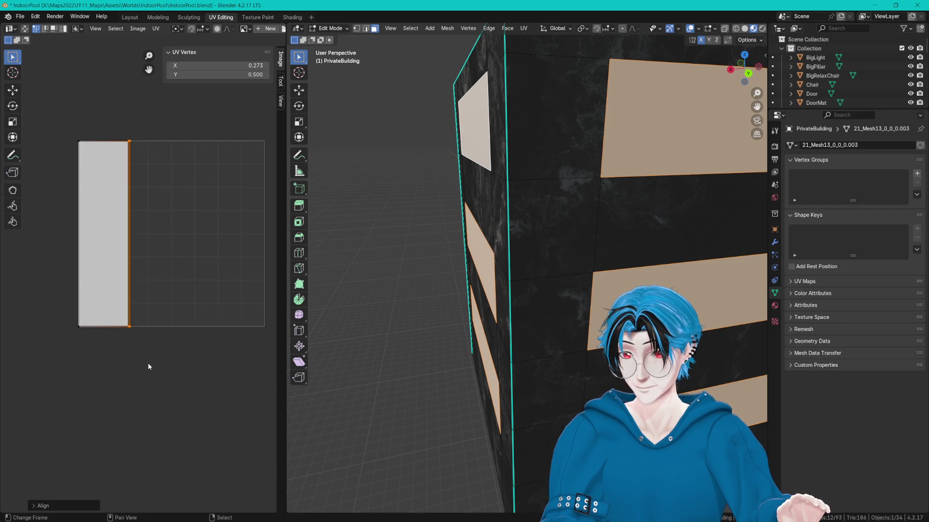
key(u)
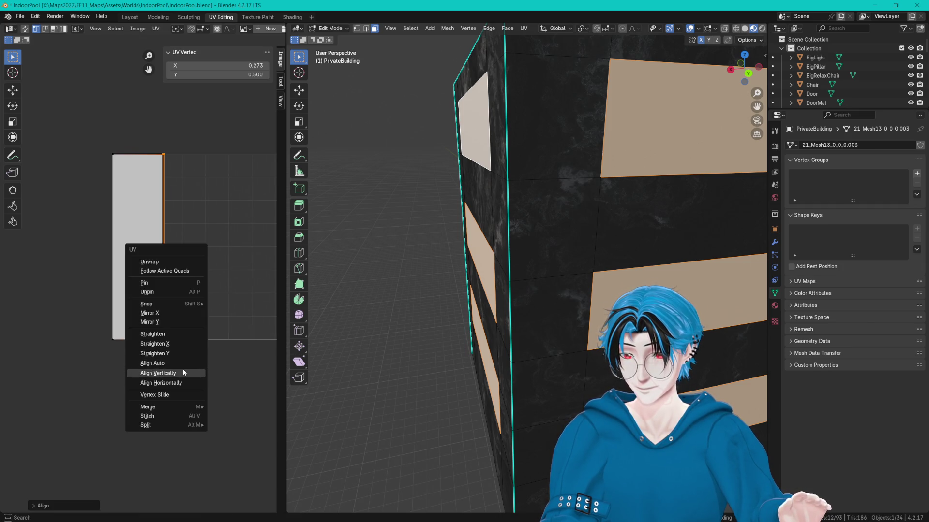
click(182, 369)
- Straighten the island's left edge and level its top edge horizontally
key(c)
mouse_move(103, 156)
mouse_down()
mouse_move(89, 185)
mouse_move(100, 309)
mouse_up()
key(Escape)
key(u)
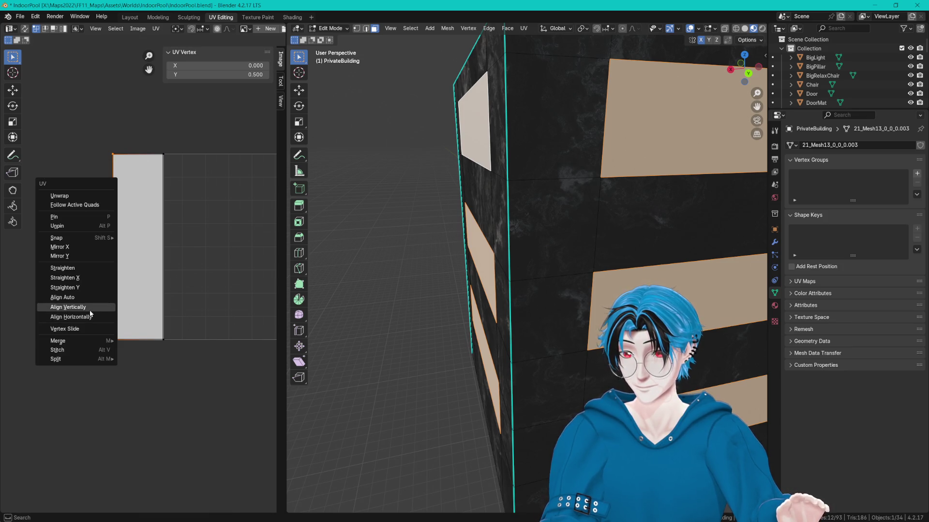
click(104, 309)
click(122, 289)
key(c)
drag(119, 149, 115, 144)
key(Escape)
key(u)
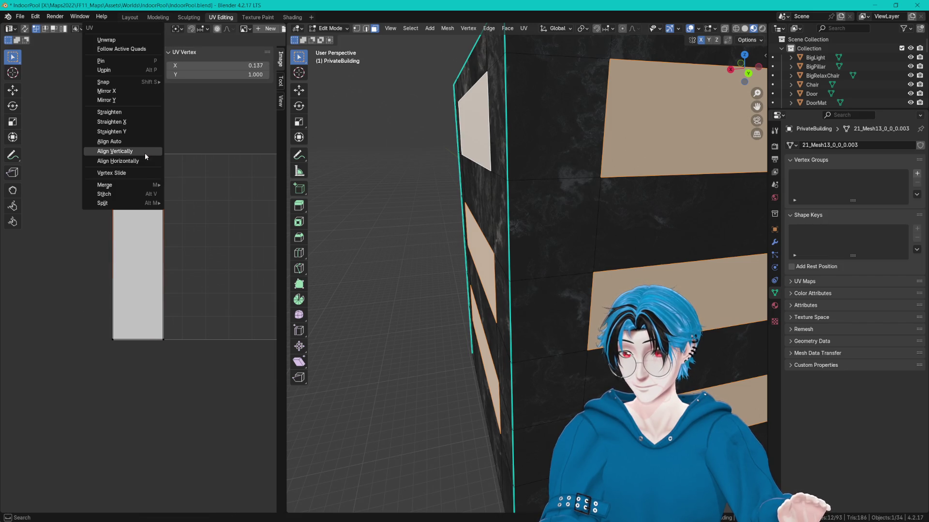
click(123, 160)
key(c)
key(u)
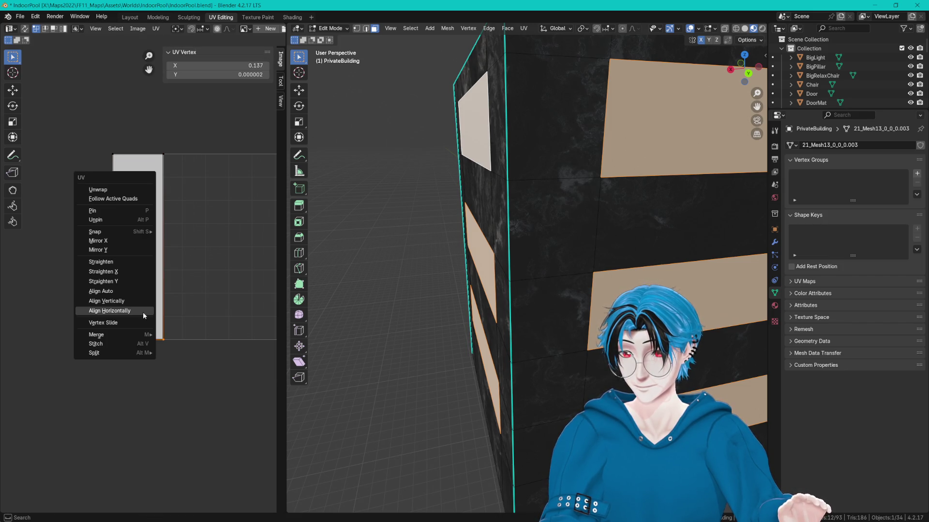
key(Escape)
- Move the island's right edge along X to exactly 1.0
scroll(151, 296, right, 2)
scroll(152, 296, right, 2)
key(c)
drag(134, 195, 126, 316)
key(Escape)
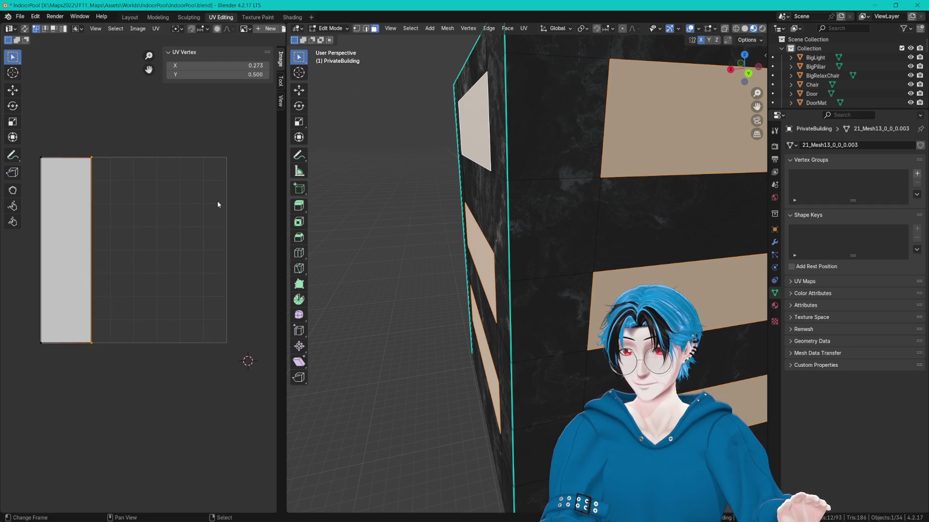
key(g)
key(x)
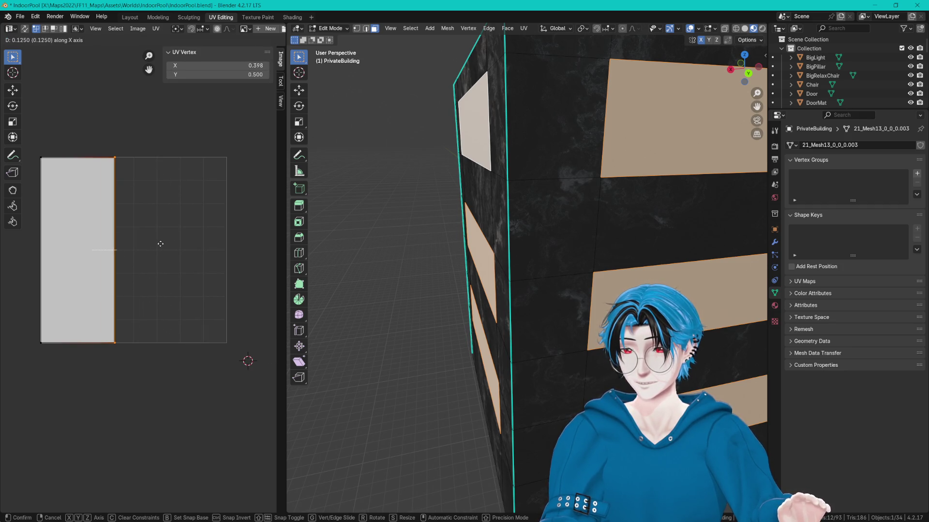
click(274, 235)
click(218, 65)
text(1)
key(Return)
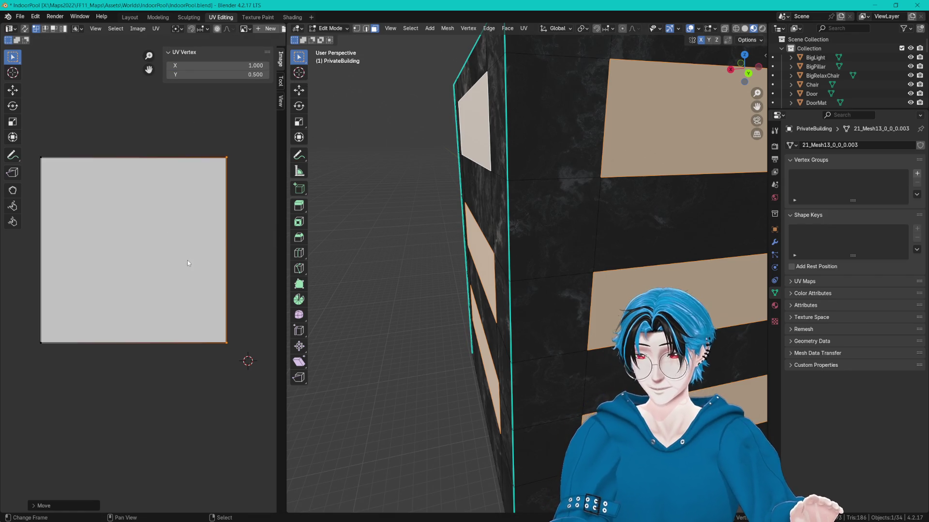
- Rotate the whole UV island 90° and return to the Layout workspace
click(188, 260)
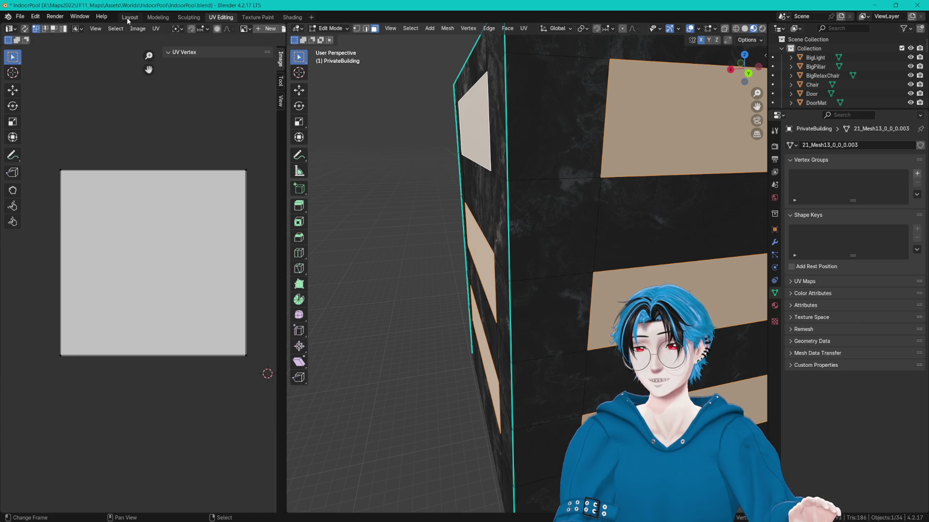
key(a)
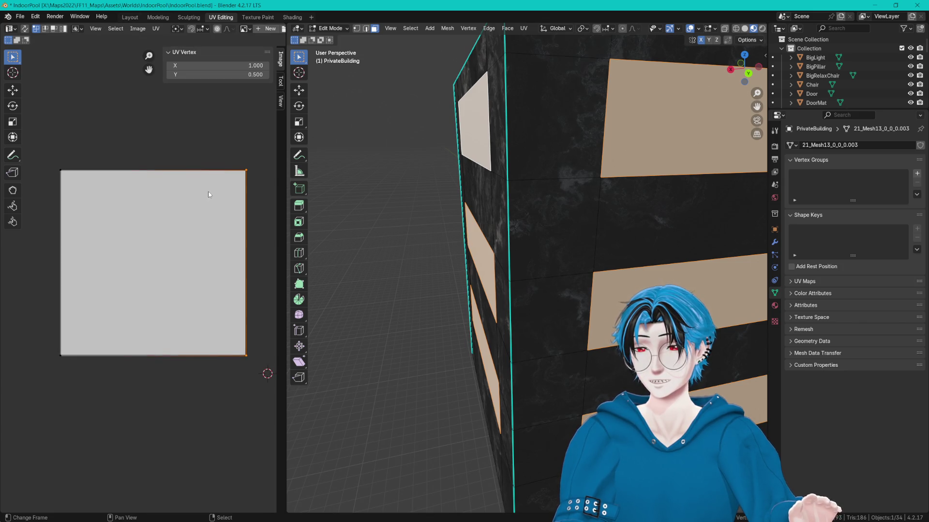
key(r)
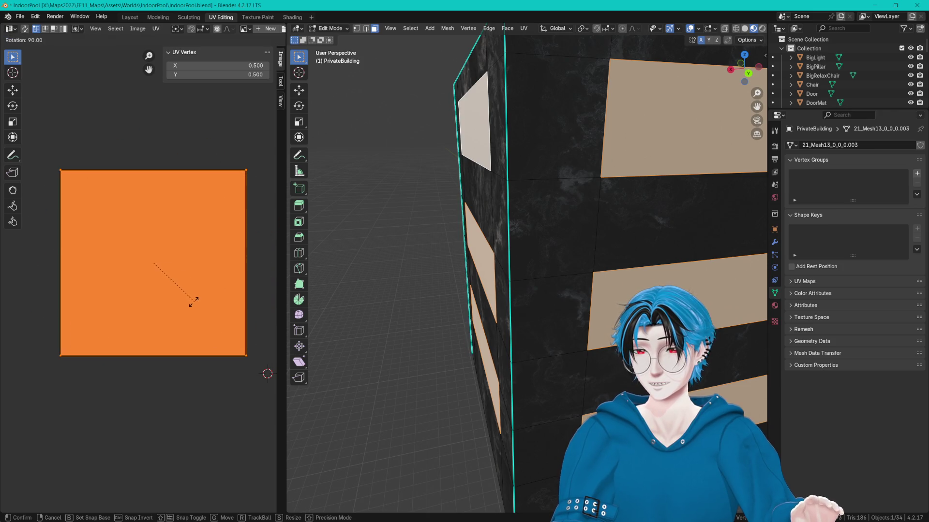
click(193, 299)
click(129, 17)
scroll(383, 177, up, 2)
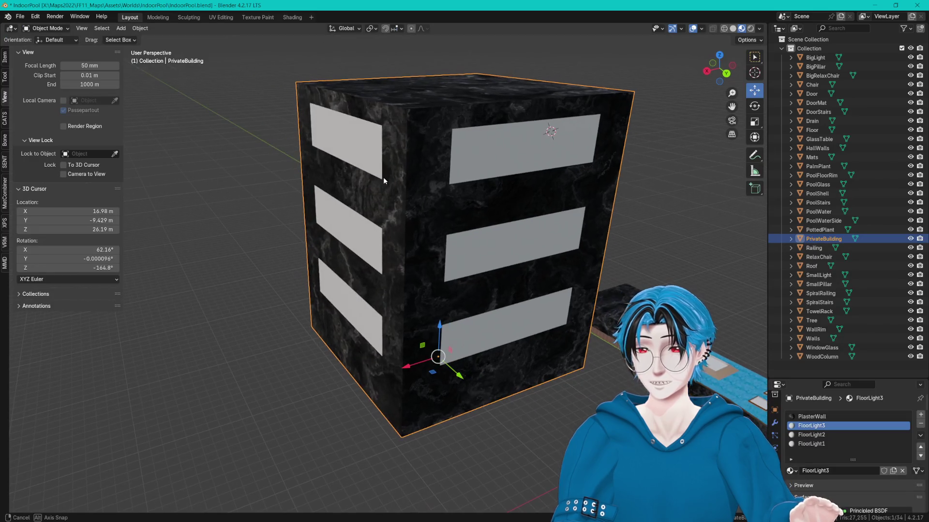
- Save IndoorPool.blend and re-export it as FBX over IndoorPool.fbx for Unity
key(ctrl+s)
click(34, 17)
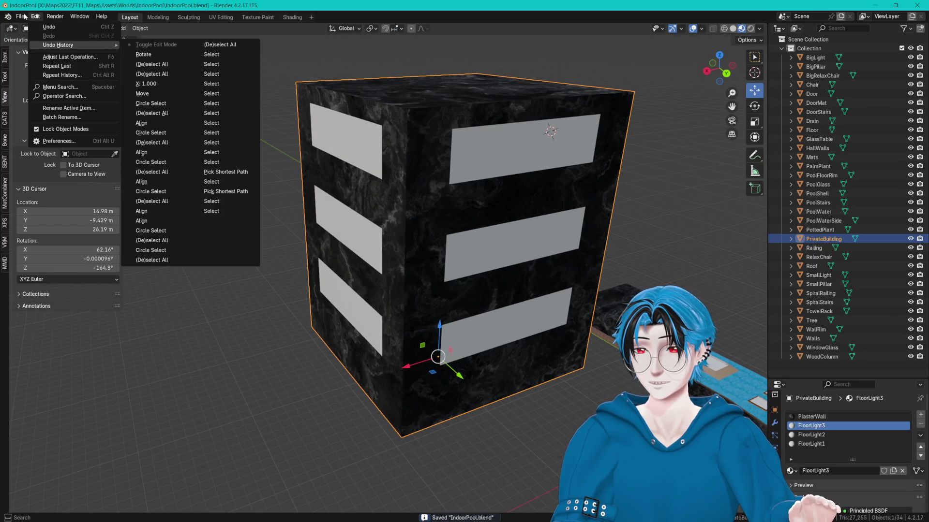
mouse_move(20, 16)
mouse_move(65, 152)
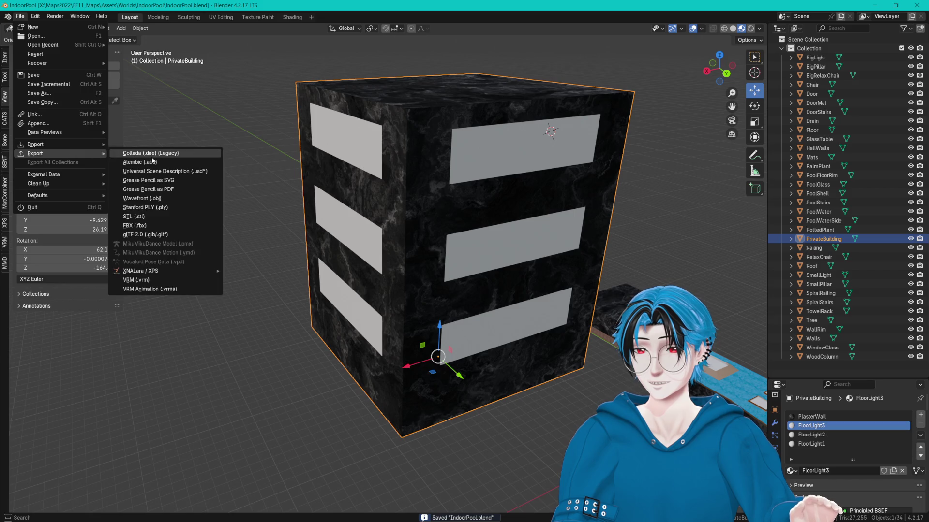
click(141, 226)
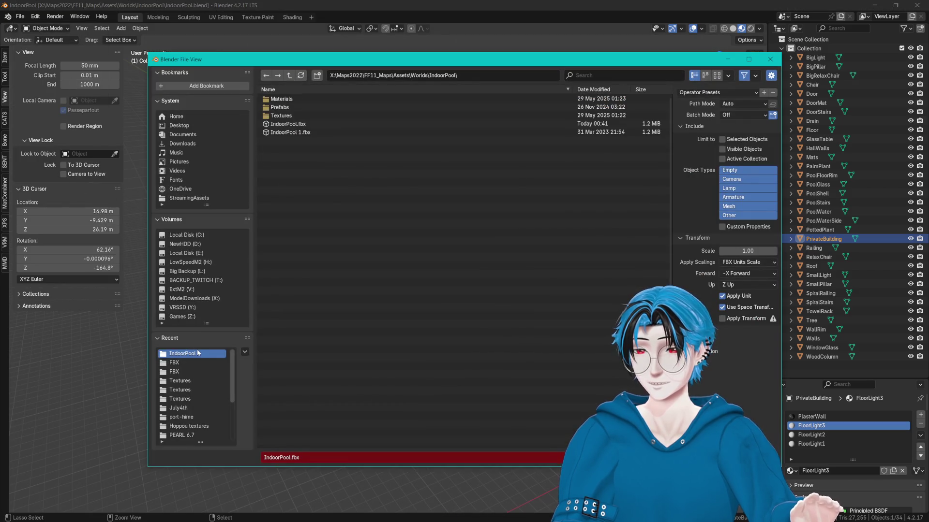
double_click(288, 124)
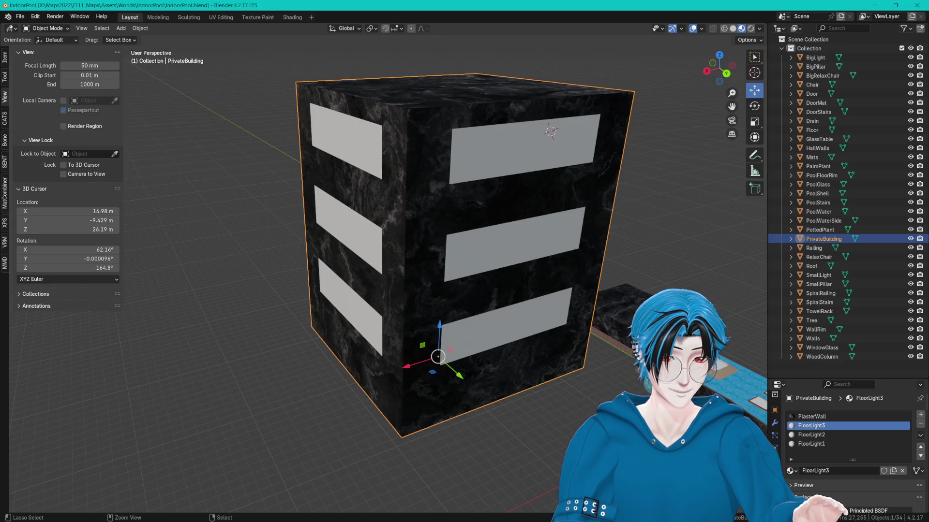
key(alt+Tab)
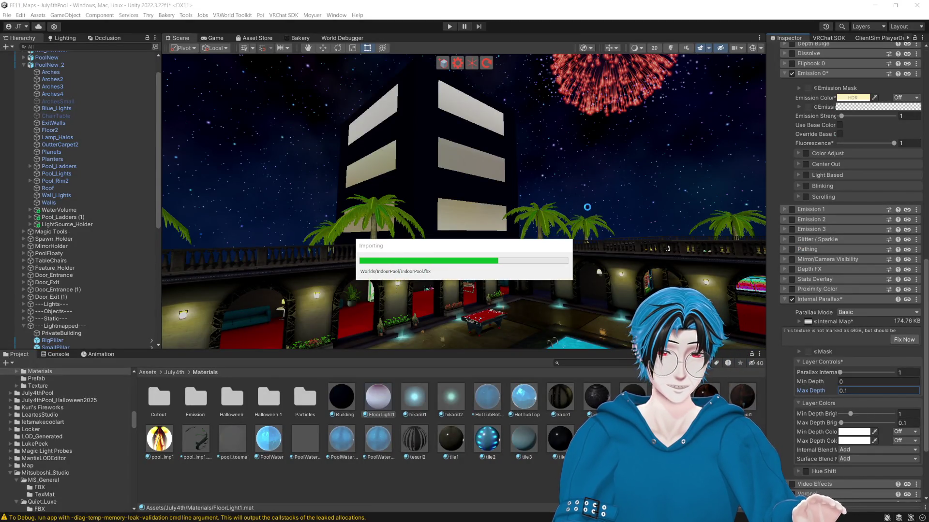
- Set FloorLight1's parallax max depth 1, depth brightness 0.93/0, and soften its emission colour
mouse_move(587, 207)
mouse_down()
mouse_move(611, 210)
mouse_move(597, 210)
mouse_up()
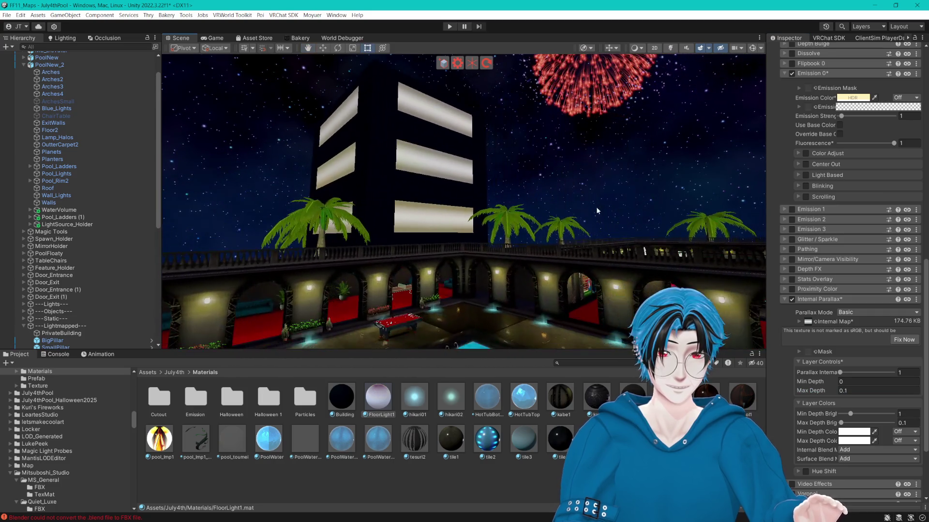
click(840, 372)
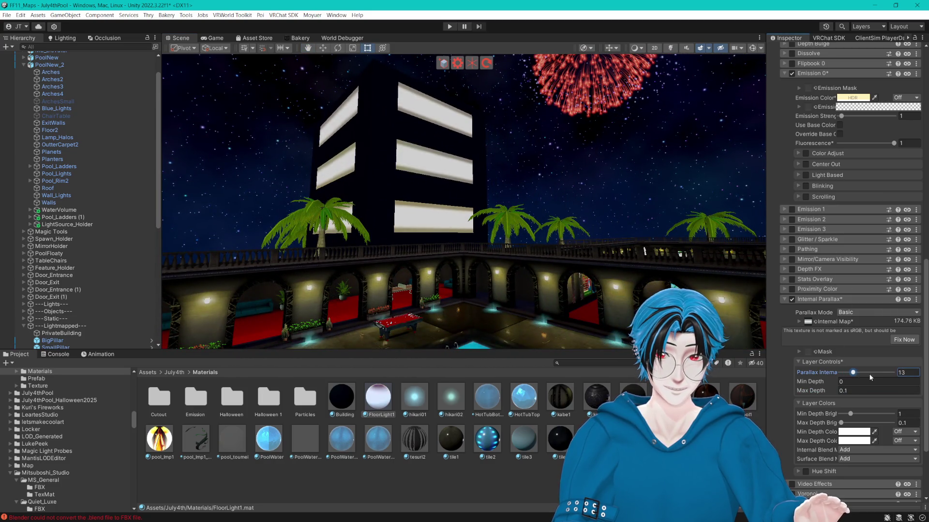
click(849, 391)
drag(849, 390, 896, 387)
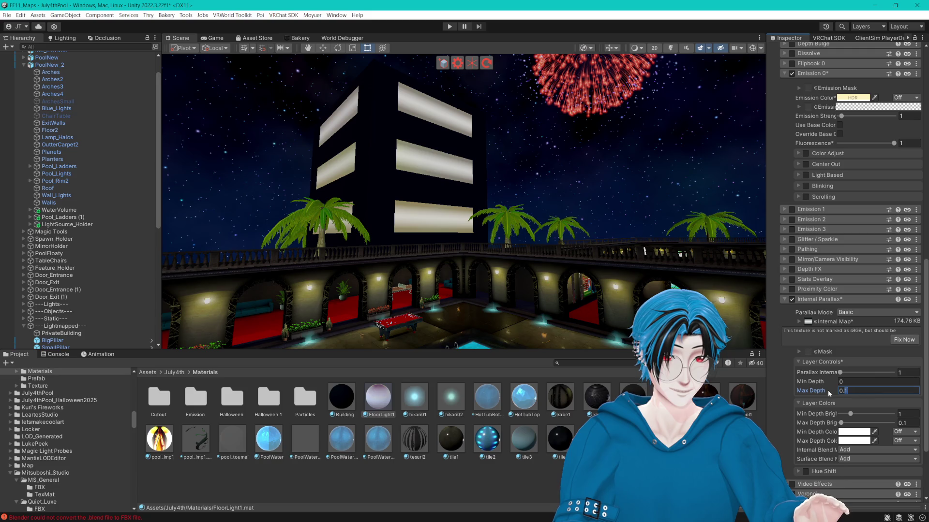
text(1)
click(849, 414)
drag(849, 415, 853, 423)
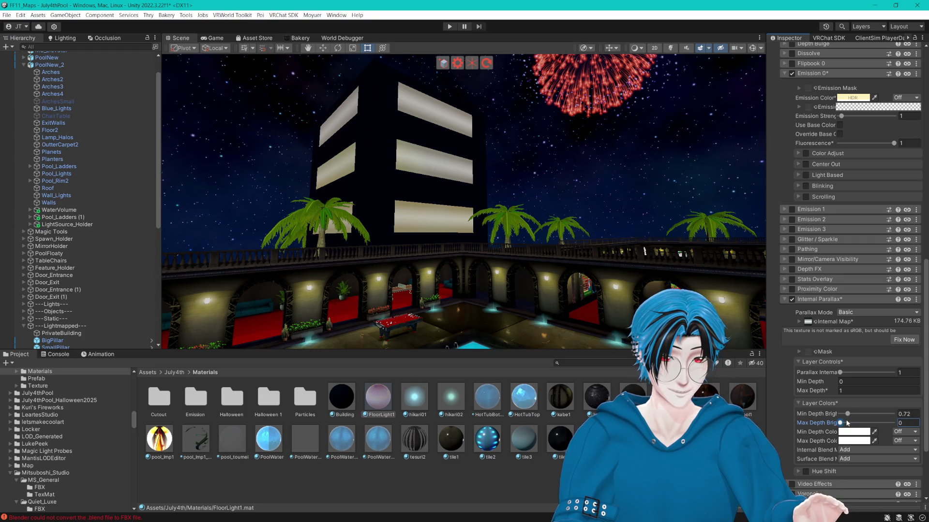
drag(851, 418, 852, 417)
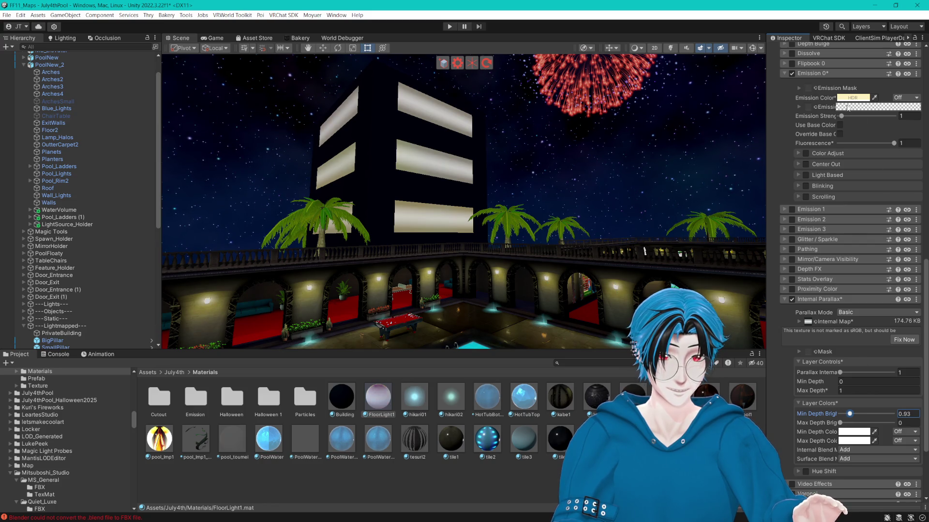
click(851, 98)
drag(887, 143, 885, 129)
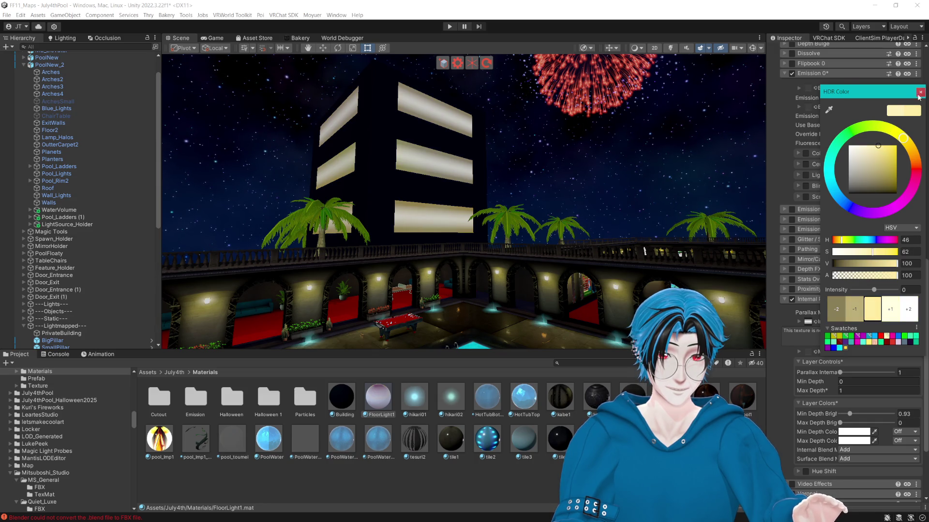
- Set FloorLight1's fluorescence to 0.809, emission strength 1 and parallax internal 1
click(920, 92)
text(2)
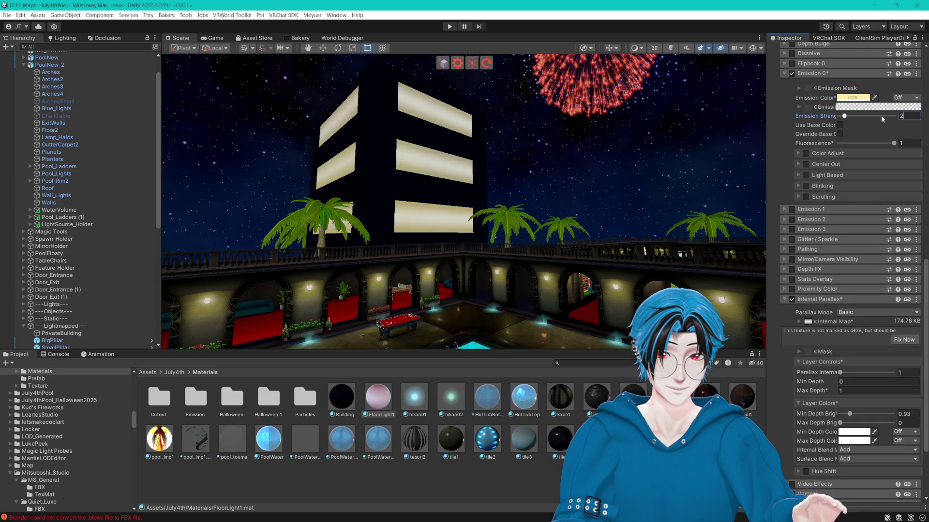
mouse_move(877, 143)
mouse_down()
mouse_move(829, 143)
mouse_move(900, 146)
mouse_move(885, 149)
mouse_up()
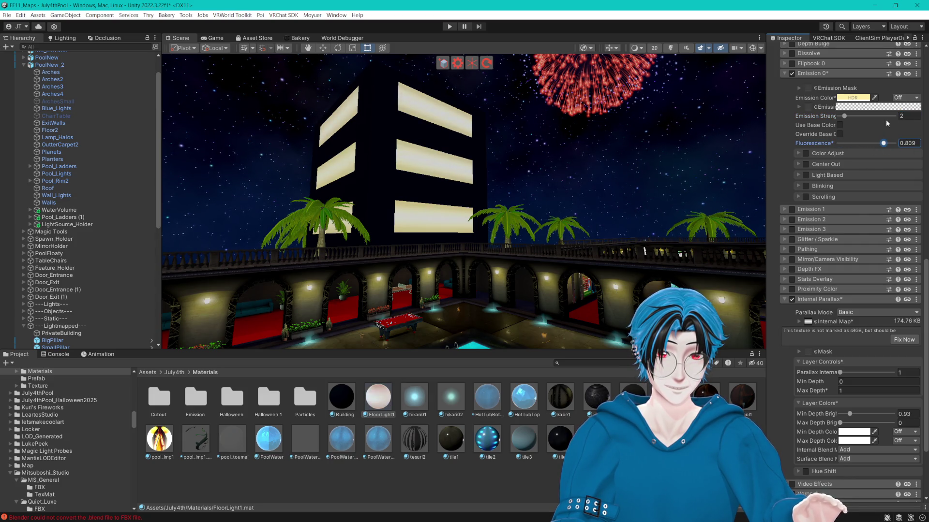
text(1)
mouse_move(596, 120)
mouse_down()
mouse_move(599, 112)
mouse_move(626, 181)
mouse_up()
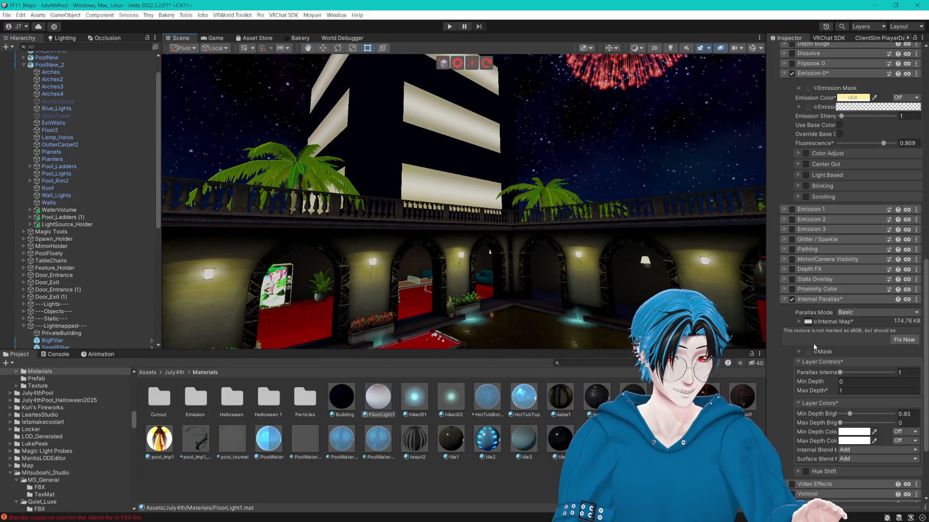
scroll(816, 350, down, 1)
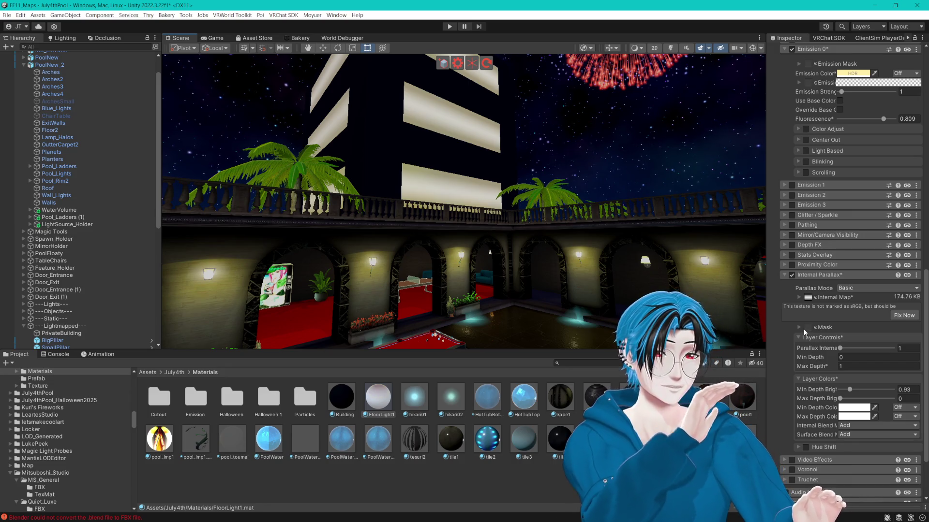
mouse_move(840, 348)
mouse_down()
mouse_move(850, 348)
mouse_move(840, 348)
mouse_up()
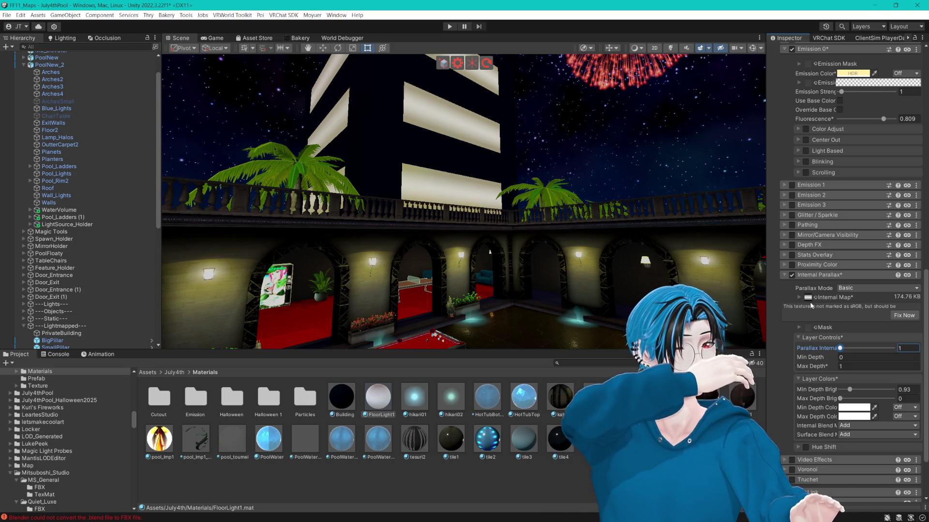
drag(425, 150, 434, 148)
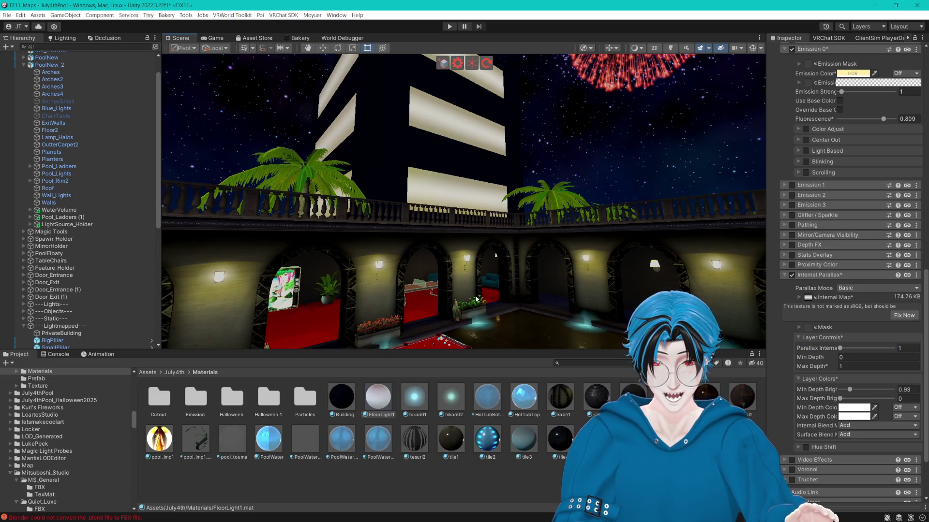
- Select Arches4 and reveal its kabe1 wall texture file in Explorer
click(584, 283)
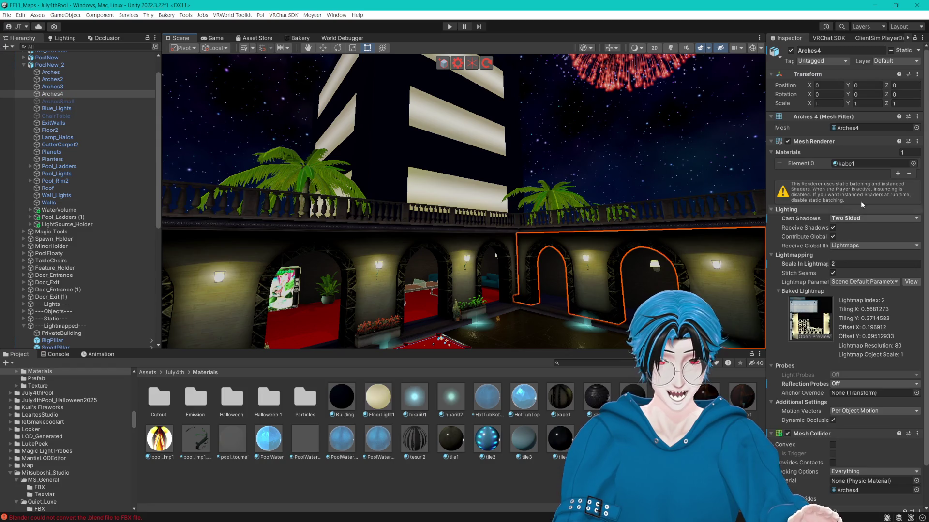
scroll(787, 446, down, 2)
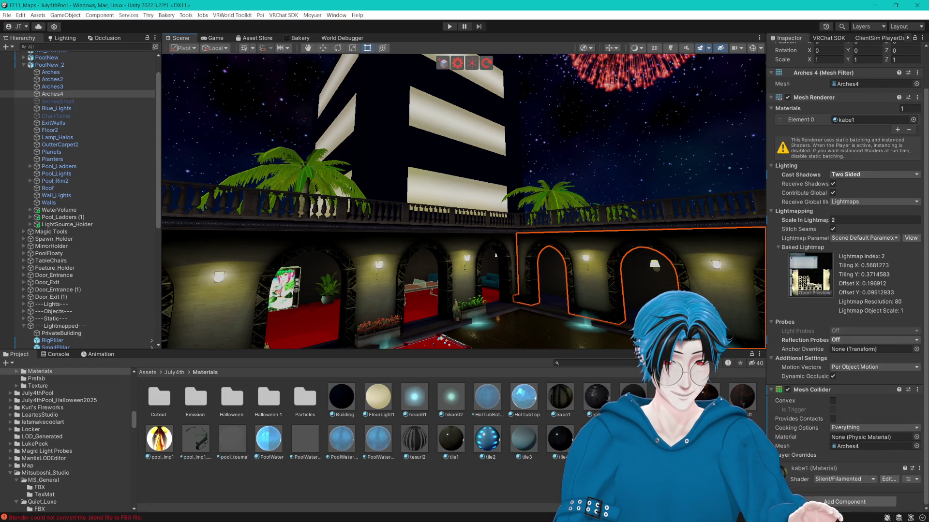
scroll(847, 290, down, 4)
click(785, 414)
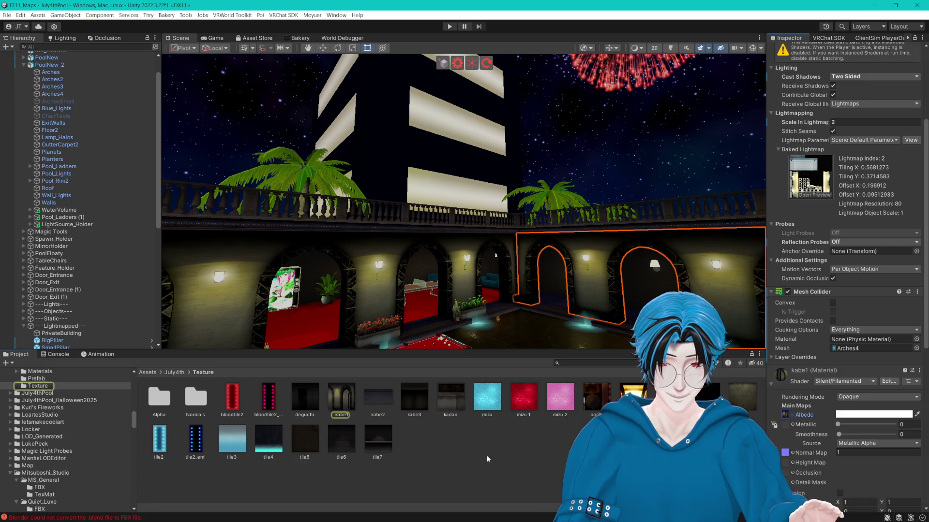
right_click(344, 409)
click(387, 139)
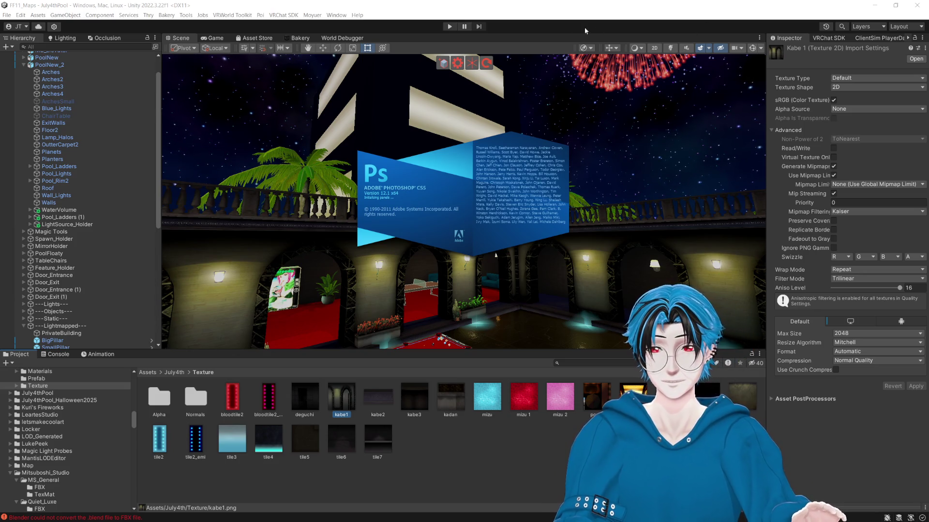
- Deselect the kabe1 texture and leave the empty Photoshop window for Unity
click(470, 466)
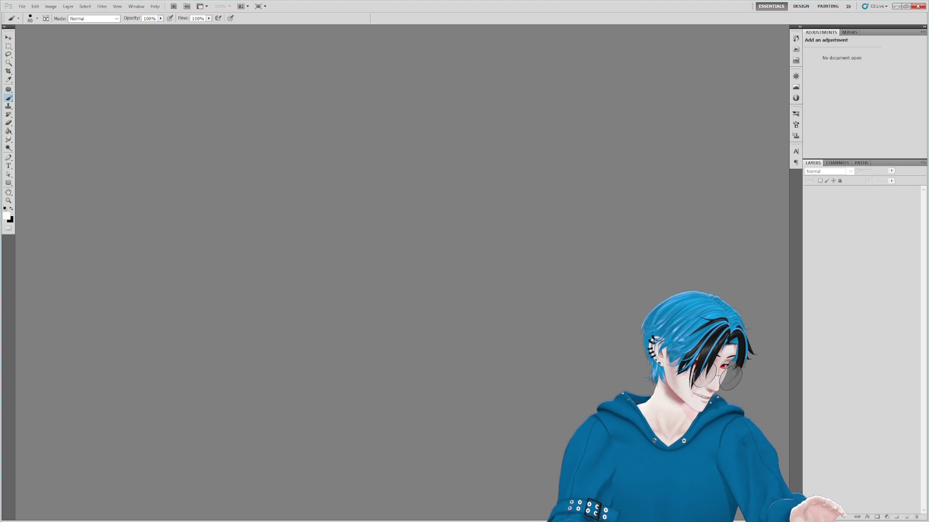
key(alt+Tab)
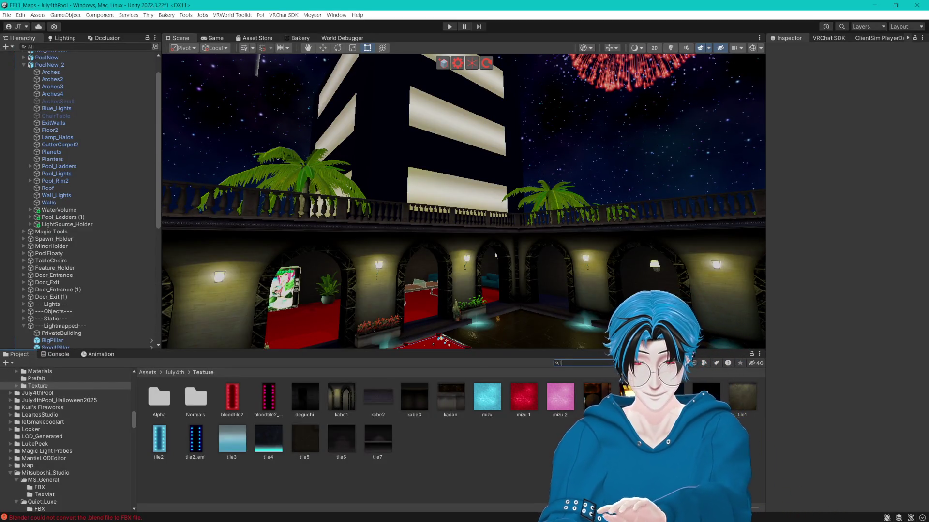
- Search 'luxe' and open Quiet_Luxe.unity from Mitsuboshi_Studio > Quiet_Luxe > Scene
text(luxe)
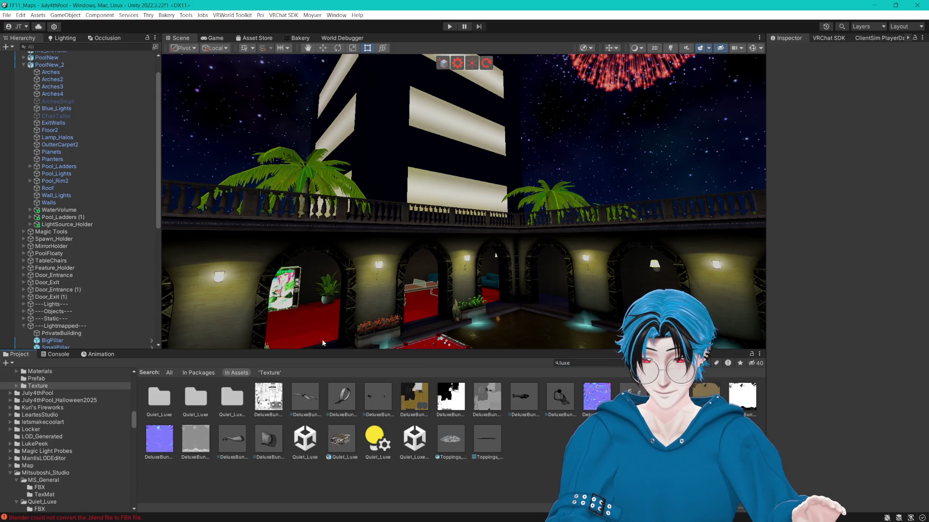
click(341, 439)
scroll(368, 248, down, 5)
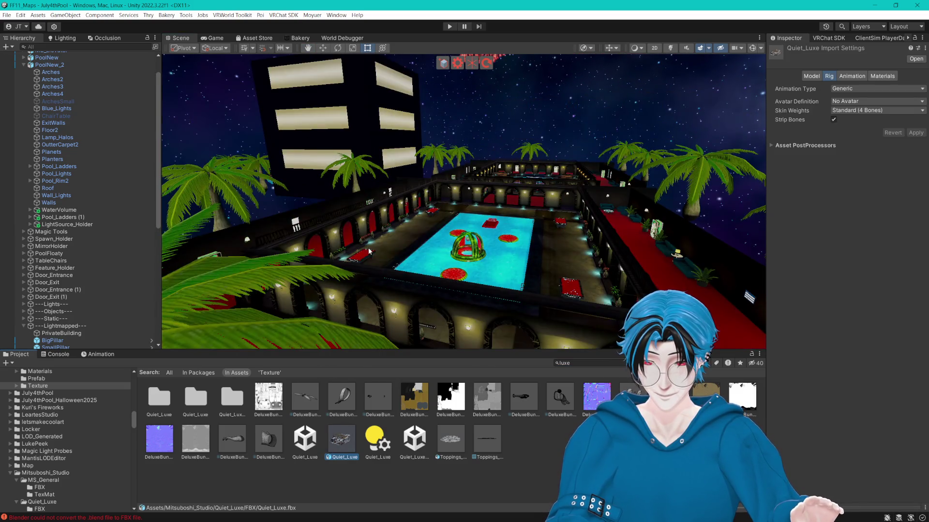
click(605, 363)
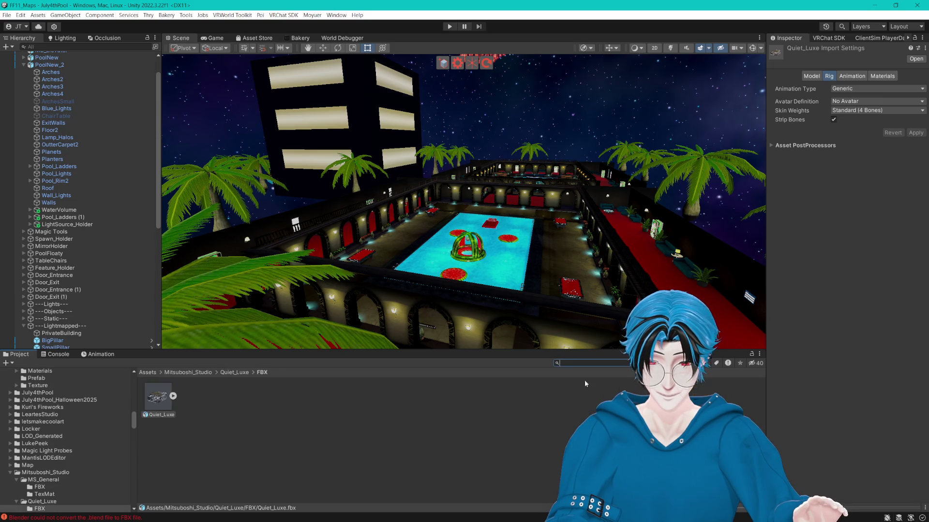
click(237, 373)
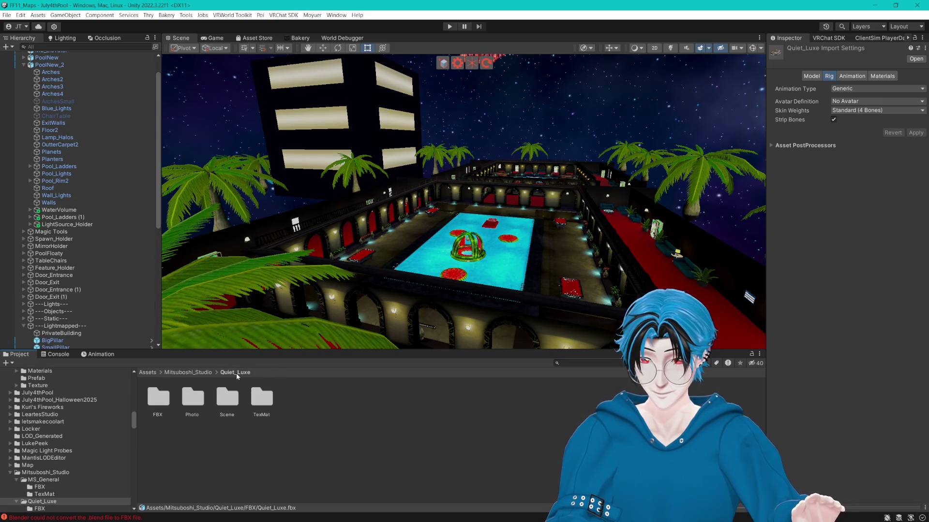
click(198, 373)
double_click(193, 397)
double_click(227, 398)
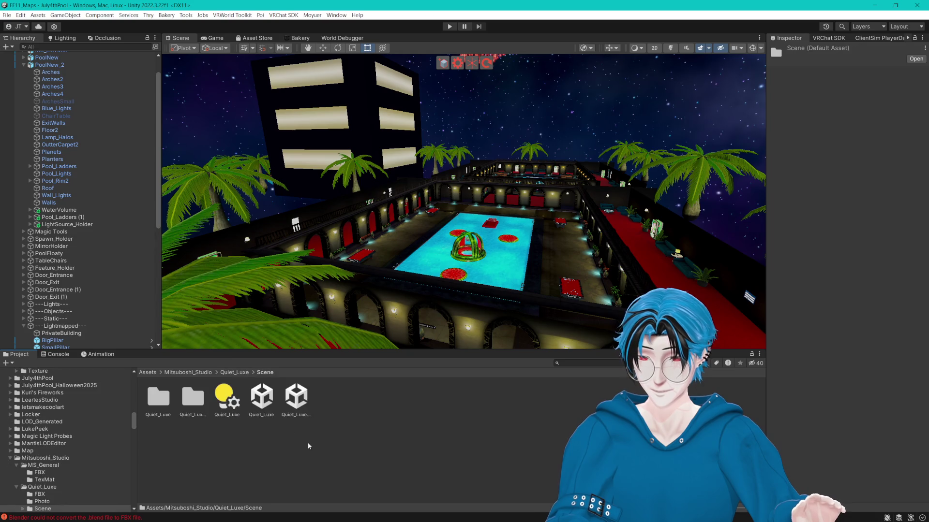
click(261, 402)
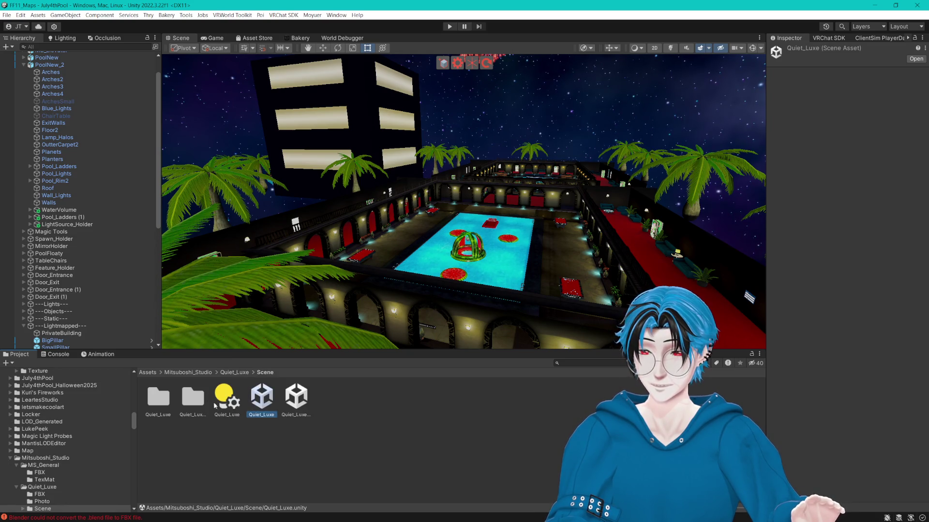
double_click(259, 401)
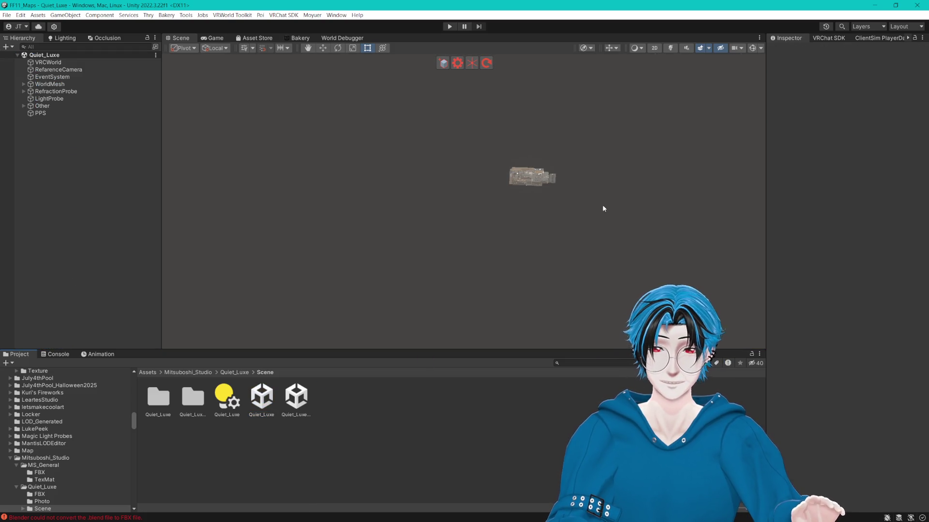
mouse_move(602, 204)
mouse_down()
mouse_move(578, 153)
mouse_move(536, 168)
mouse_move(679, 50)
mouse_up()
- View the Quiet_Luxe room with scene lighting on, then orbit PrivateBuilding in Blender
click(671, 48)
mouse_move(594, 140)
mouse_down()
mouse_move(542, 174)
mouse_move(499, 187)
mouse_move(450, 184)
mouse_move(576, 177)
mouse_move(478, 186)
mouse_move(555, 172)
mouse_move(500, 171)
mouse_move(507, 191)
mouse_move(566, 196)
mouse_move(491, 181)
mouse_move(501, 181)
mouse_move(491, 209)
mouse_move(508, 199)
mouse_move(426, 166)
mouse_move(497, 184)
mouse_move(591, 176)
mouse_up()
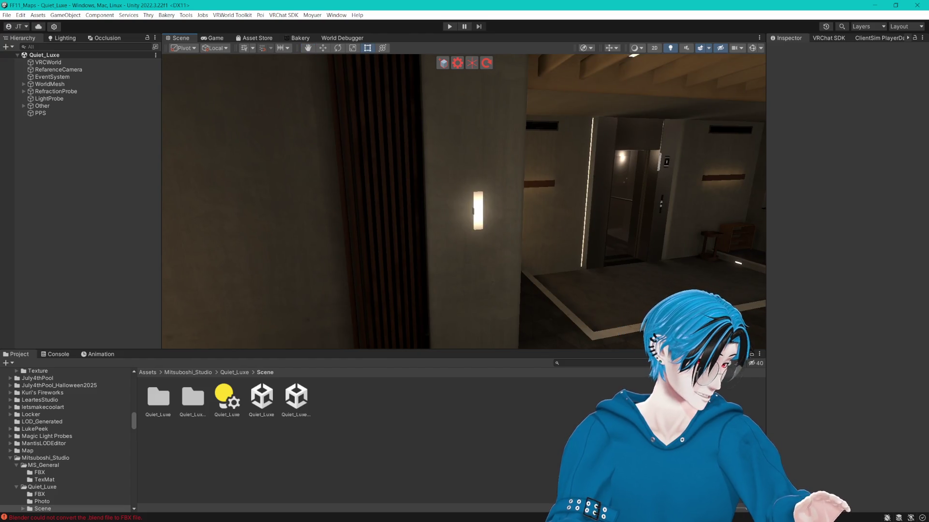
key(alt+Tab)
mouse_move(507, 205)
mouse_down()
mouse_move(494, 188)
mouse_move(565, 182)
mouse_move(467, 193)
mouse_move(446, 187)
mouse_move(531, 184)
mouse_move(466, 185)
mouse_up()
mouse_move(388, 213)
mouse_down()
mouse_move(516, 218)
mouse_move(396, 219)
mouse_up()
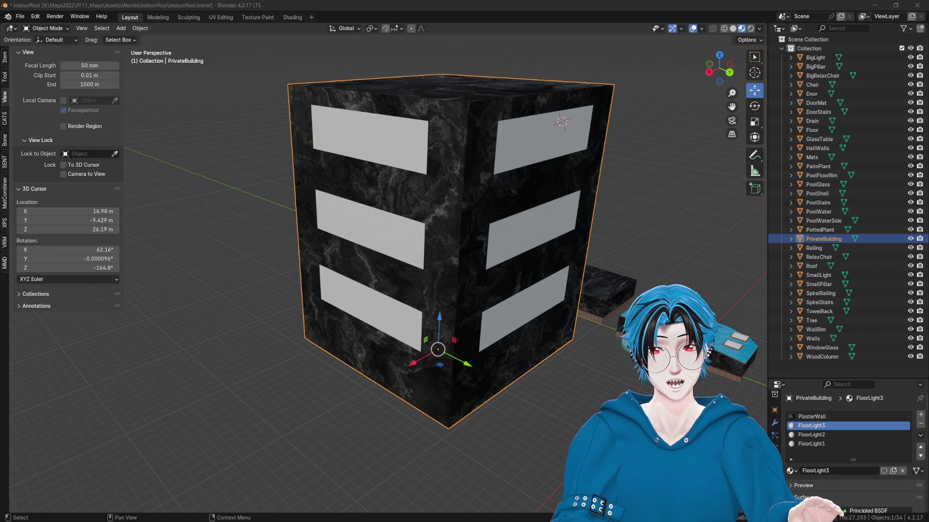
click(509, 3)
mouse_move(495, 157)
mouse_down()
mouse_move(583, 161)
mouse_move(350, 170)
mouse_move(609, 169)
mouse_up()
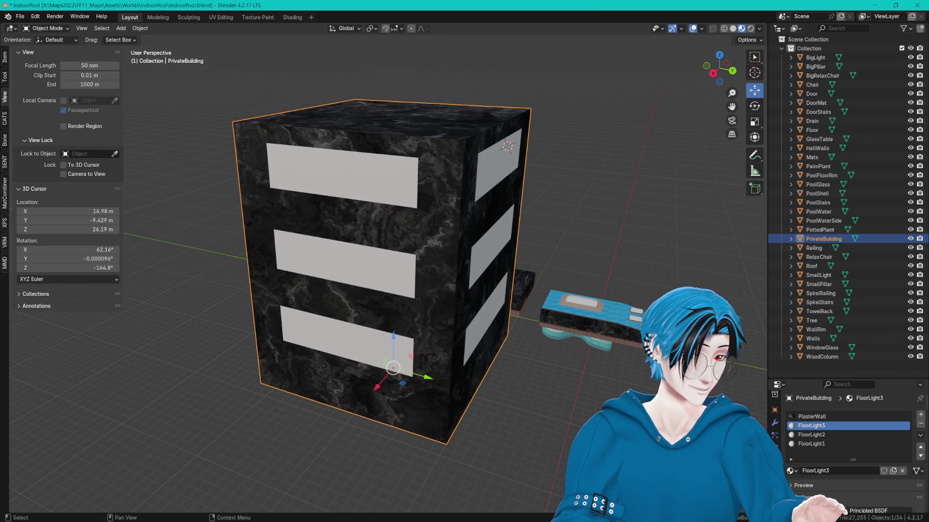
mouse_move(592, 97)
mouse_down()
mouse_move(599, 186)
mouse_move(508, 192)
mouse_move(398, 181)
mouse_move(550, 181)
mouse_up()
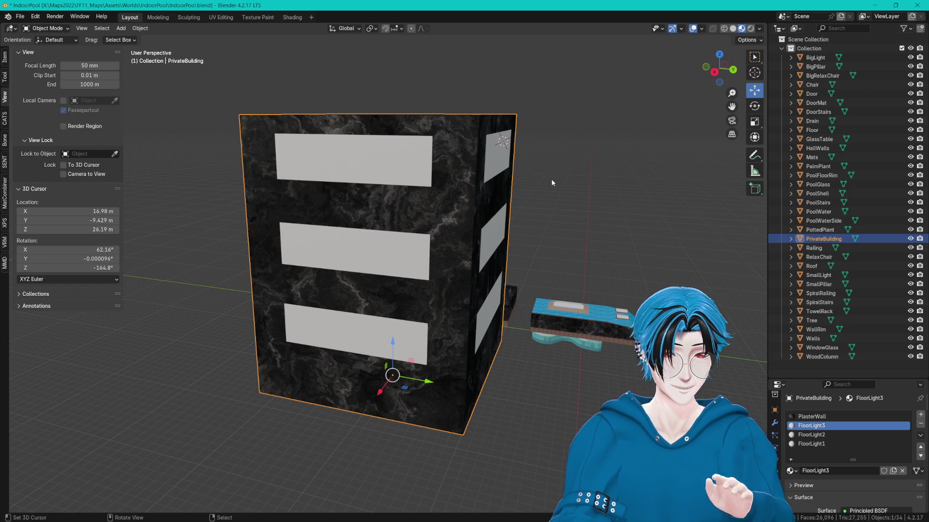
drag(545, 178, 555, 156)
- Edit PrivateBuilding's mesh in edge select mode with nothing selected
key(Tab)
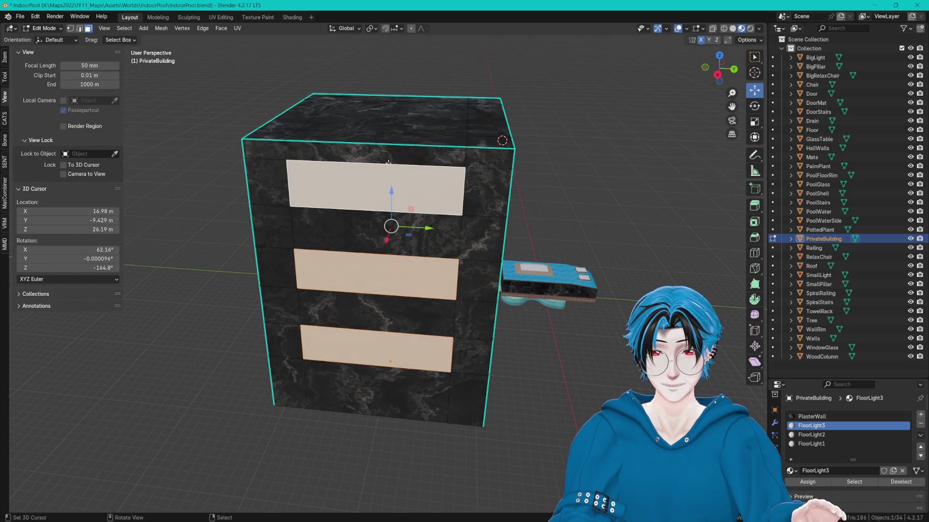
drag(407, 145, 406, 165)
key(ctrl+Tab)
click(374, 155)
key(a)
key(alt+a)
mouse_move(419, 182)
mouse_down()
mouse_move(387, 165)
mouse_move(408, 157)
mouse_up()
- Add two vertical loop cuts across the building's front wall
key(ctrl+r)
scroll(405, 148, up, 1)
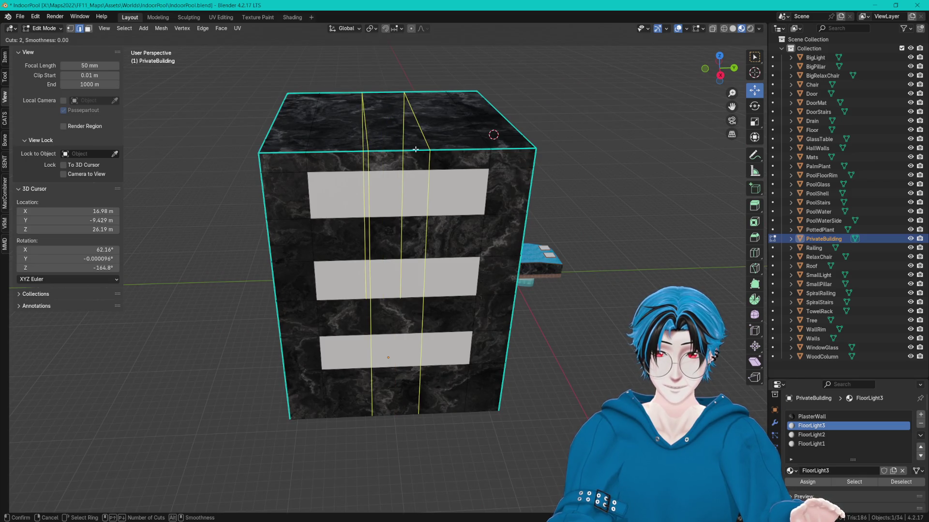
scroll(417, 149, down, 1)
click(417, 149)
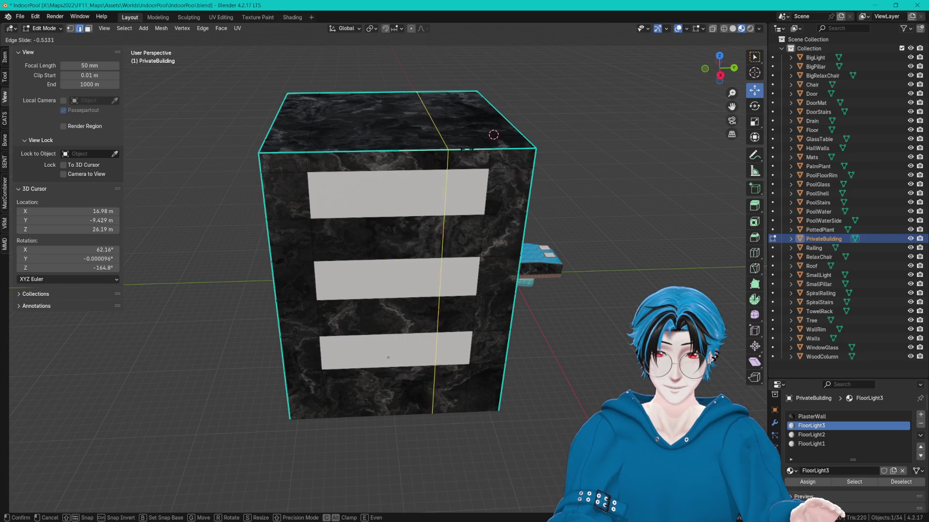
click(471, 148)
drag(471, 148, 429, 217)
key(ctrl+z)
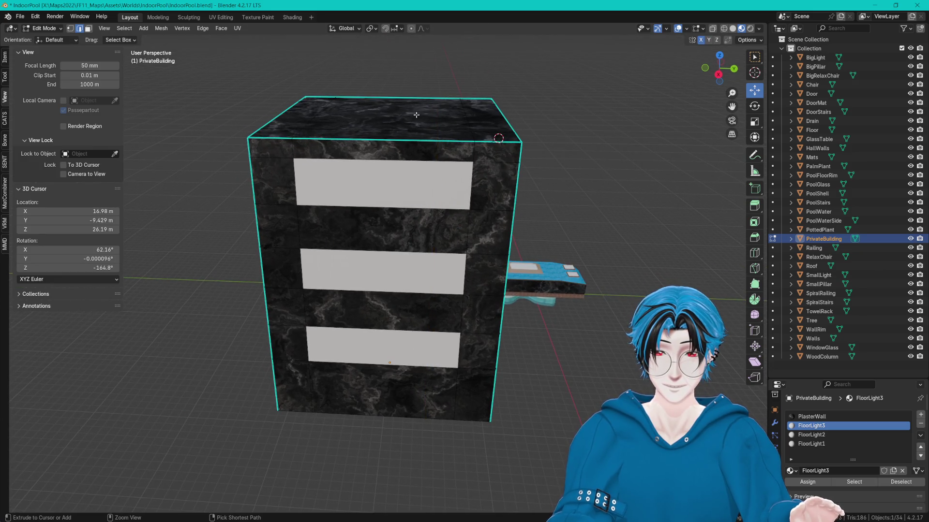
key(ctrl+r)
click(419, 121)
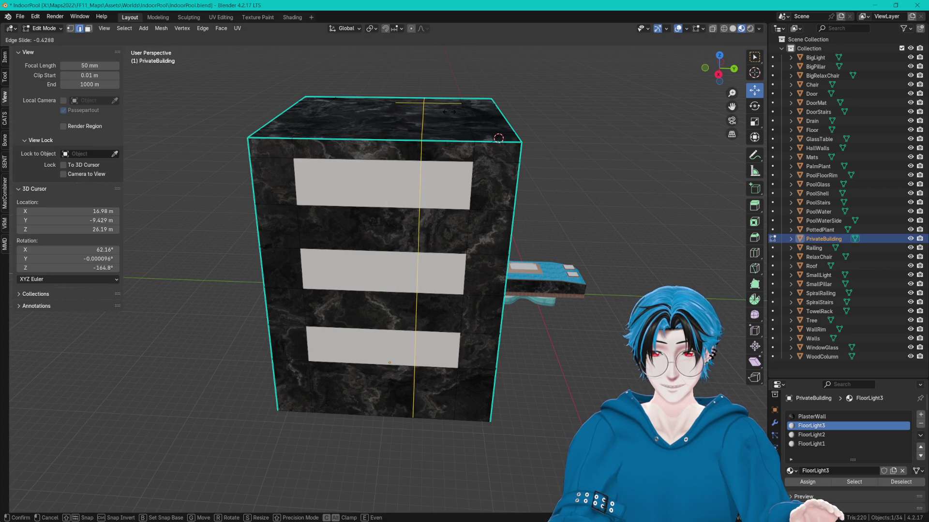
click(450, 112)
key(ctrl+r)
click(374, 104)
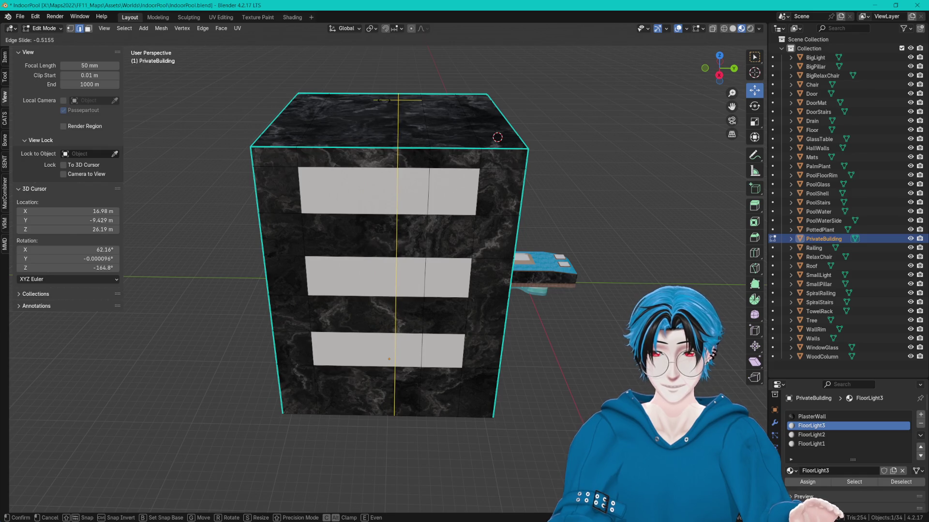
click(382, 100)
- Select the face column between the cuts and assign it the PlasterWall material
key(c)
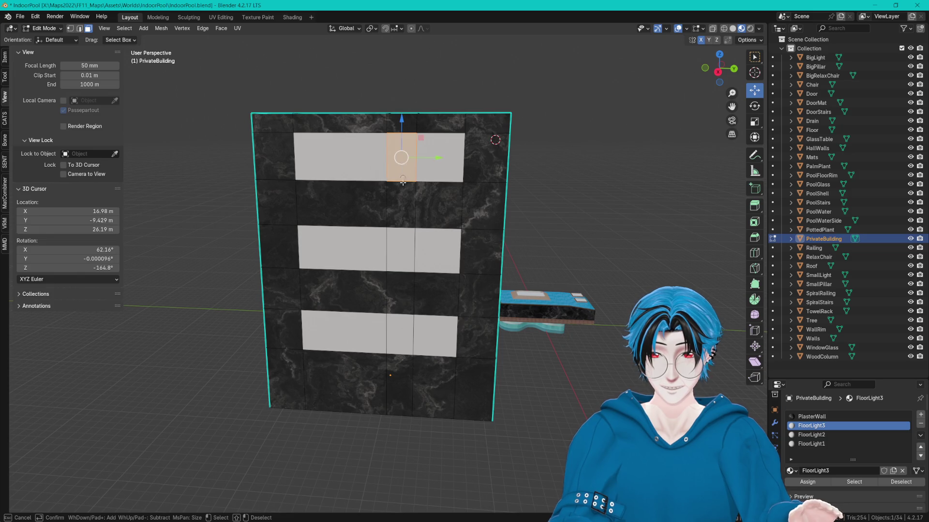
drag(403, 176, 402, 338)
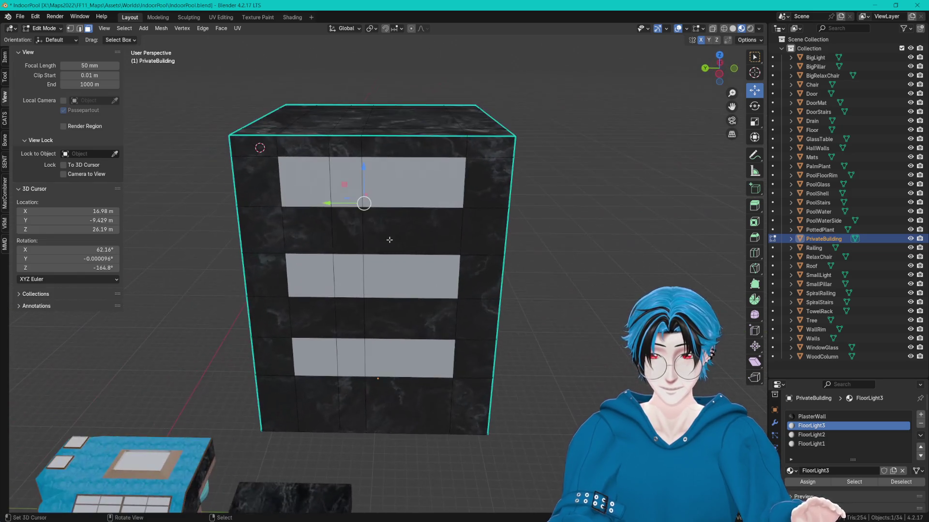
drag(354, 189, 355, 368)
key(Escape)
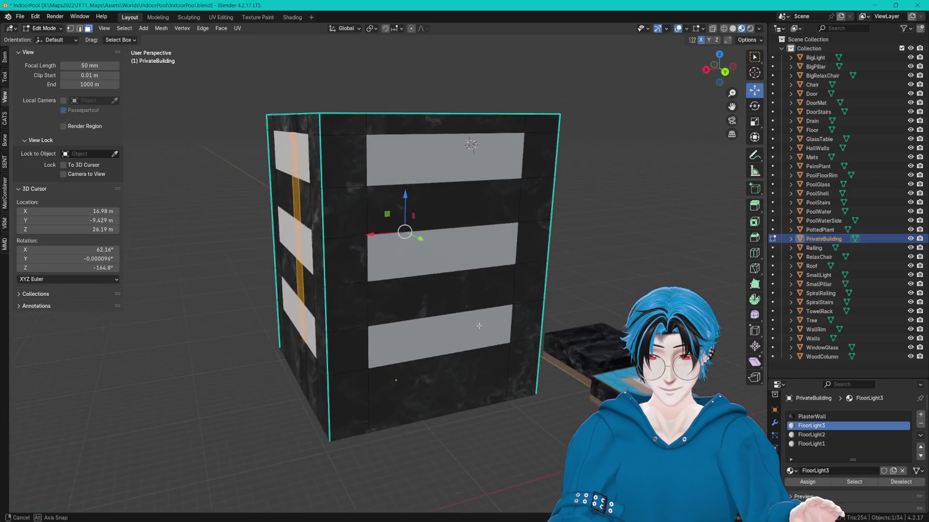
mouse_move(520, 337)
mouse_down()
mouse_move(550, 333)
mouse_move(514, 327)
mouse_up()
click(814, 417)
click(807, 482)
- Select all the wall's faces for re-unwrapping with Smart UV Project
key(alt+a)
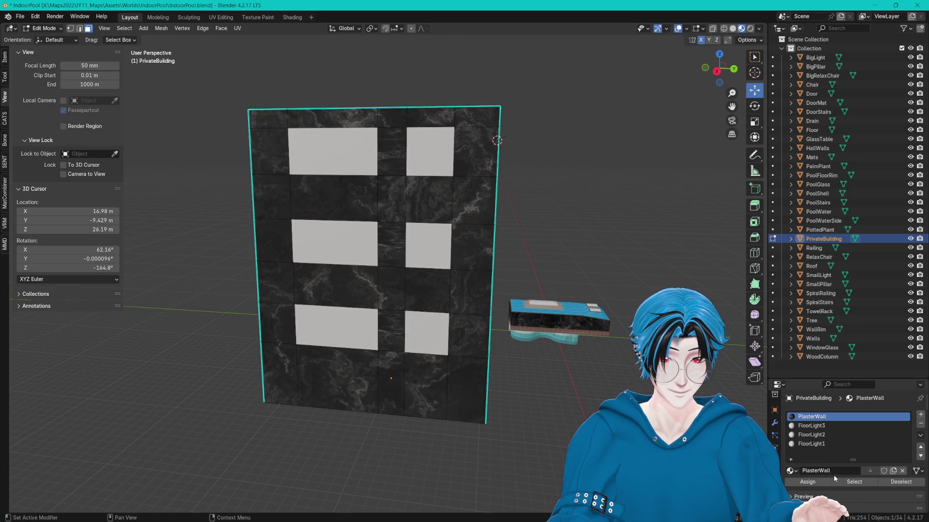
click(835, 479)
key(F3)
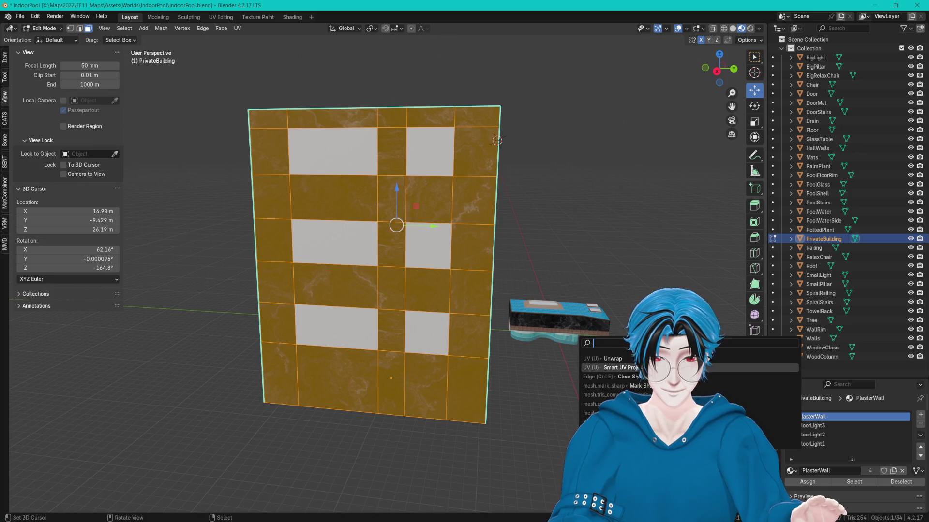
- Apply Smart UV Project to the front wall's faces, then clear the face selection
key(Return)
key(Return)
mouse_move(474, 377)
mouse_down()
mouse_move(507, 284)
mouse_move(328, 245)
mouse_move(397, 254)
mouse_up()
key(alt+a)
- Select the top, middle and bottom window faces on the building's side wall
click(399, 203)
click(396, 279)
click(395, 357)
drag(395, 357, 454, 288)
shift+click(363, 265)
shift+click(363, 265)
shift+click(365, 345)
shift+click(364, 265)
shift+click(363, 174)
drag(493, 219, 352, 220)
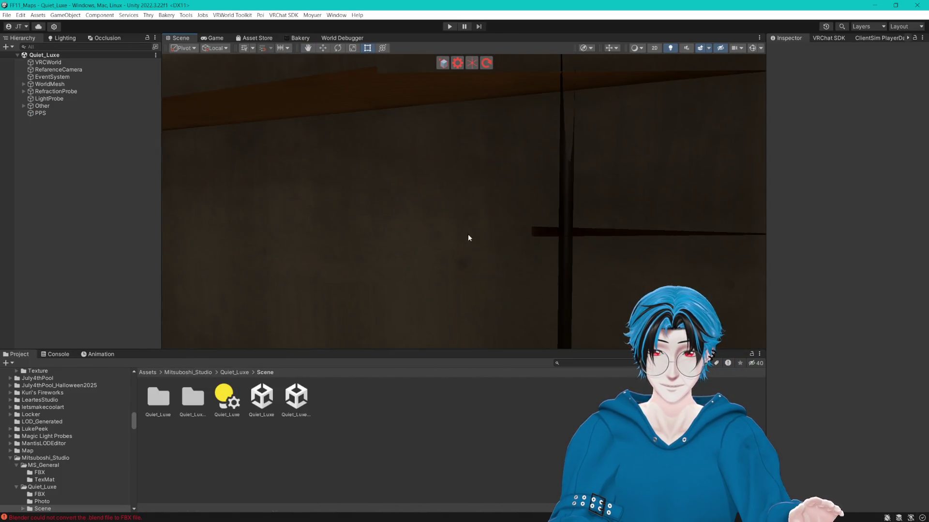
- Frame and zoom into the Quiet_Luxe interior, then minimize Unity and pick Blender's PlasterWall slot
key(f)
mouse_move(494, 242)
mouse_down()
mouse_move(452, 250)
mouse_move(619, 286)
mouse_move(832, 72)
mouse_up()
scroll(465, 247, up, 5)
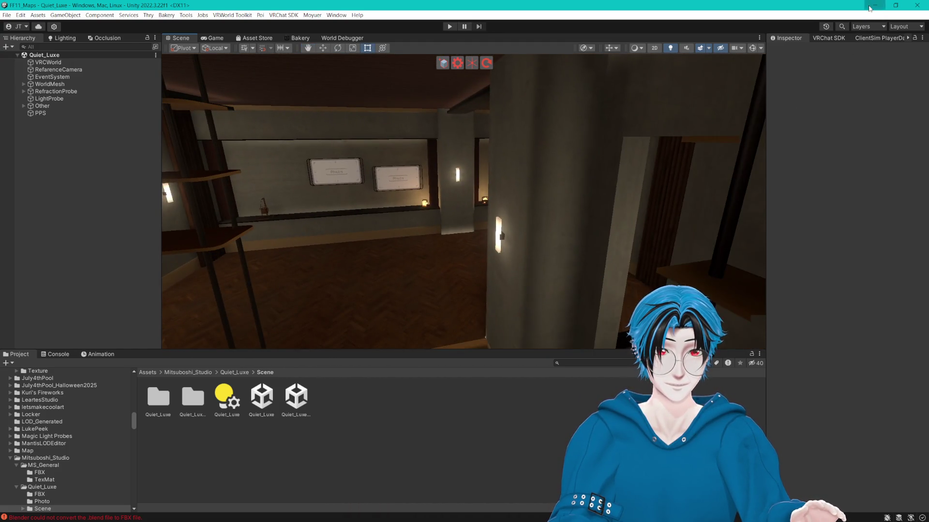
click(869, 7)
click(821, 415)
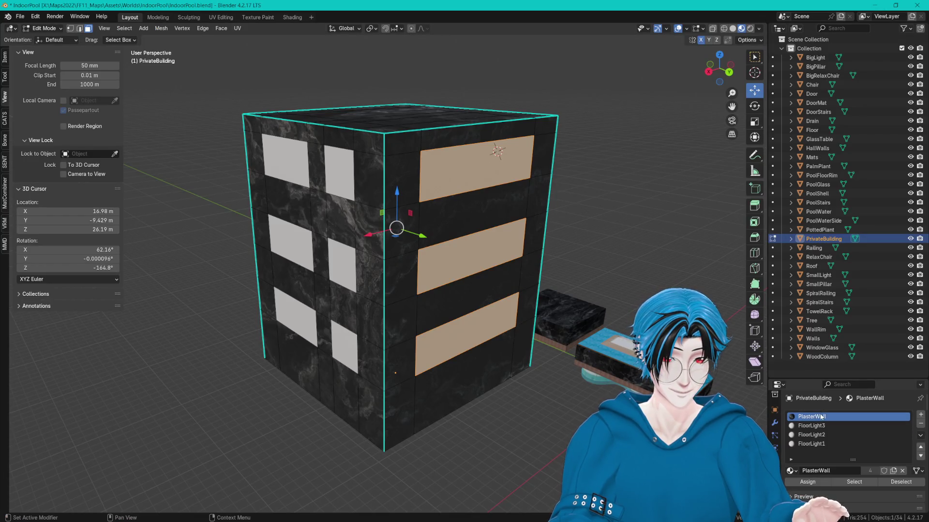
- Assign PlasterWall to the three side window strips and deselect them
click(808, 484)
mouse_move(367, 276)
mouse_down()
mouse_move(339, 276)
mouse_move(396, 276)
mouse_move(368, 276)
mouse_move(358, 262)
mouse_move(329, 270)
mouse_move(412, 278)
mouse_up()
key(alt+a)
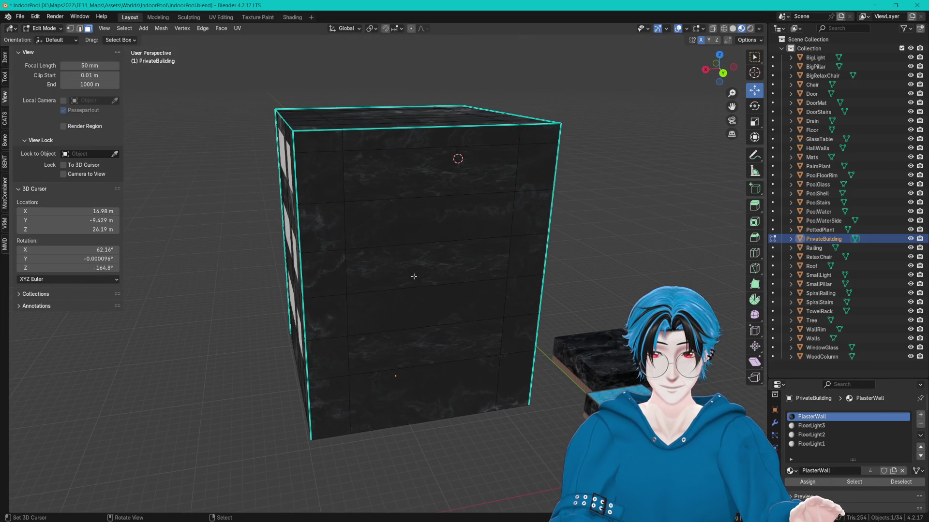
- Select every face of PrivateBuilding and re-unwrap it with Smart UV Project
click(853, 481)
key(u)
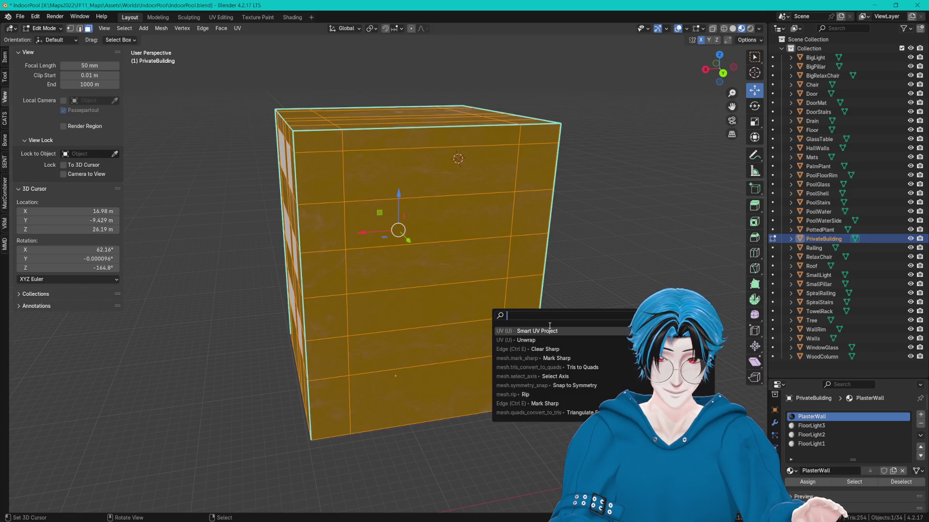
click(531, 328)
click(509, 412)
key(alt+a)
drag(509, 412, 236, 137)
- Return to Object Mode and save IndoorPool.blend
key(Tab)
key(ctrl+s)
click(19, 16)
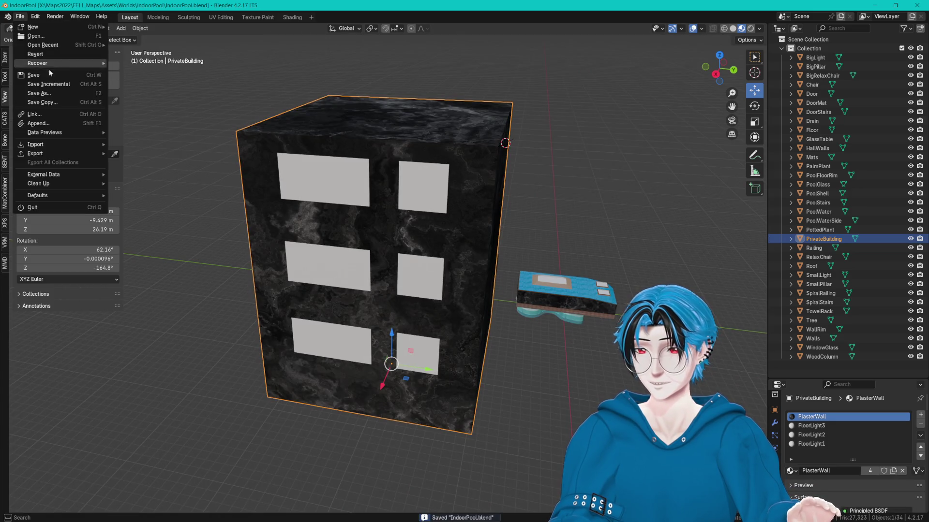
- Export the scene as FBX, overwriting IndoorPool.fbx in the IndoorPool assets folder
mouse_move(42, 153)
click(127, 226)
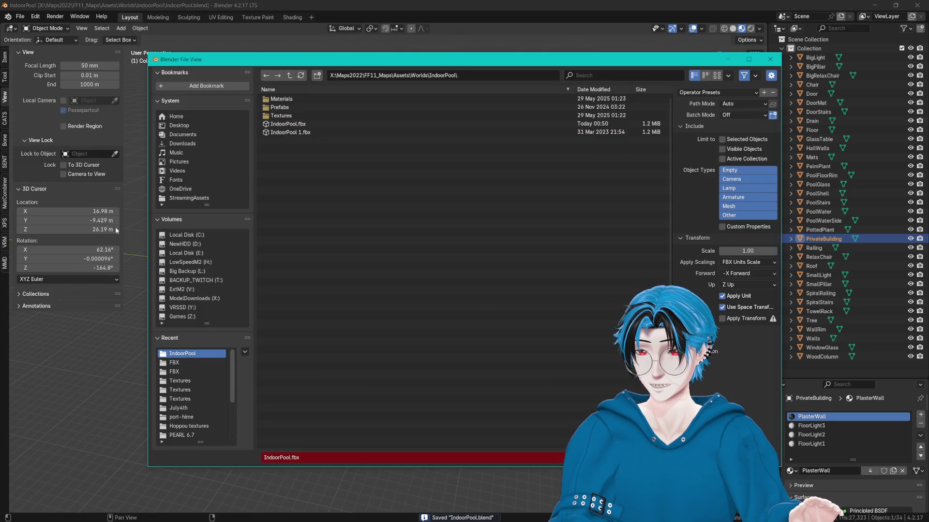
click(290, 123)
key(Return)
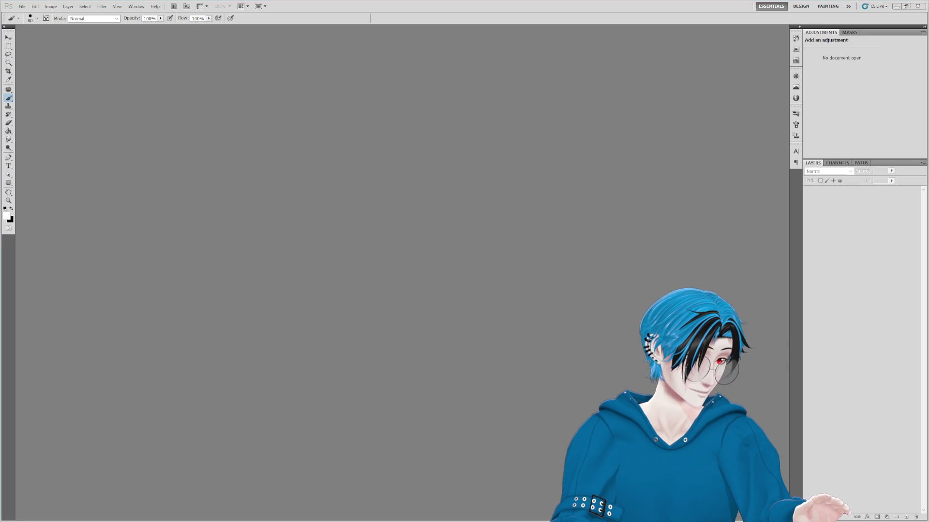
drag(509, 201, 510, 197)
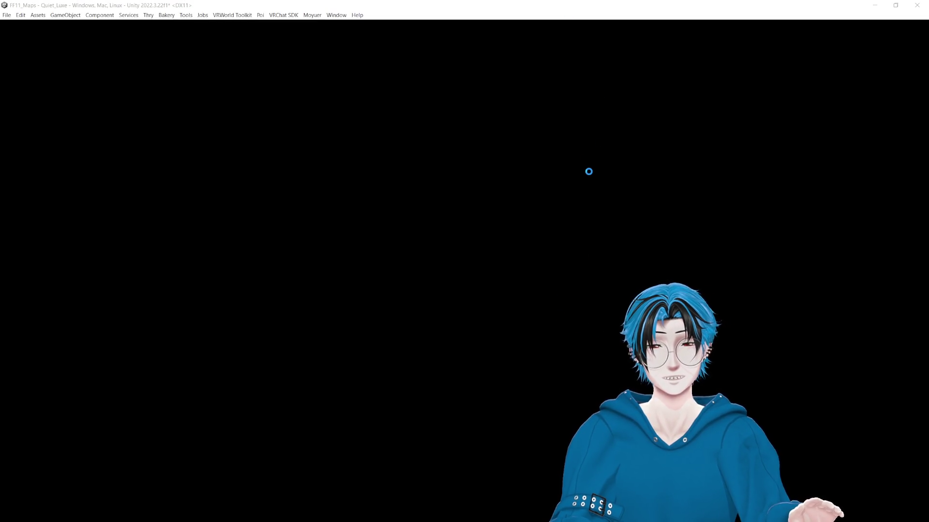
- Drag the Project, Hierarchy and Inspector dividers to make the Scene view taller and wider
scroll(589, 171, down, 10)
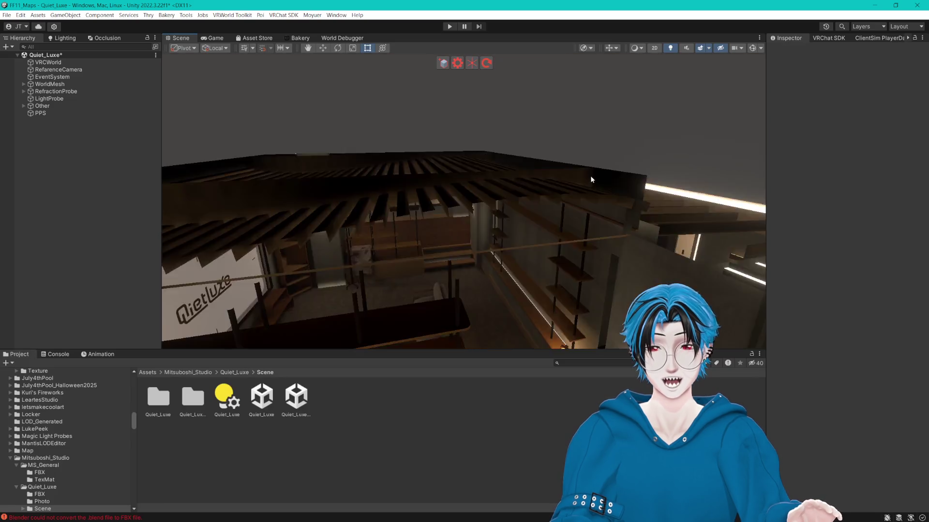
scroll(564, 158, up, 10)
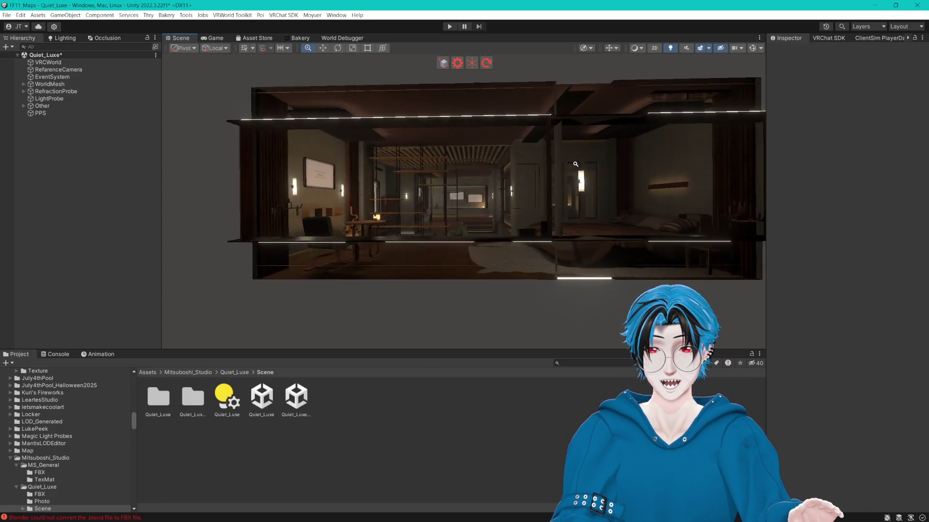
scroll(587, 172, down, 5)
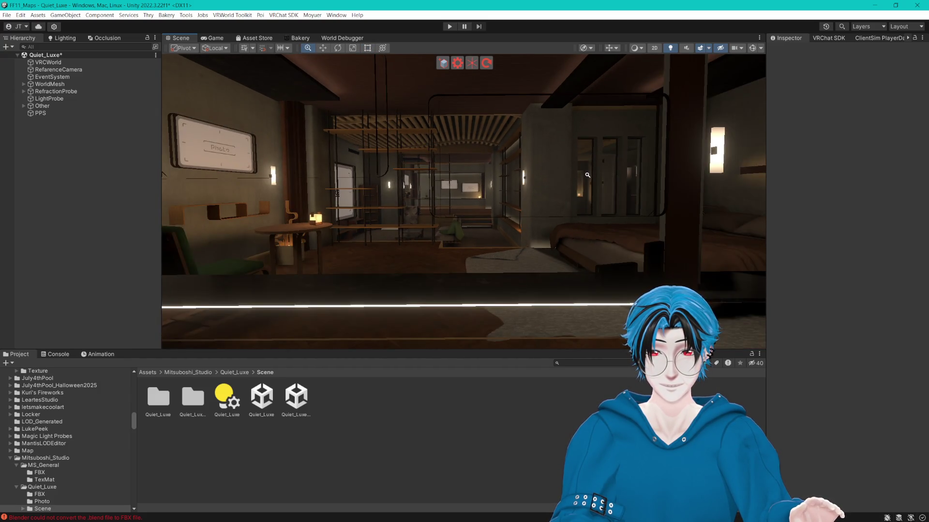
scroll(587, 175, up, 2)
scroll(588, 175, up, 2)
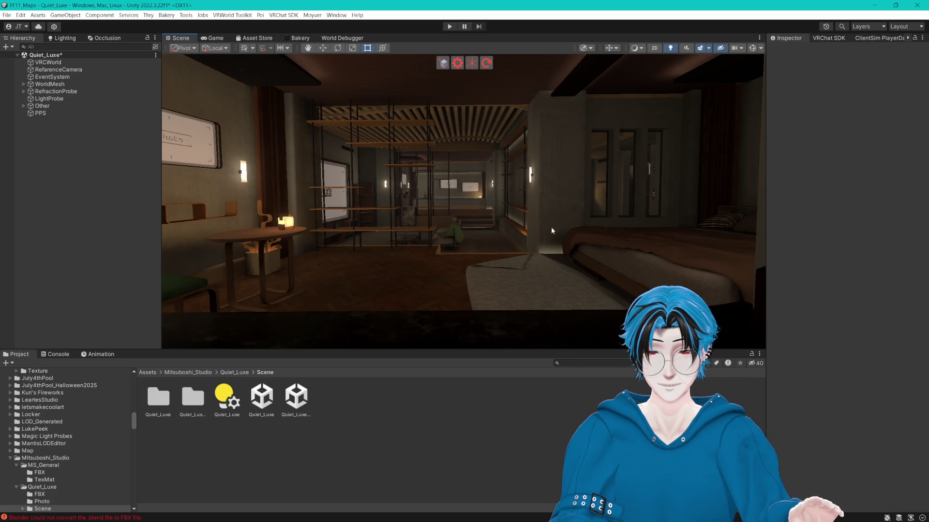
drag(459, 350, 338, 491)
mouse_move(162, 281)
mouse_down()
mouse_move(90, 280)
mouse_move(97, 280)
mouse_up()
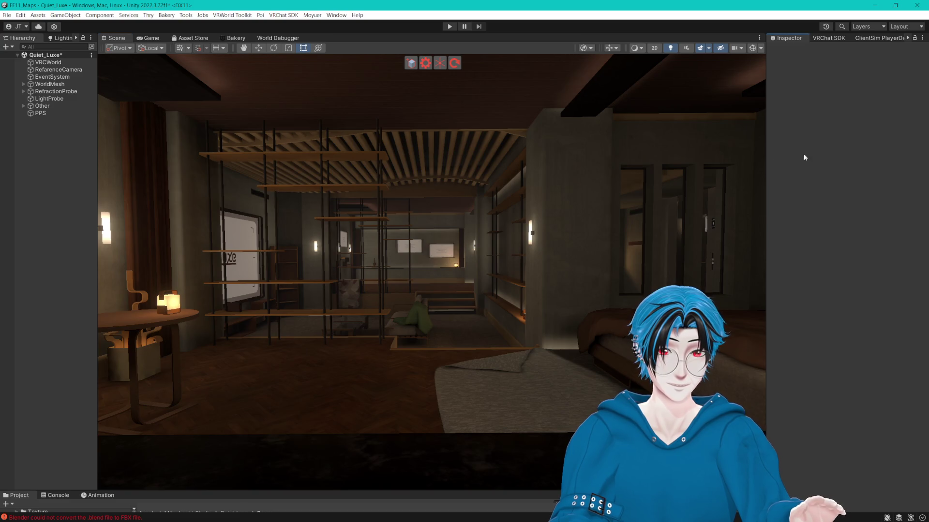
drag(766, 155, 850, 155)
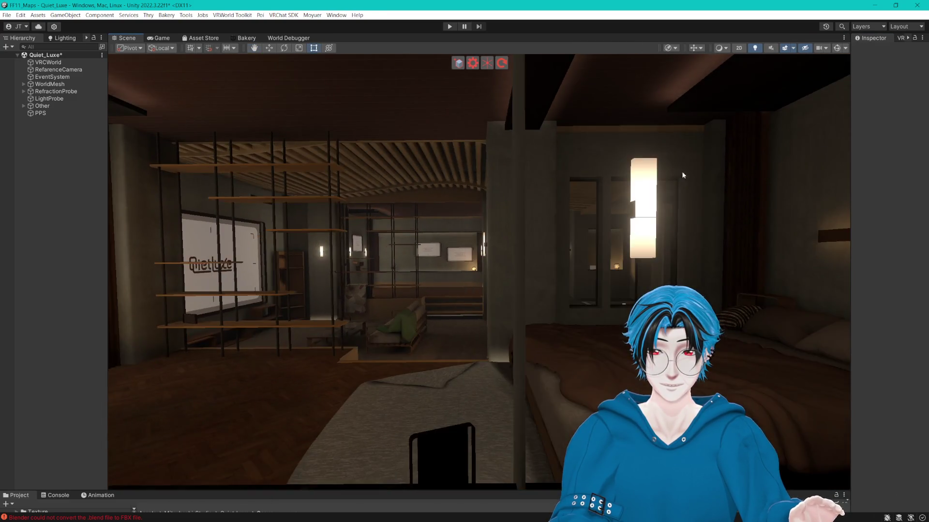
- Zoom and pan through the Quiet_Luxe apartment's shelving, bedroom and hallway
scroll(683, 175, up, 3)
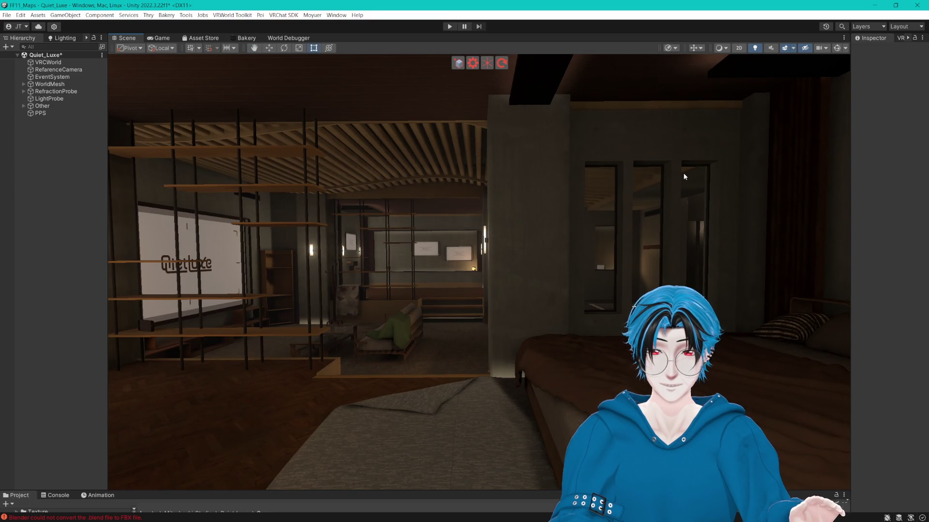
drag(684, 173, 690, 173)
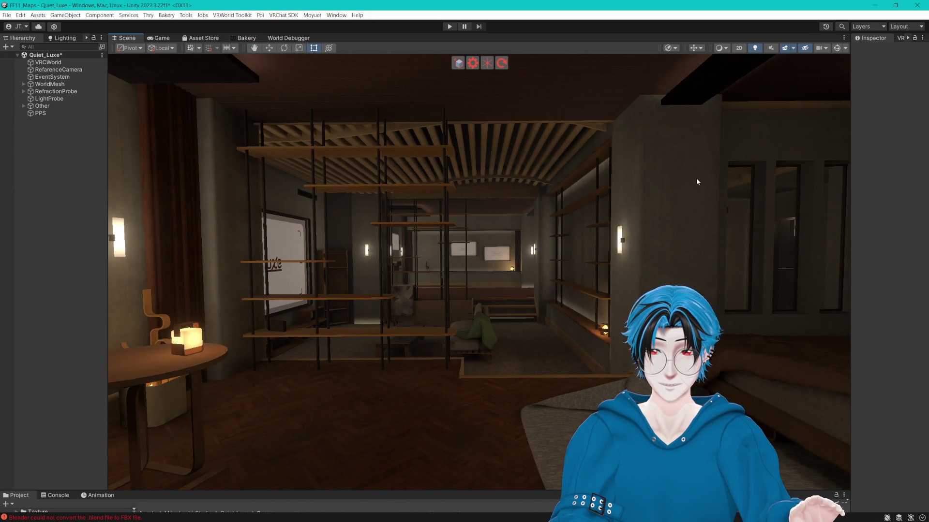
scroll(695, 180, down, 3)
scroll(697, 180, up, 2)
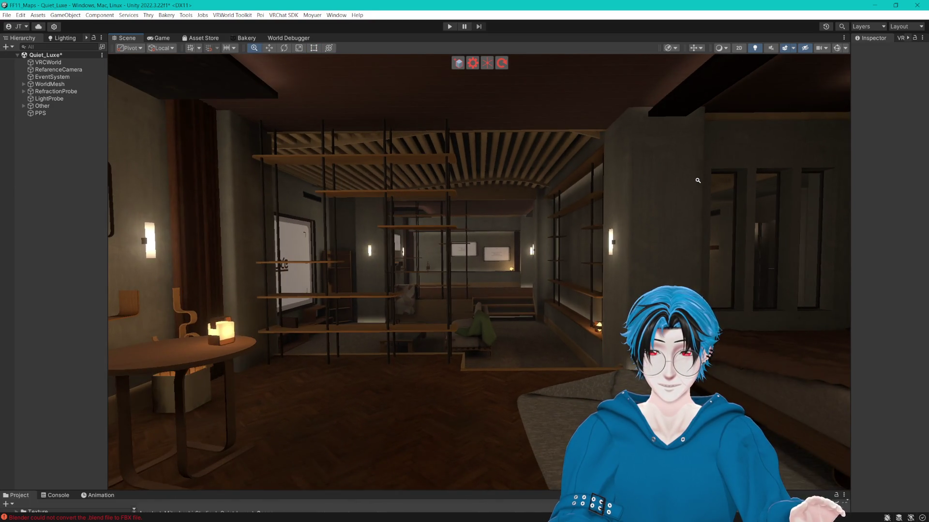
scroll(698, 181, up, 2)
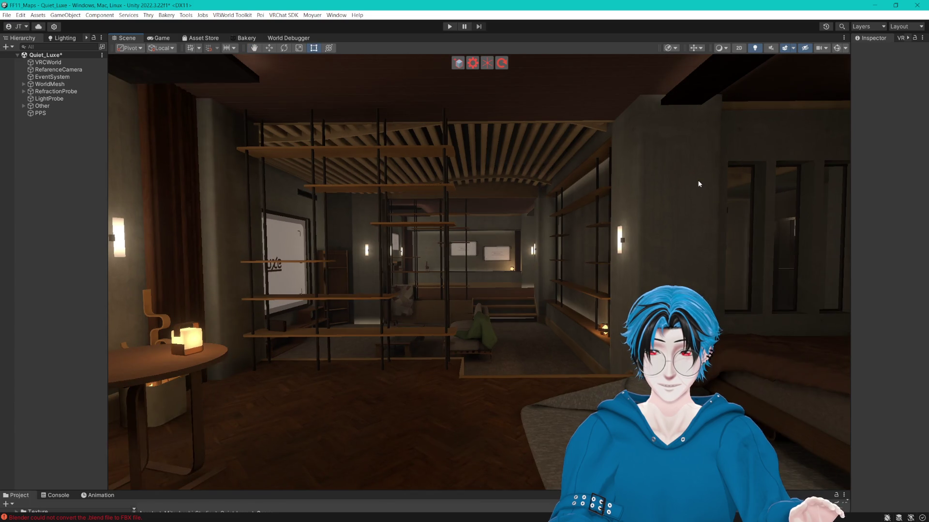
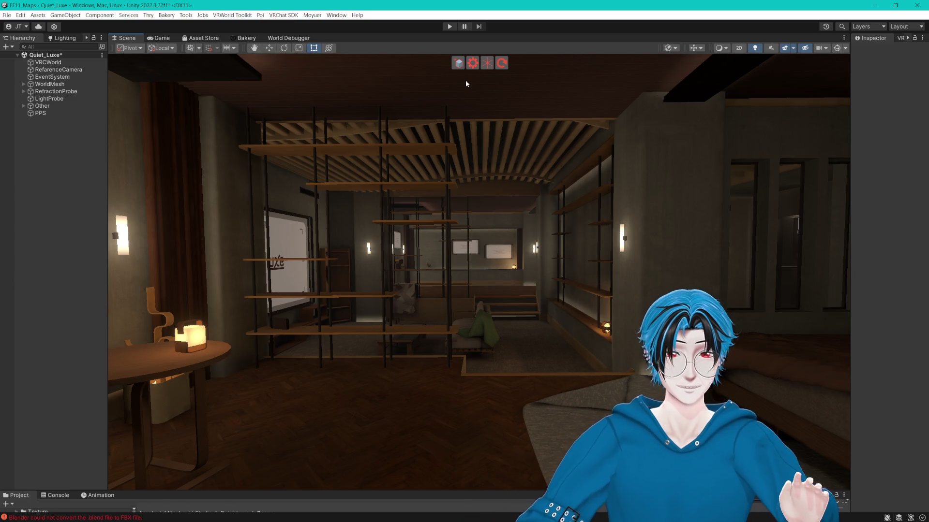
- Frame the warmly lit Quiet_Luxe room interior and capture that Scene view region to the clipboard
drag(544, 167, 542, 171)
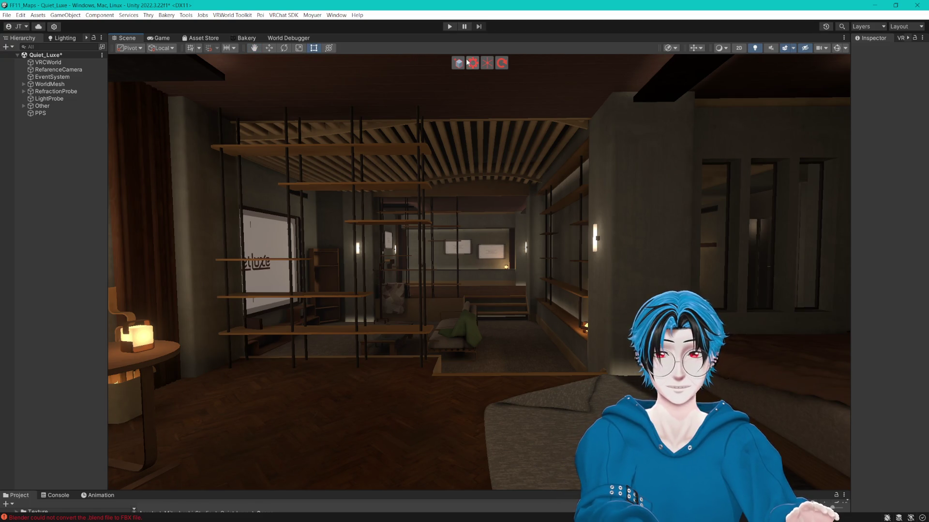
key(ctrl+Print)
mouse_move(113, 70)
mouse_down()
mouse_move(789, 306)
mouse_move(843, 496)
mouse_move(845, 485)
mouse_up()
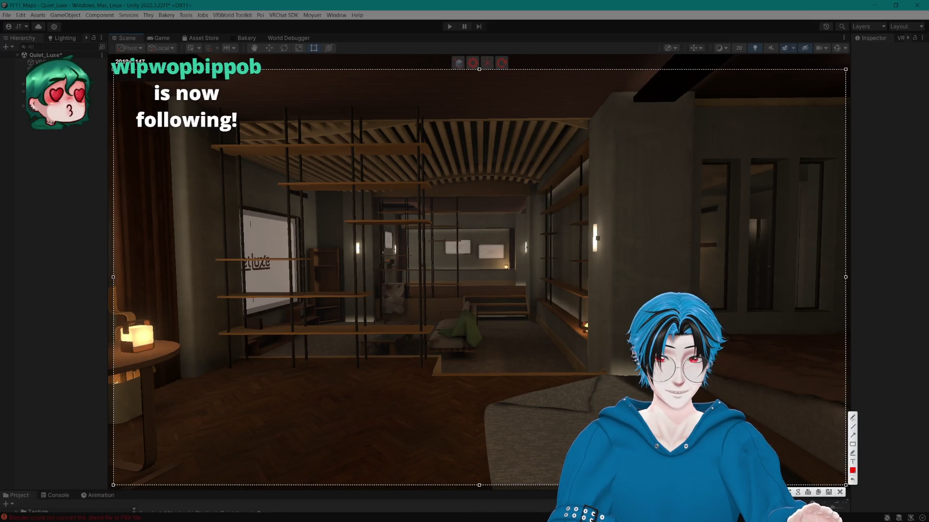
drag(479, 69, 479, 73)
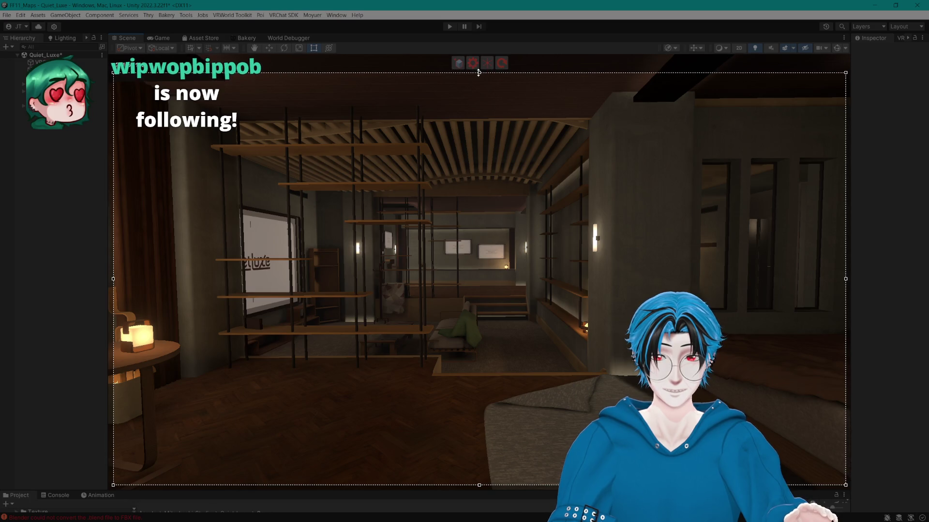
key(ctrl+c)
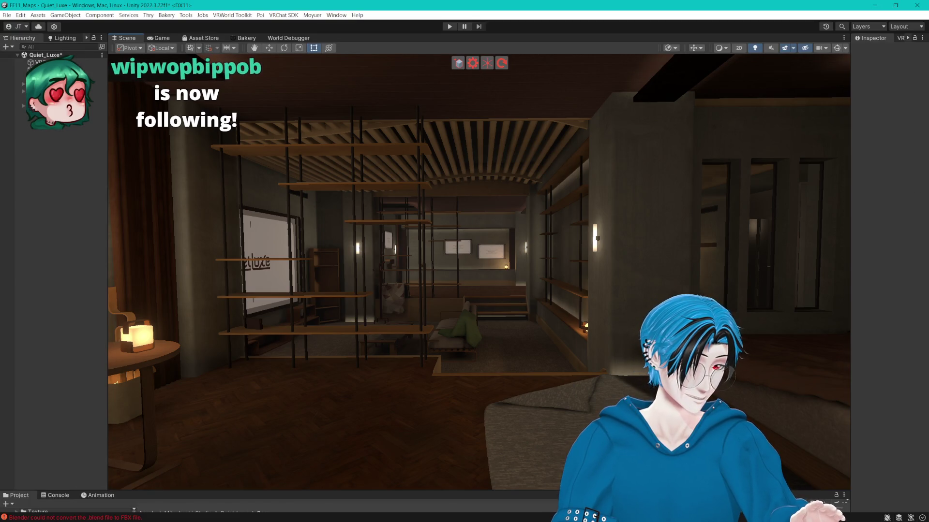
key(alt+Tab)
- Resize the lamp image to a height of 2000 px
click(51, 6)
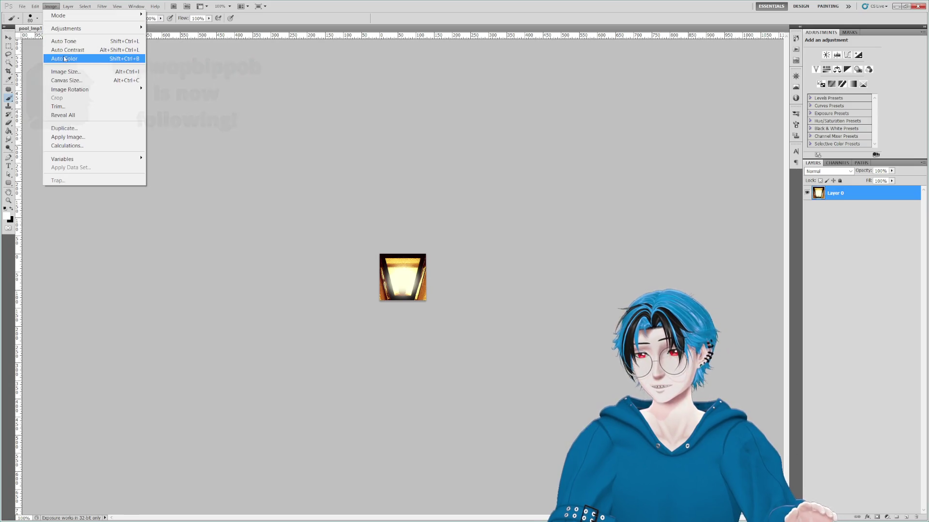
click(66, 71)
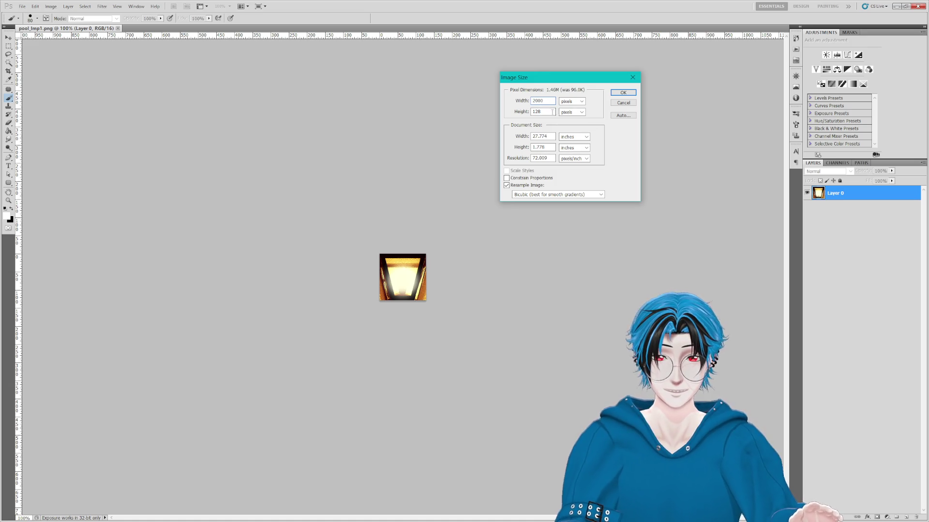
text(00)
click(623, 91)
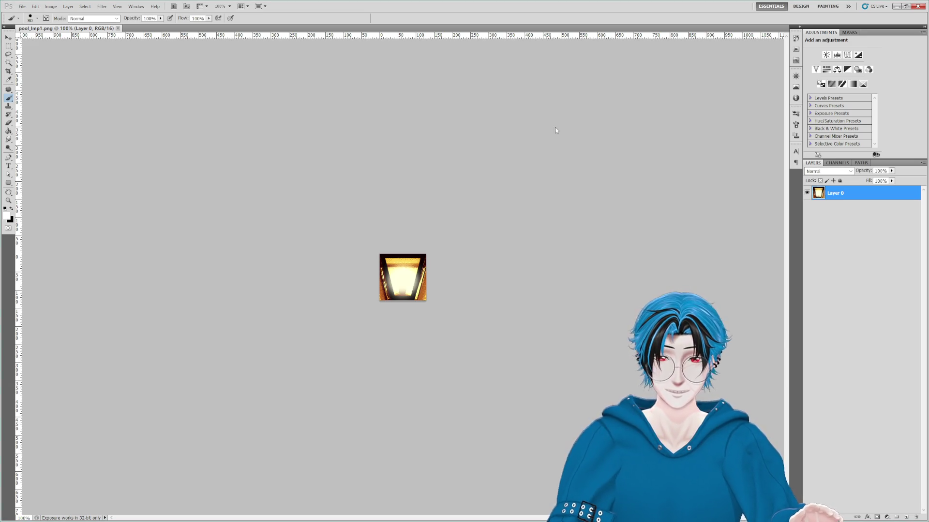
- Paste the room screenshot as Layer 1 and stretch it to fill the canvas top to bottom
key(ctrl+minus)
key(ctrl+minus)
key(ctrl+minus)
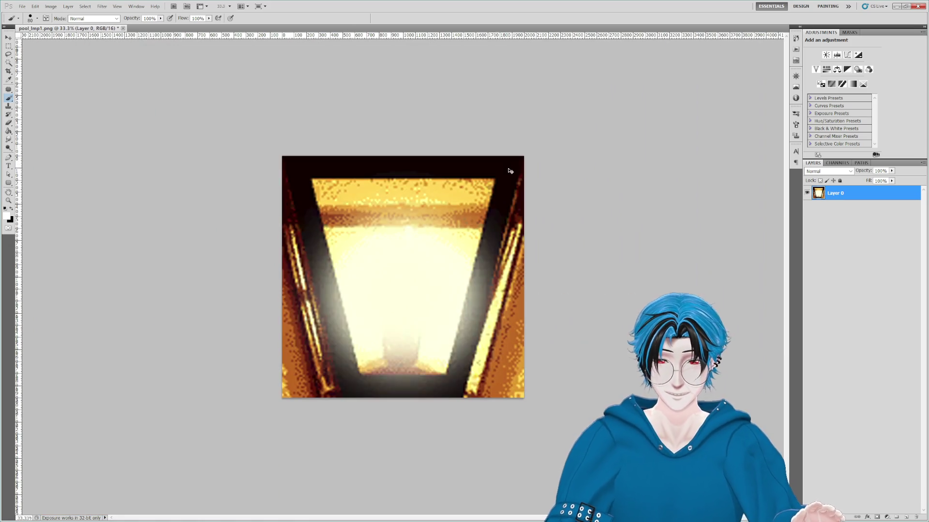
key(ctrl+v)
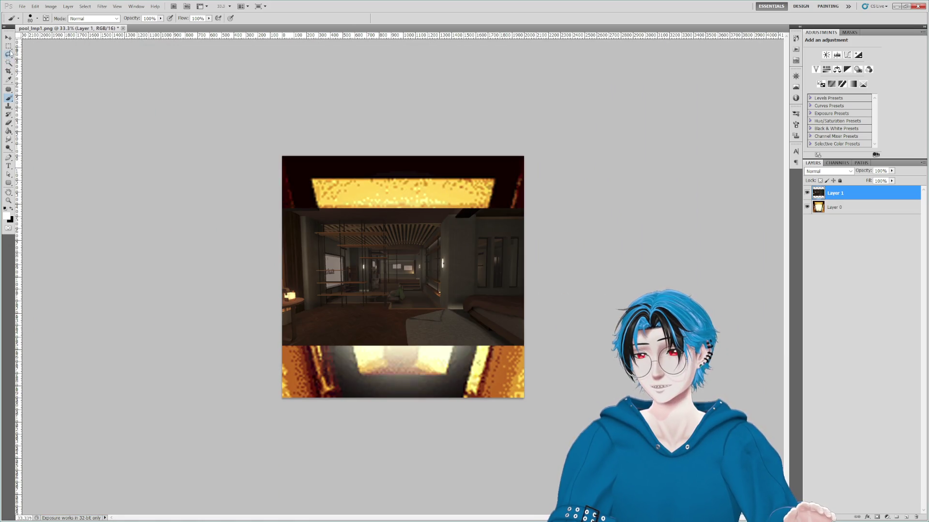
click(9, 47)
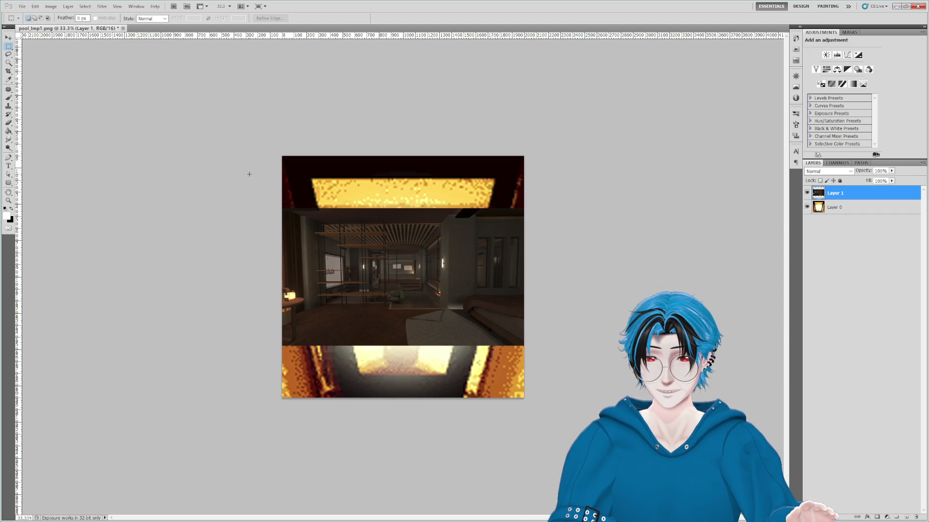
right_click(371, 239)
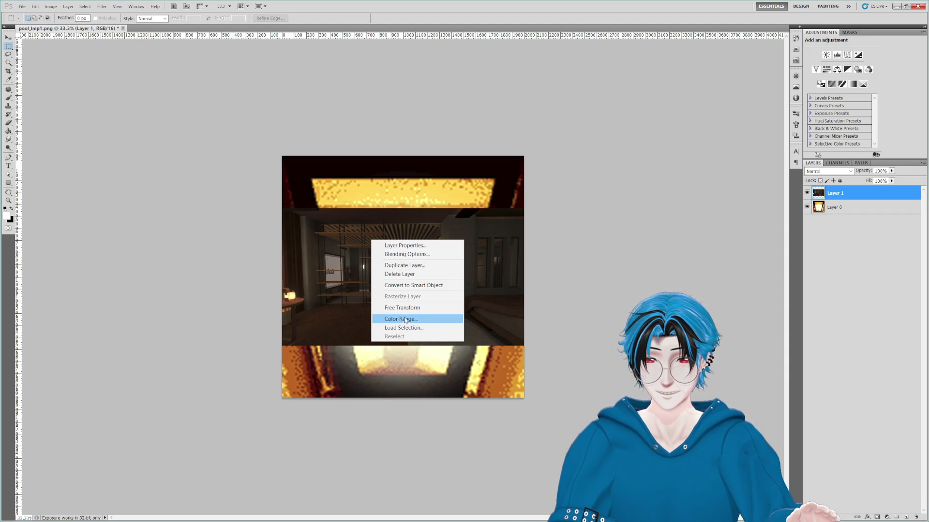
click(416, 304)
drag(404, 208, 400, 155)
drag(404, 345, 415, 401)
key(Return)
- Resize the image to 1024 pixels wide
key(m)
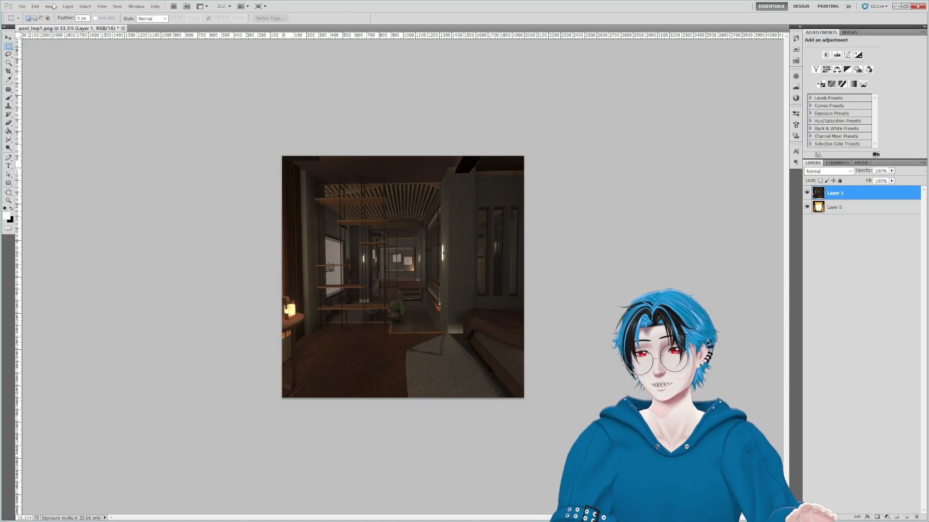
click(52, 6)
click(74, 74)
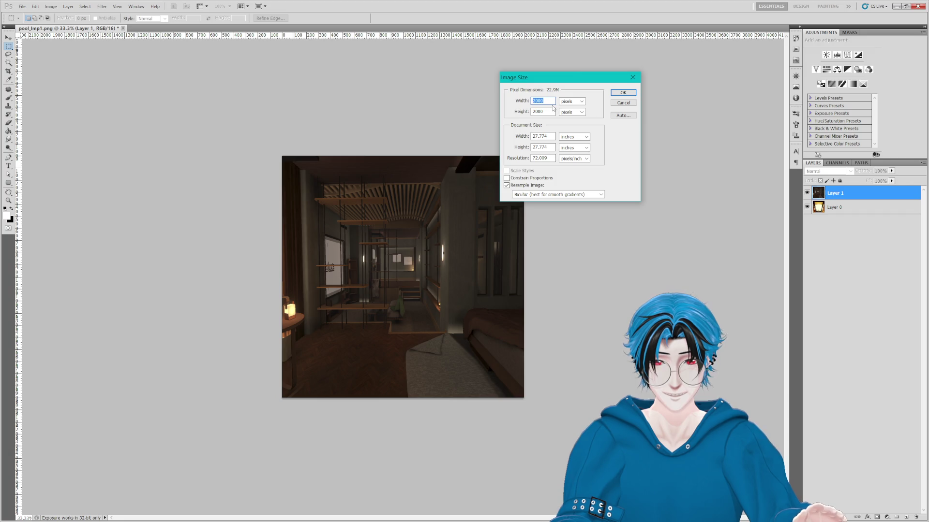
text(24)
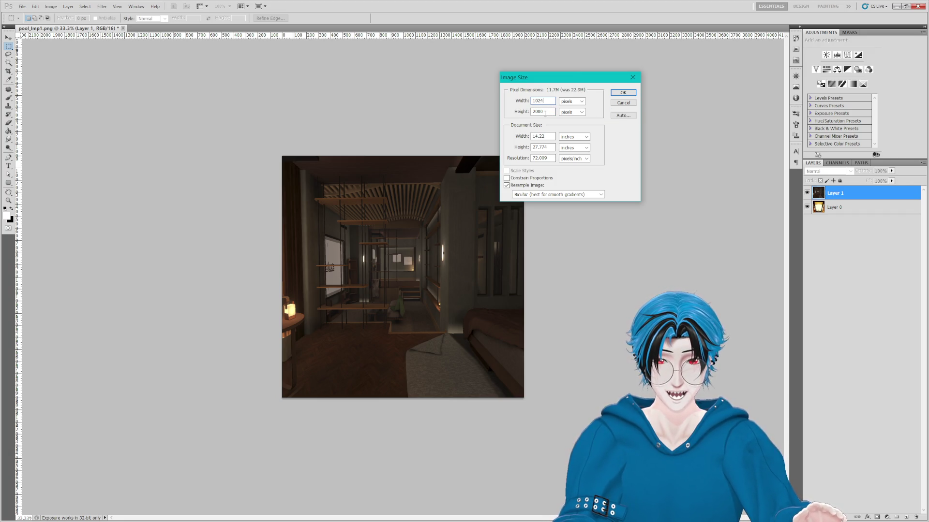
click(616, 92)
- Save the image as a PNG depth texture in the Texture folder
click(21, 6)
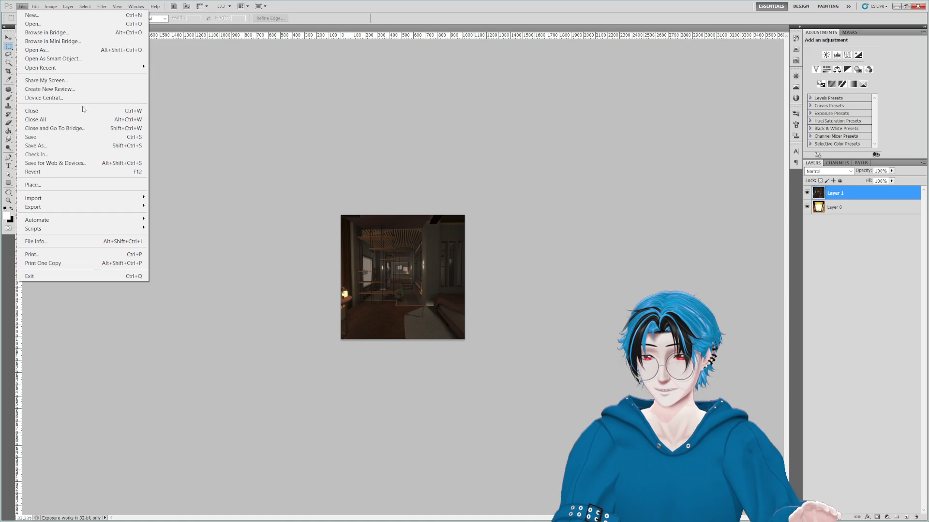
click(55, 147)
click(305, 379)
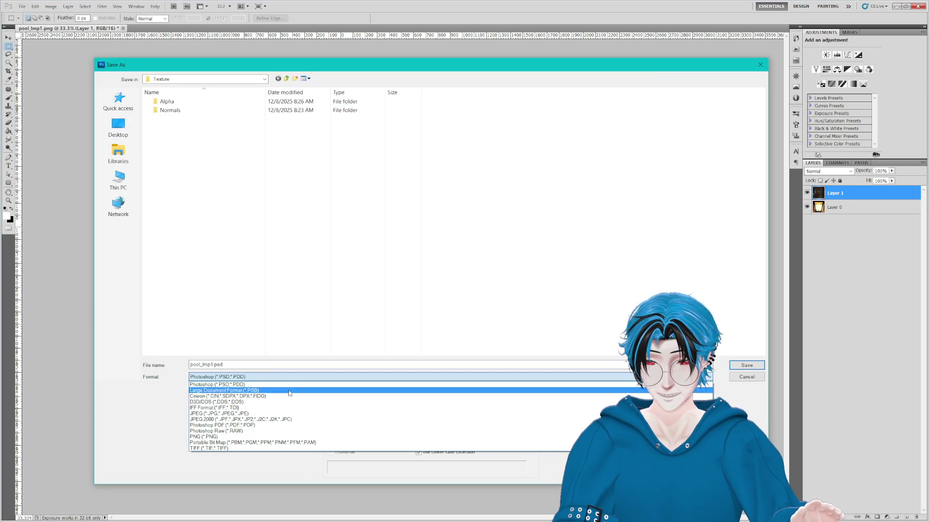
click(209, 438)
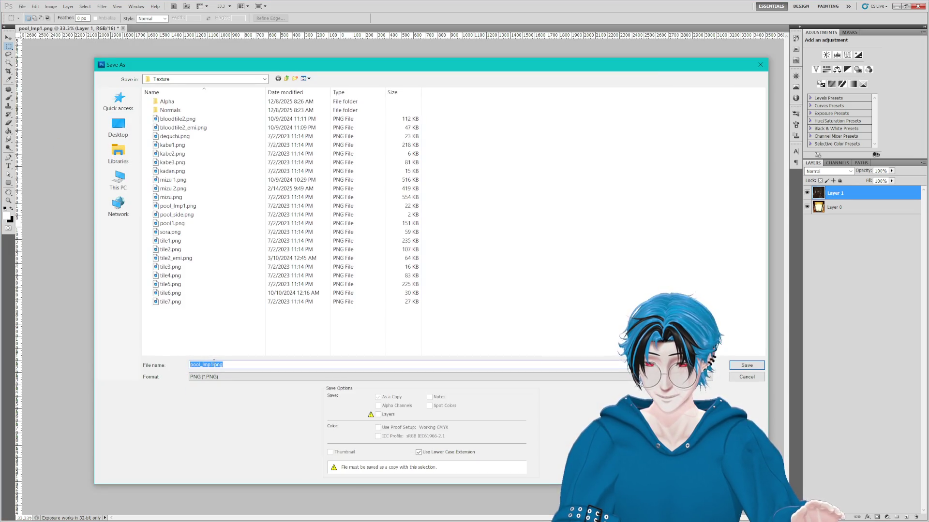
text(DepthMask)
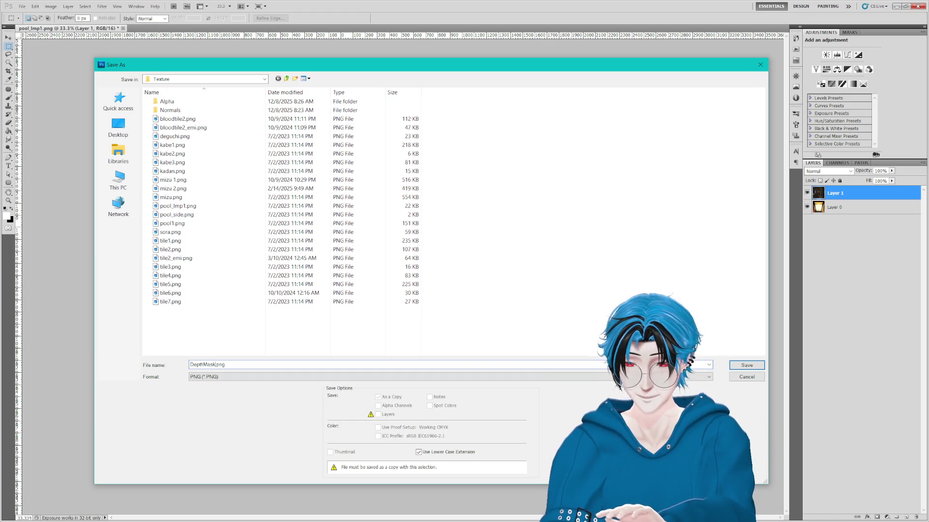
key(BackSpace)
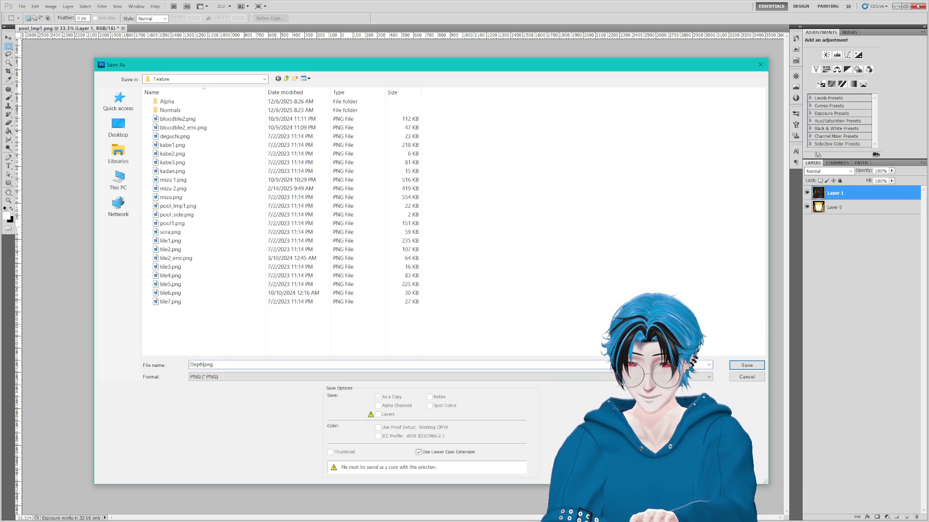
text(inal)
key(Return)
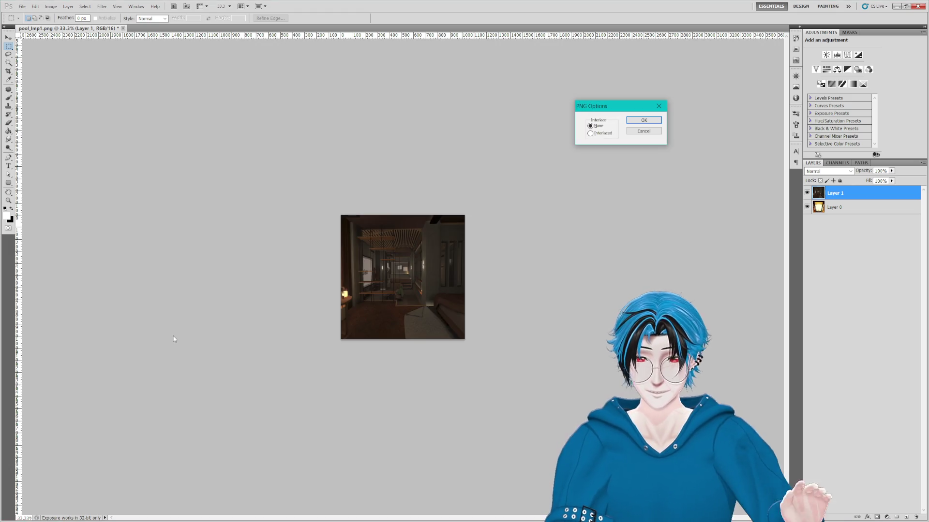
click(644, 121)
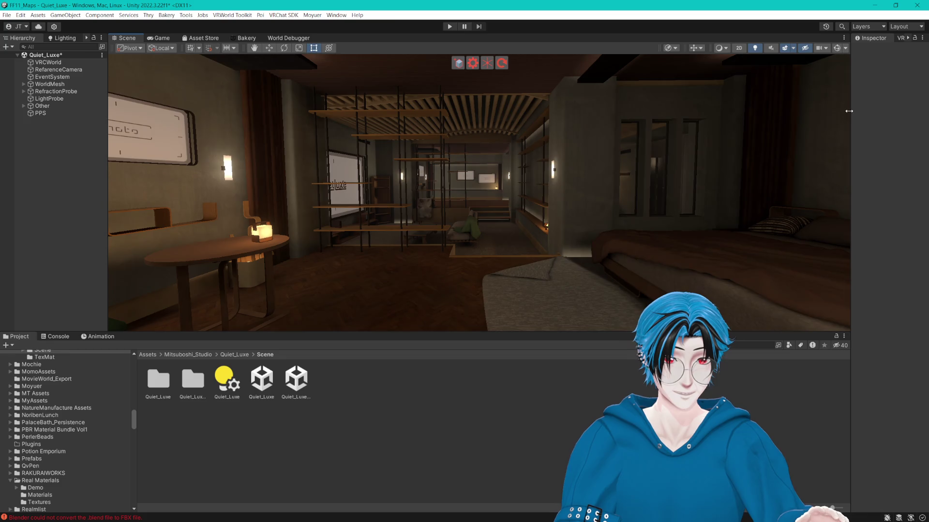
- Find the July4thPool scene by searching 'Jul', open it, and save the Quiet_Luxe changes
drag(851, 127, 767, 145)
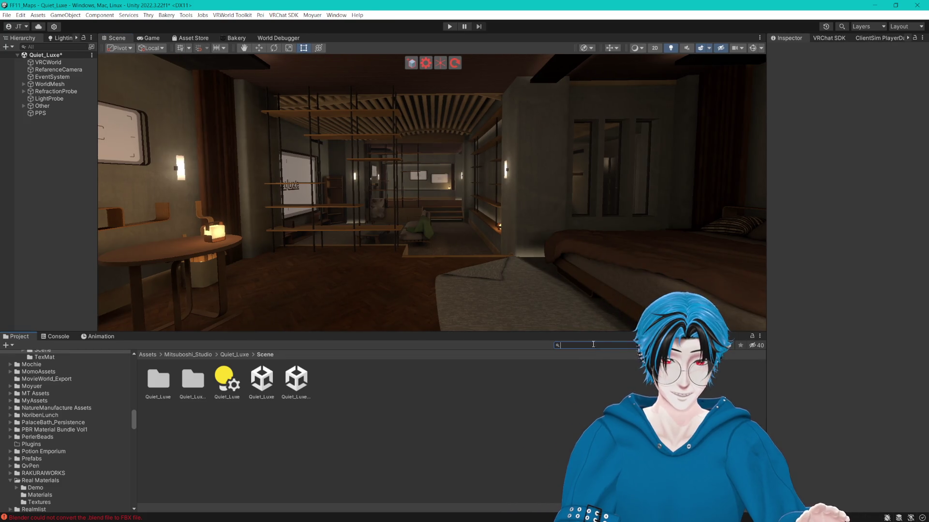
text(J)
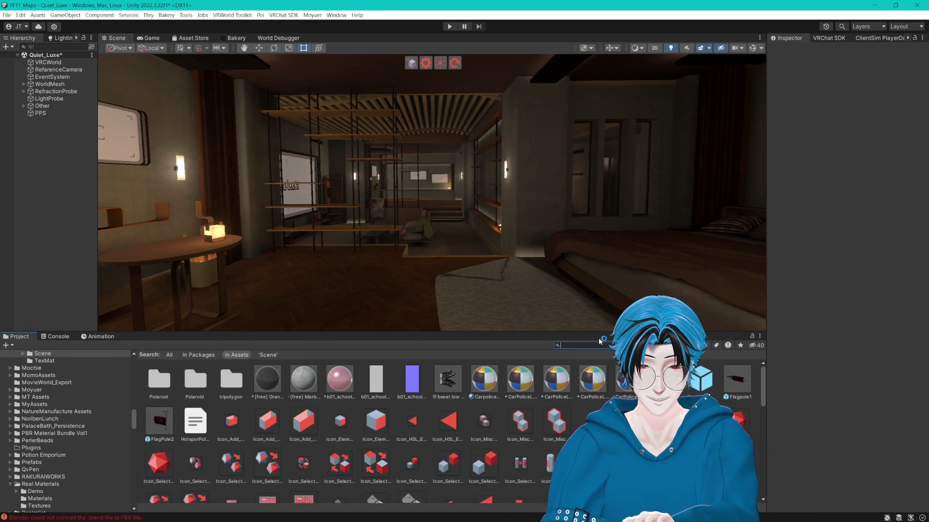
text(ul)
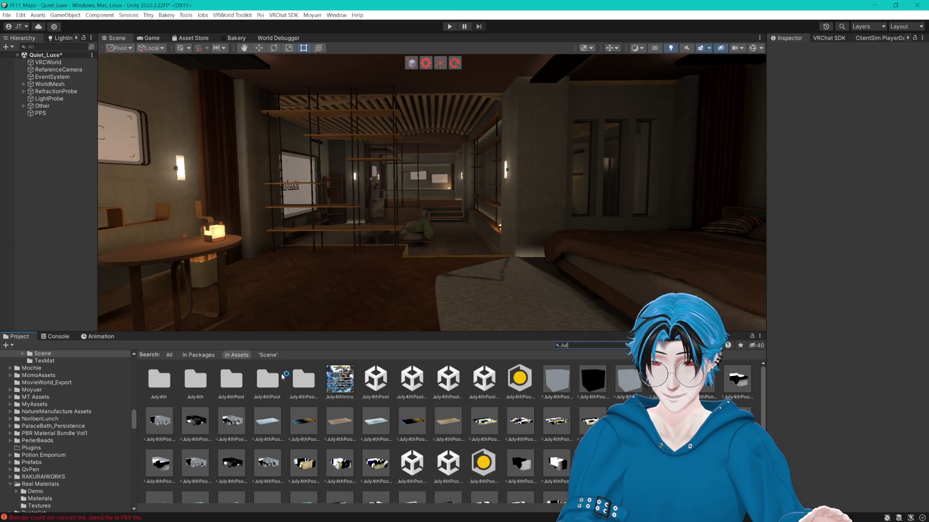
double_click(375, 379)
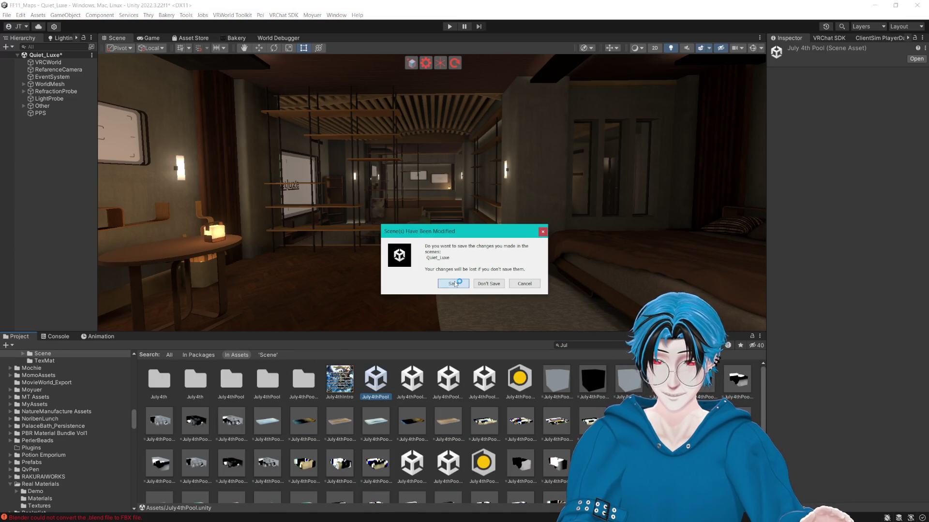
click(492, 281)
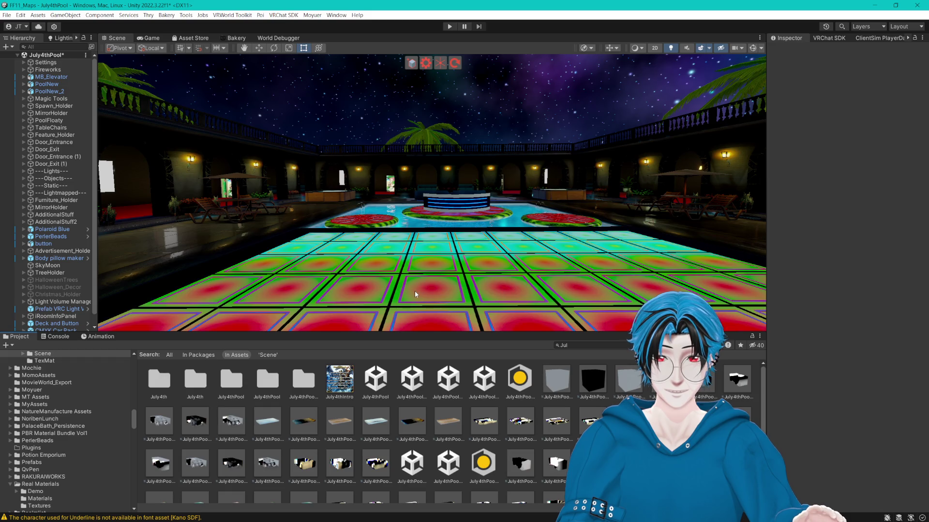
- Flip the PrivateBuilding tower with the Rotate gizmo so its rotation reads Y 360, Z -180
mouse_move(413, 234)
mouse_down()
mouse_move(241, 140)
mouse_move(532, 207)
mouse_move(627, 182)
mouse_move(606, 183)
mouse_up()
mouse_move(551, 176)
mouse_down()
mouse_move(514, 208)
mouse_move(485, 215)
mouse_move(537, 216)
mouse_move(518, 220)
mouse_move(443, 134)
mouse_up()
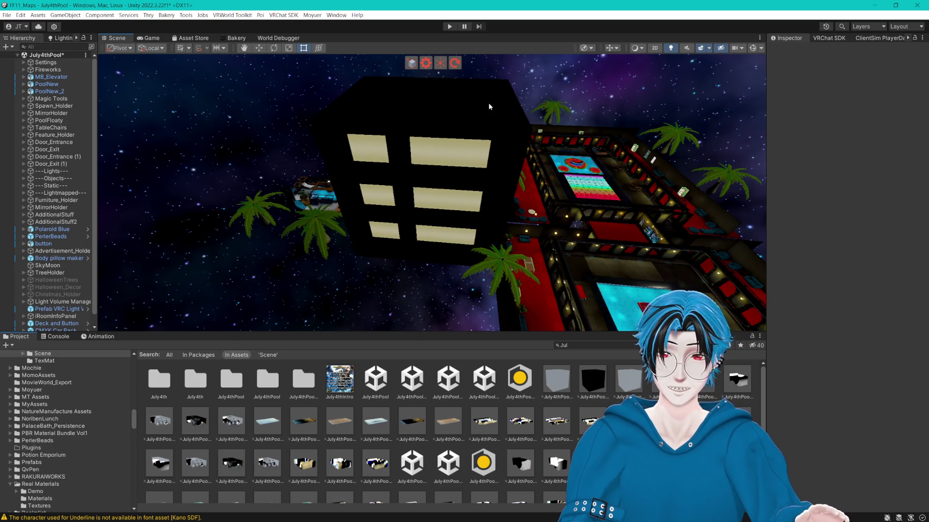
click(454, 118)
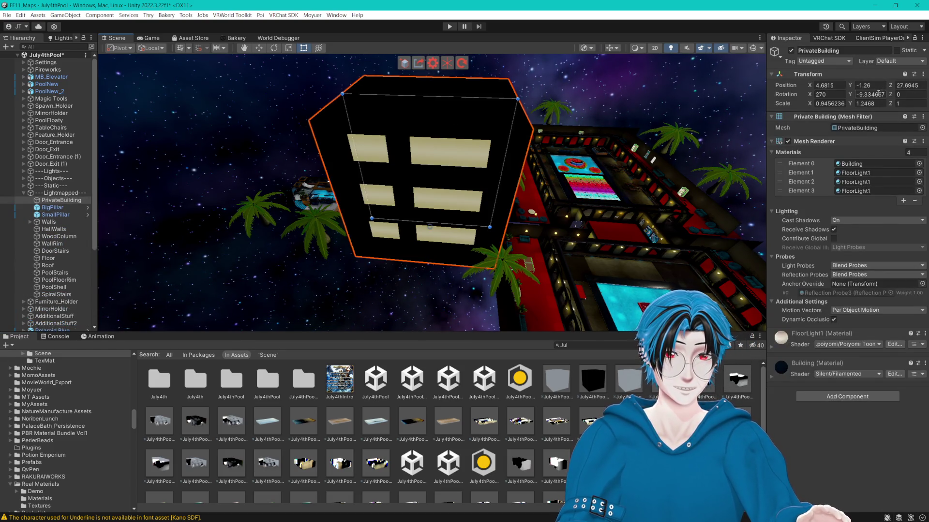
click(271, 48)
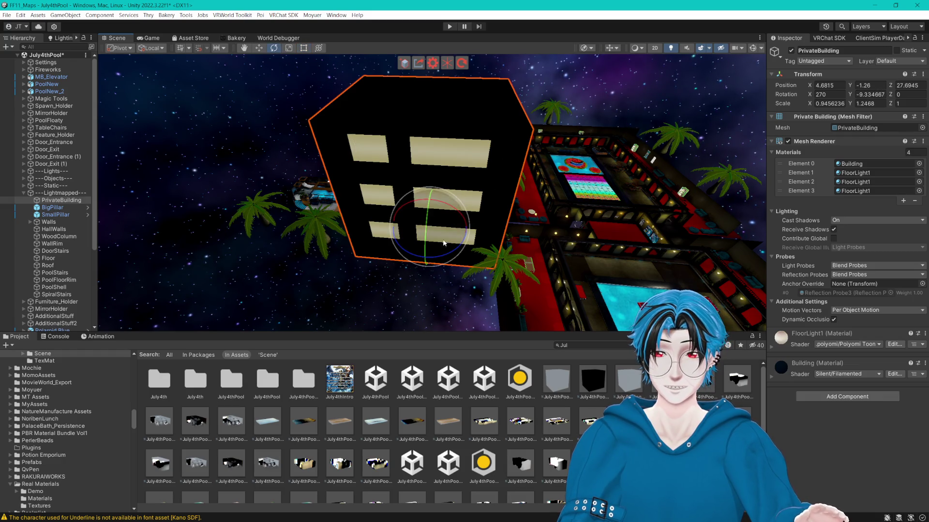
drag(438, 257, 668, 158)
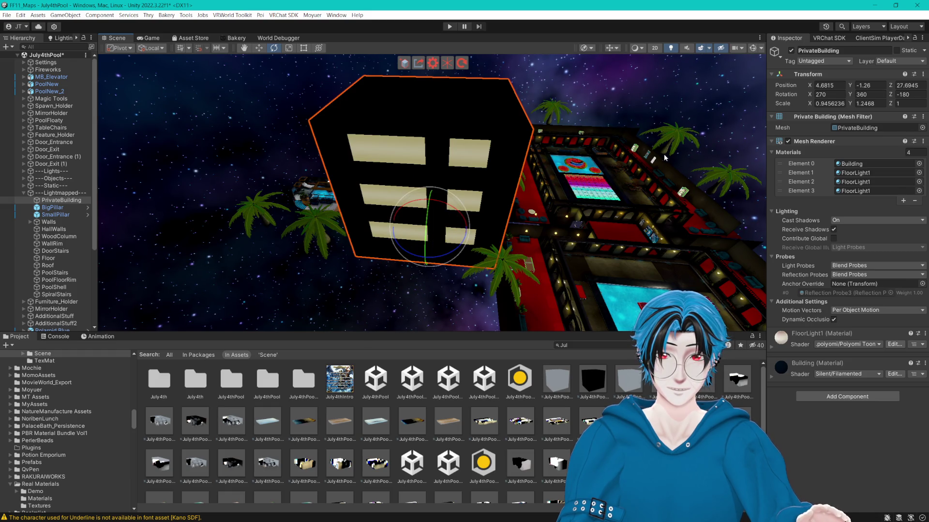
click(259, 48)
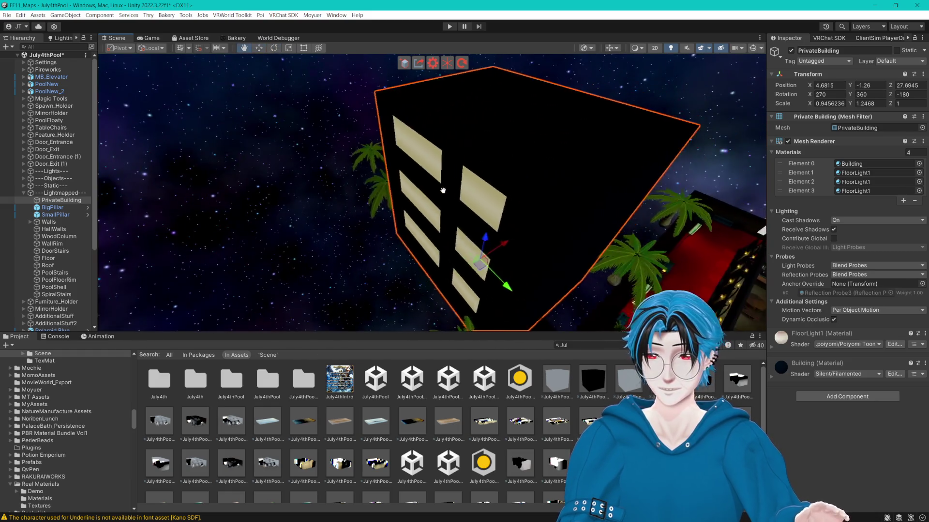
scroll(382, 430, down, 3)
click(556, 298)
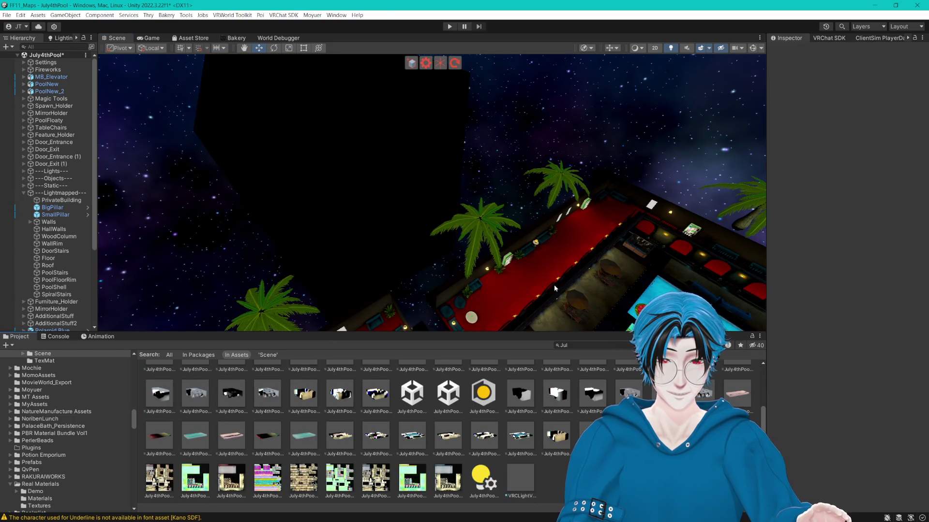
- Try narrowing the PrivateBuilding with the Rect tool, then undo the change
mouse_move(538, 218)
mouse_down()
mouse_move(593, 201)
mouse_move(619, 273)
mouse_move(450, 194)
mouse_move(504, 187)
mouse_move(470, 175)
mouse_move(503, 204)
mouse_move(444, 230)
mouse_up()
click(504, 211)
key(t)
scroll(465, 192, up, 2)
click(488, 187)
click(396, 200)
key(t)
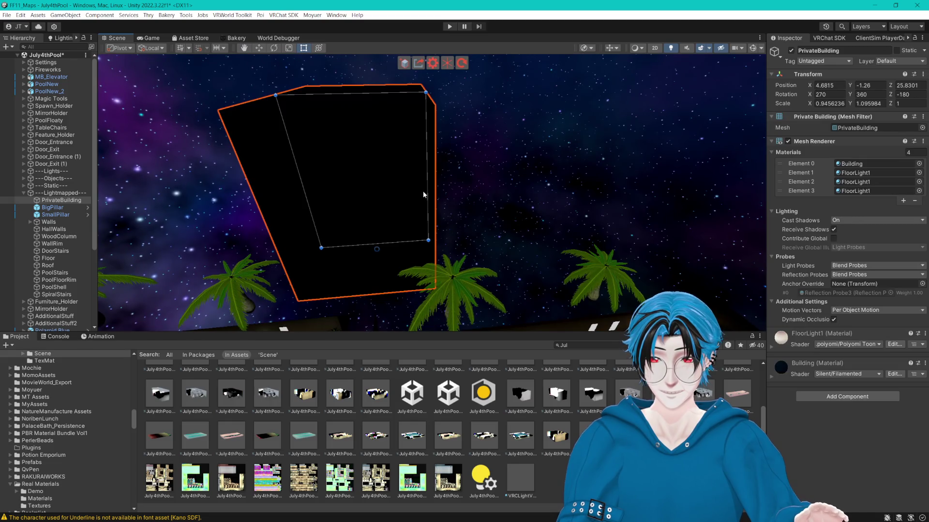
mouse_move(426, 190)
mouse_down()
mouse_move(378, 188)
mouse_move(455, 174)
mouse_move(479, 224)
mouse_move(440, 208)
mouse_up()
key(ctrl+z)
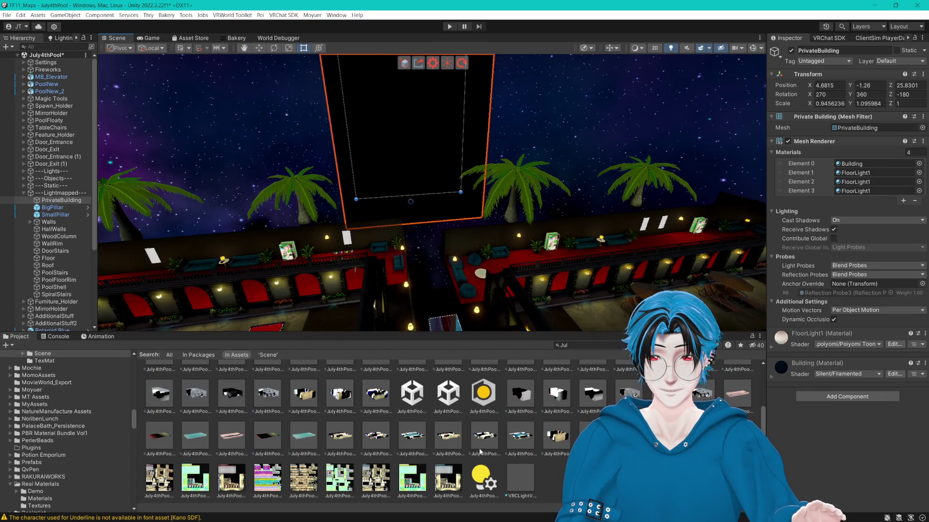
click(596, 221)
- Slide the black PrivateBuilding along X to position 3.5 and frame it in view
mouse_move(597, 220)
mouse_down()
mouse_move(556, 206)
mouse_move(509, 229)
mouse_move(536, 219)
mouse_move(535, 228)
mouse_up()
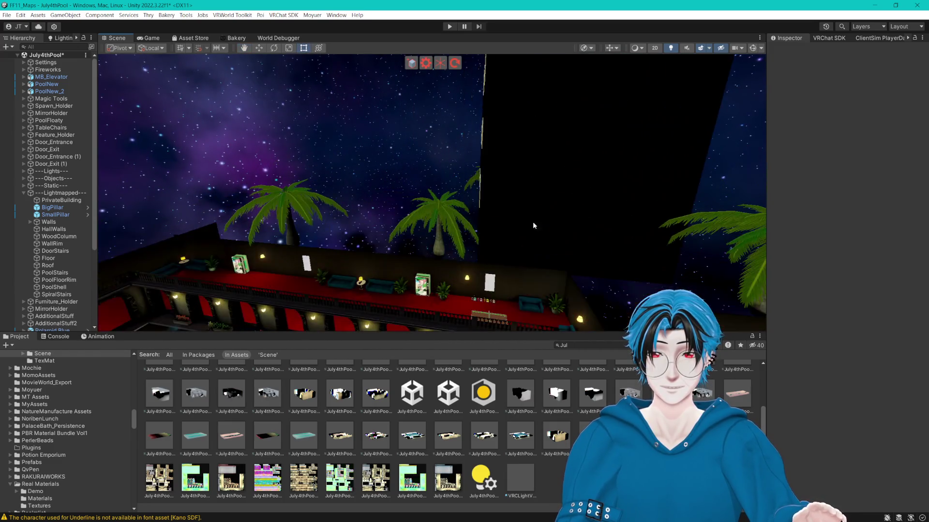
click(535, 228)
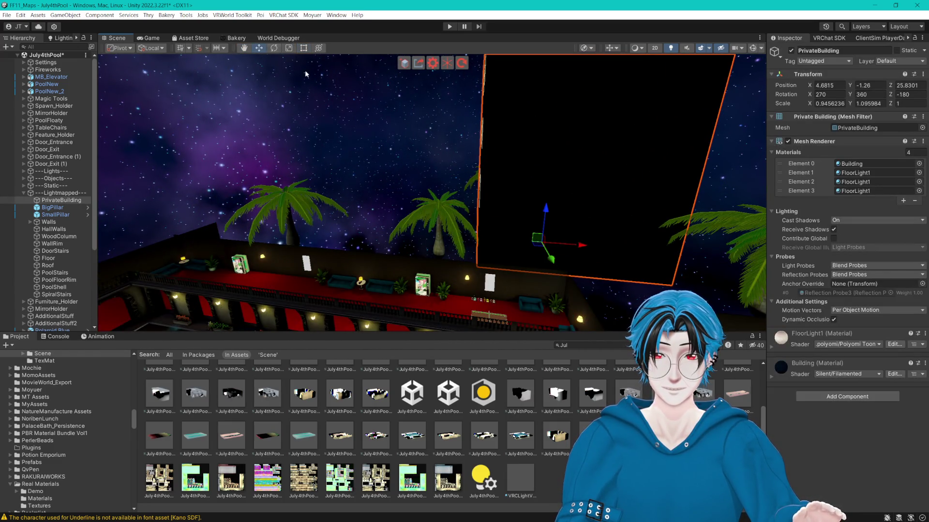
mouse_move(581, 245)
mouse_down()
mouse_move(622, 246)
mouse_move(593, 259)
mouse_move(583, 242)
mouse_up()
drag(542, 205, 533, 206)
mouse_move(524, 255)
mouse_down()
mouse_move(499, 192)
mouse_move(508, 179)
mouse_move(506, 219)
mouse_move(466, 152)
mouse_up()
click(500, 192)
click(466, 152)
key(f)
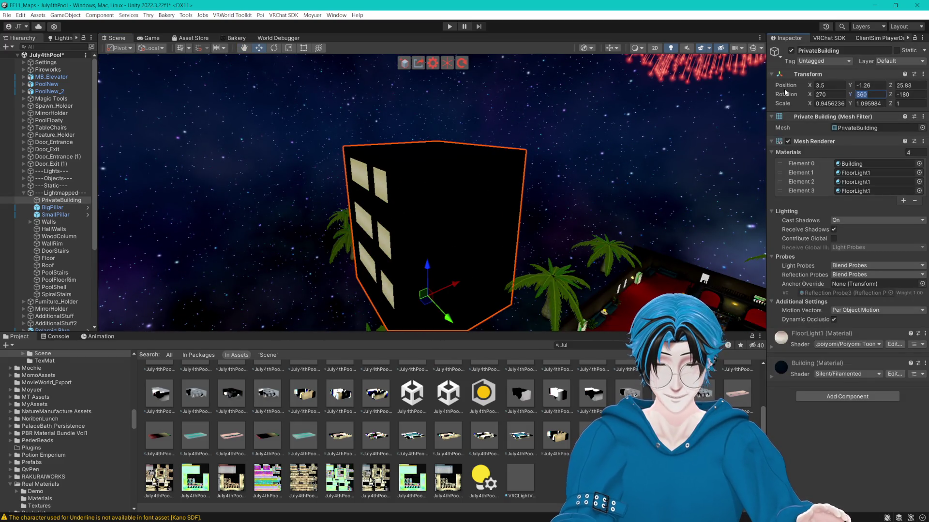
- Set PrivateBuilding's Rotation Y to 270
text(279)
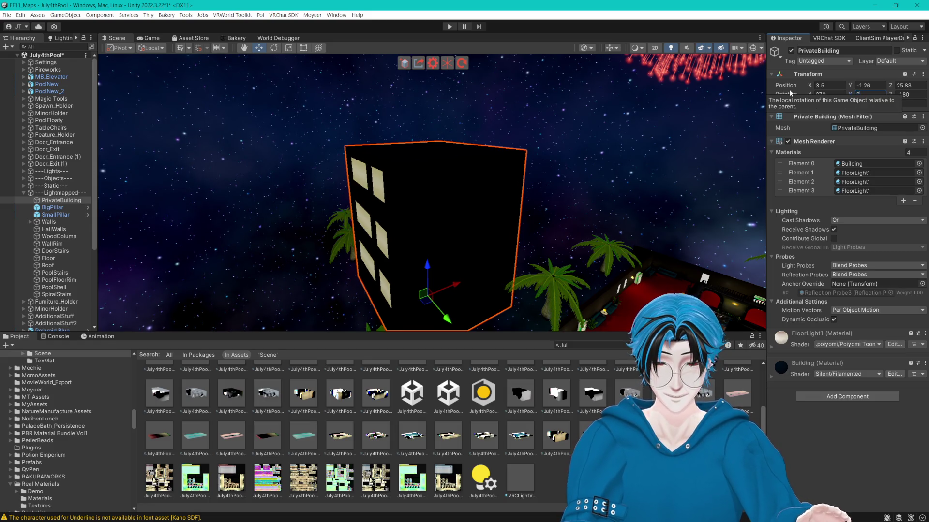
key(Return)
drag(662, 236, 526, 200)
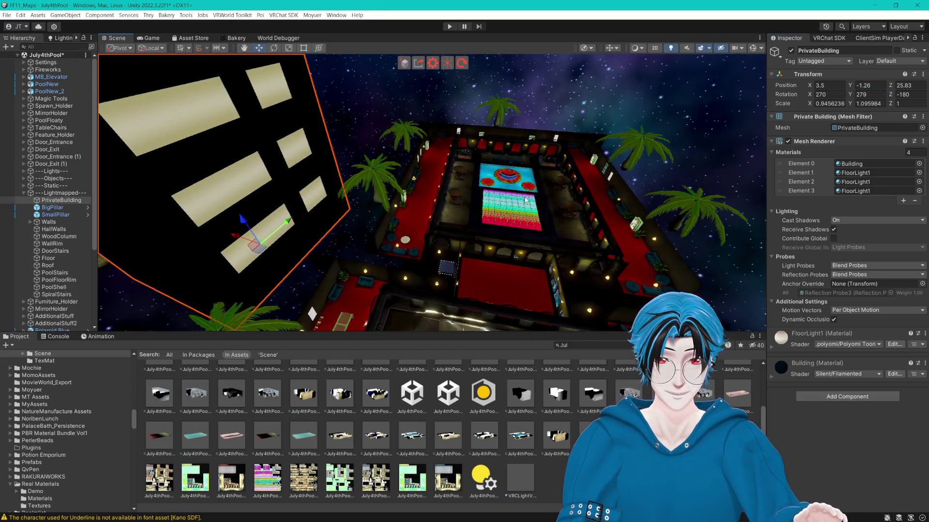
text(270)
key(Return)
mouse_move(310, 121)
mouse_down()
mouse_move(566, 124)
mouse_move(507, 177)
mouse_up()
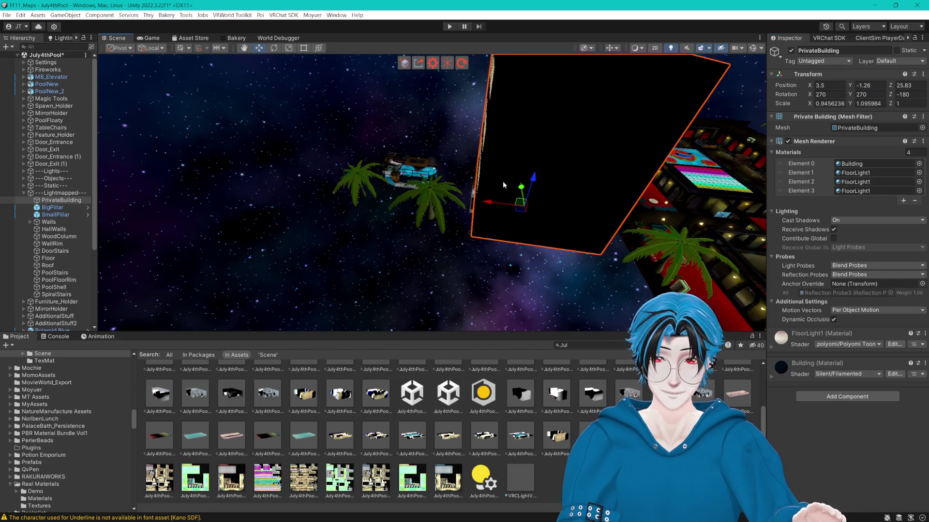
- Open the building's FloorLight1 window material and scroll to its Internal Parallax settings
scroll(484, 196, down, 3)
mouse_move(481, 192)
mouse_down()
mouse_move(422, 195)
mouse_move(405, 164)
mouse_move(428, 166)
mouse_move(472, 211)
mouse_move(513, 213)
mouse_move(382, 213)
mouse_move(375, 143)
mouse_move(544, 235)
mouse_move(395, 183)
mouse_up()
click(396, 184)
double_click(864, 182)
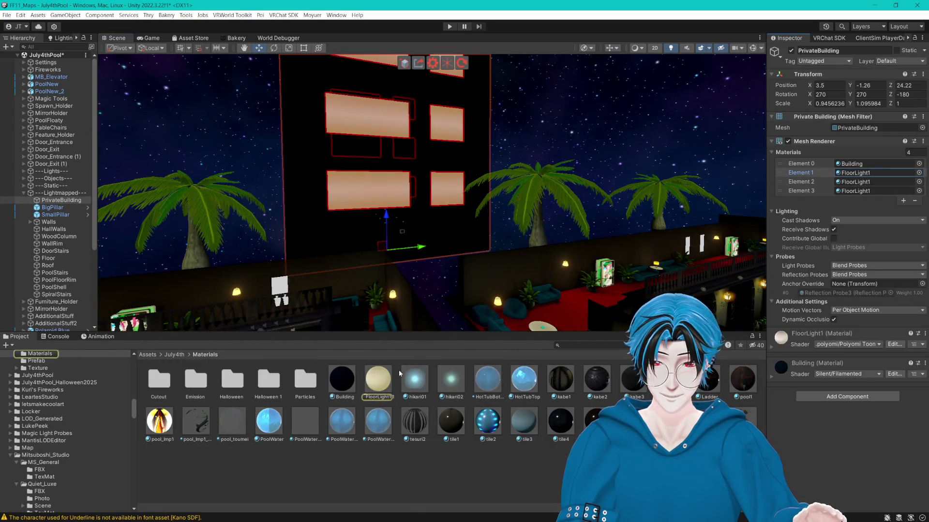
scroll(836, 271, down, 20)
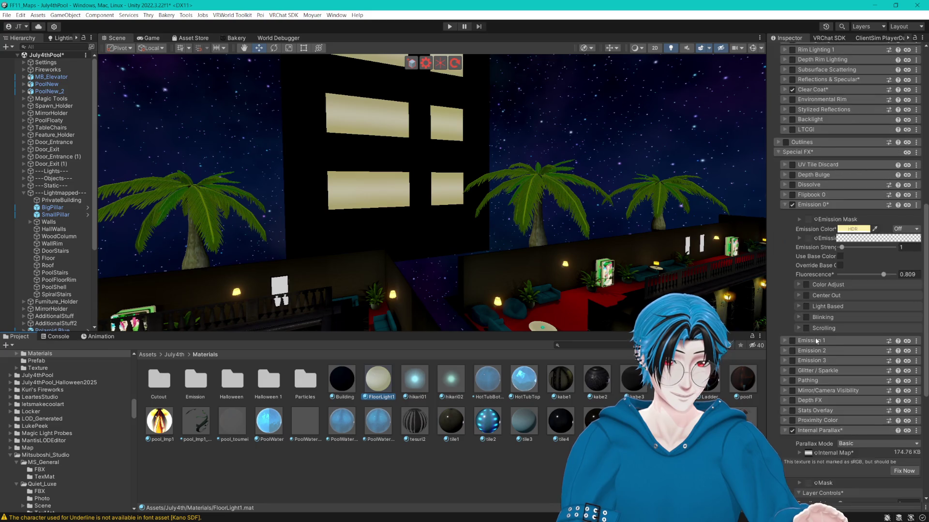
- Assign DepthFilter as FloorLight1's Internal Map texture and uncheck Emission 0
click(816, 356)
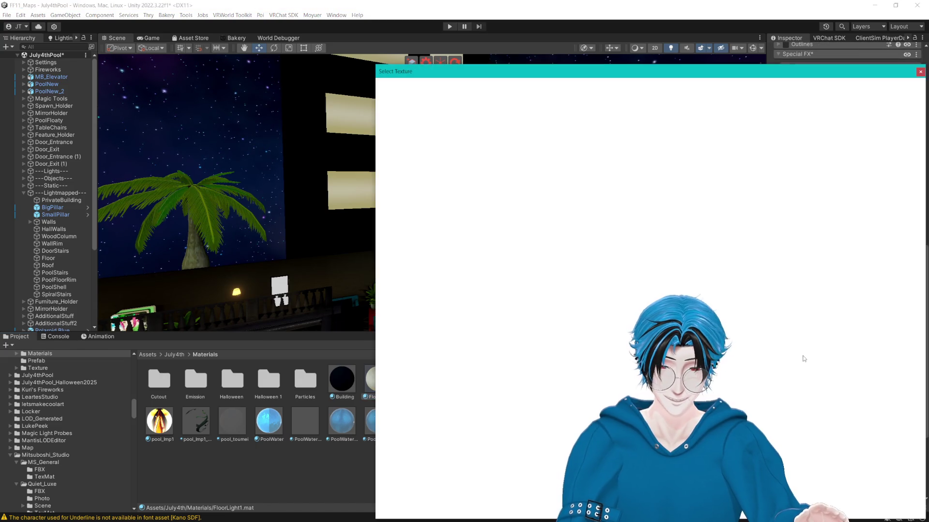
text(dep)
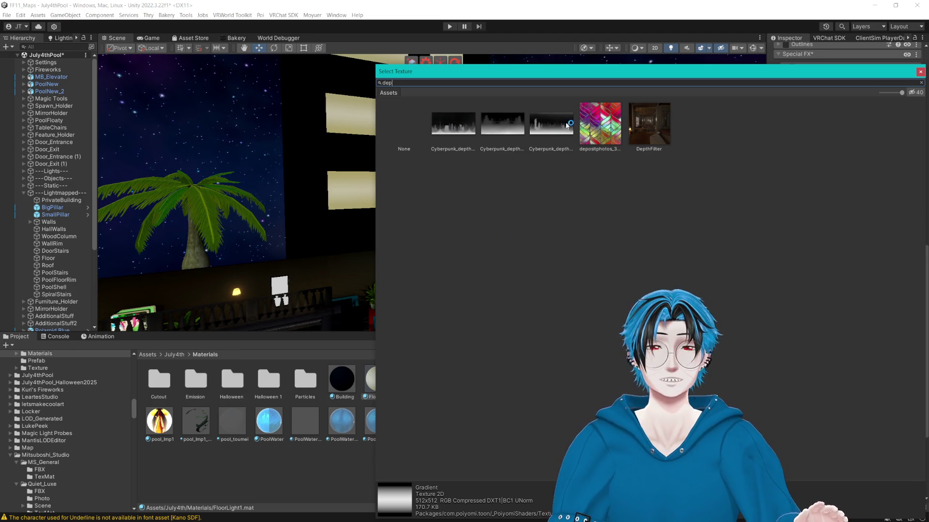
click(639, 127)
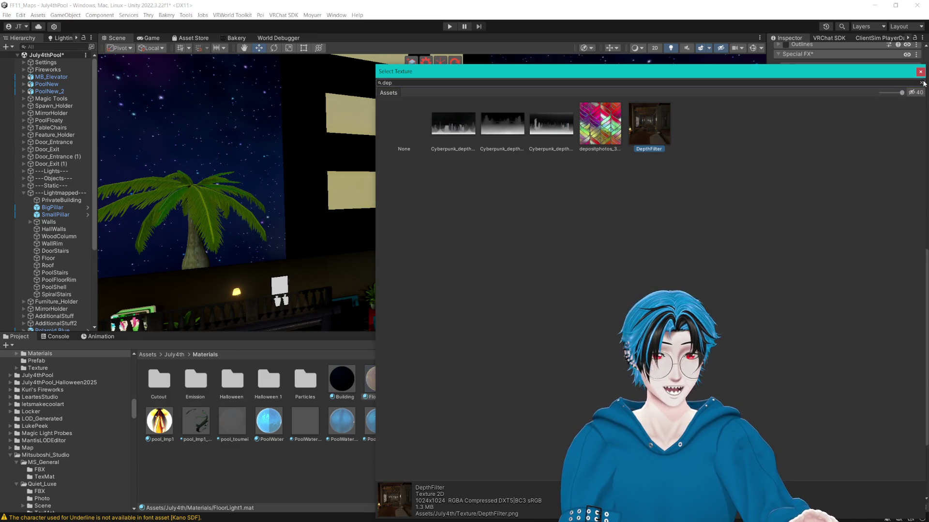
click(920, 72)
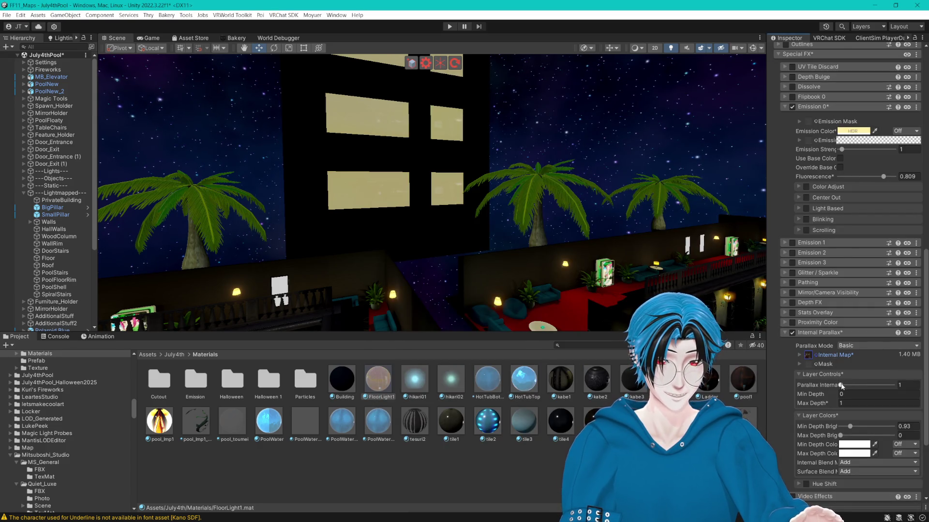
mouse_move(629, 223)
mouse_down()
mouse_move(636, 208)
mouse_move(631, 215)
mouse_up()
click(791, 106)
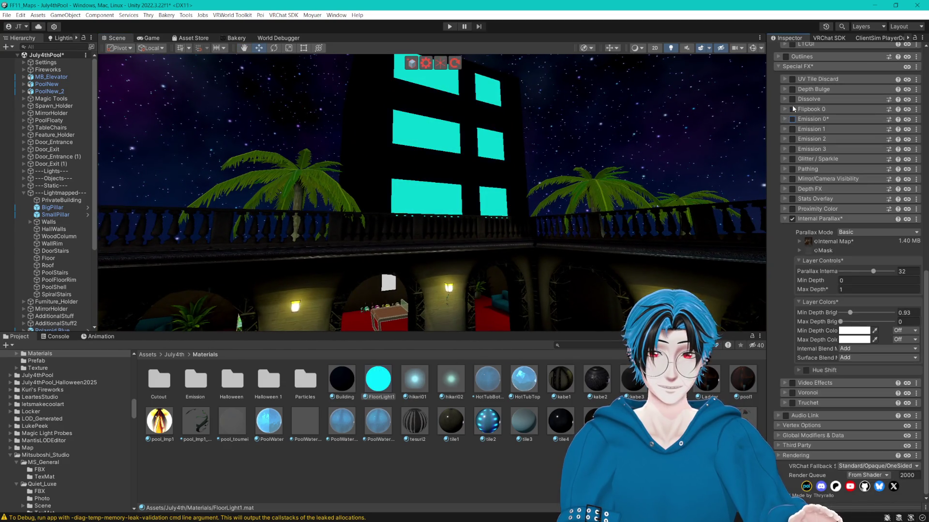
- Collapse Internal Parallax, toggle Clear Coat off and on, and set ClearCoat Visibility to 0.079
click(782, 222)
scroll(782, 219, up, 15)
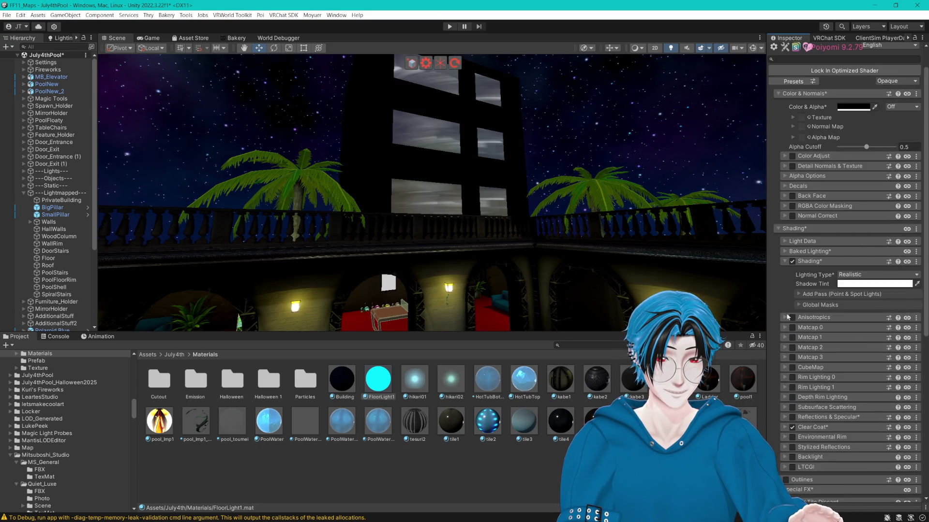
click(793, 428)
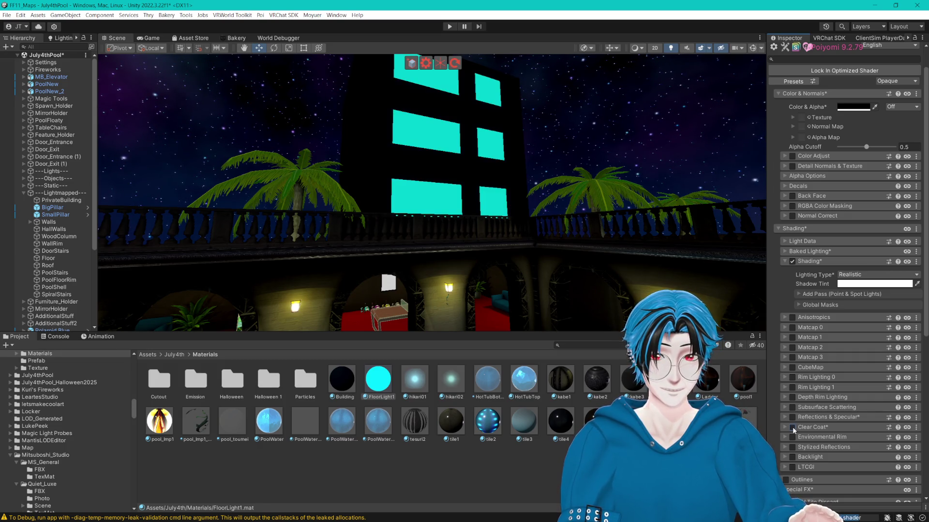
click(793, 427)
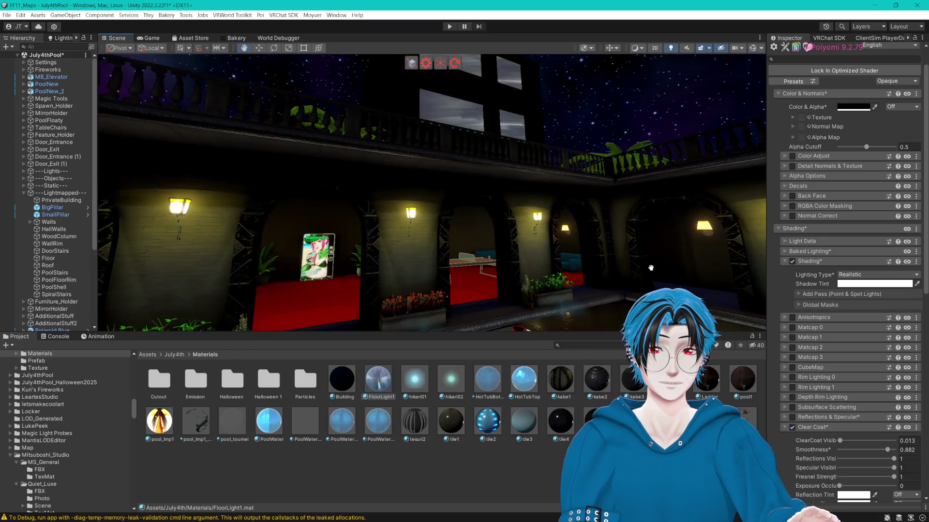
scroll(649, 282, up, 5)
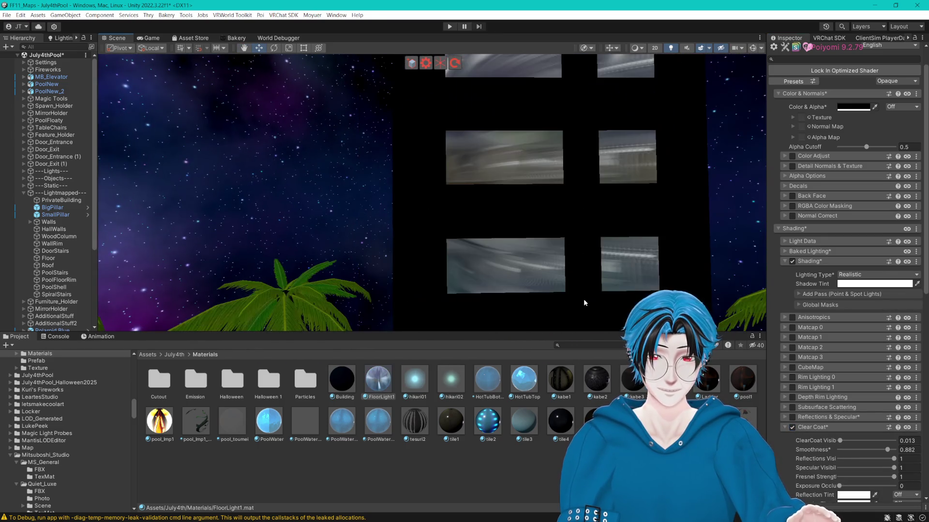
scroll(583, 299, up, 3)
mouse_move(573, 300)
mouse_down()
mouse_move(539, 314)
mouse_move(589, 279)
mouse_up()
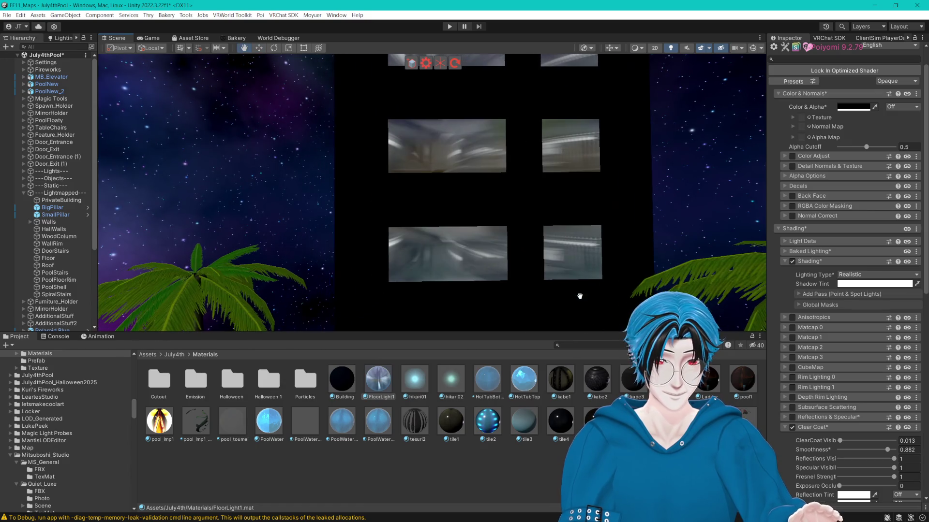
scroll(807, 343, down, 8)
click(840, 244)
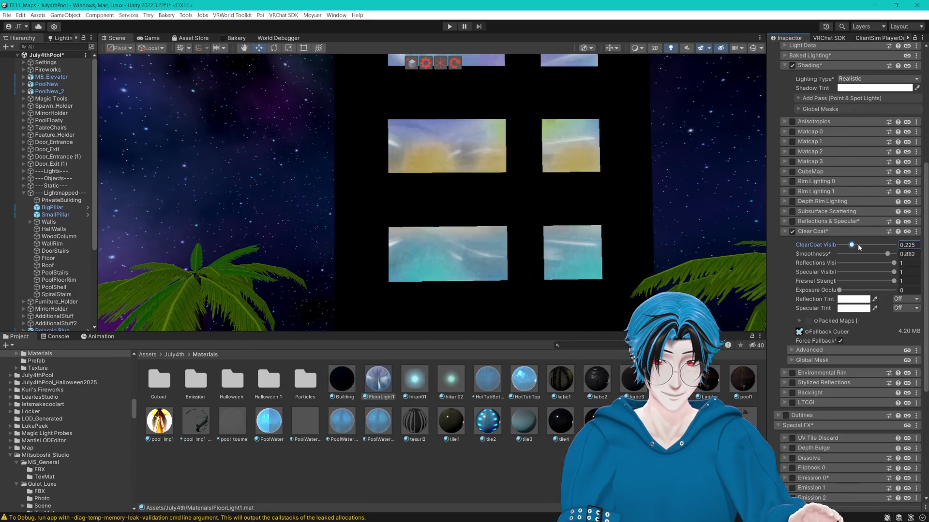
click(844, 245)
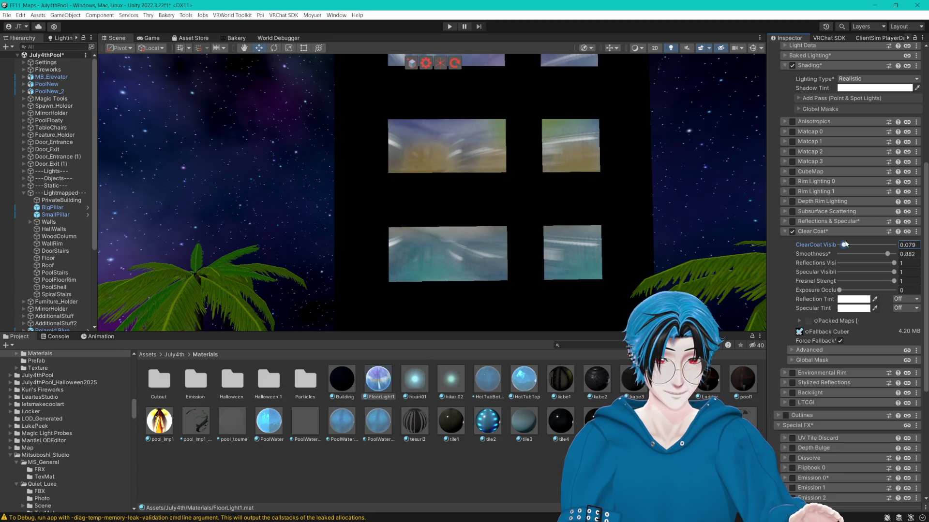
click(807, 332)
- Search cubemaps for 'cube', try the TCP2 night demo cubemap, and inspect it in the project
drag(562, 76, 481, 76)
text(cub)
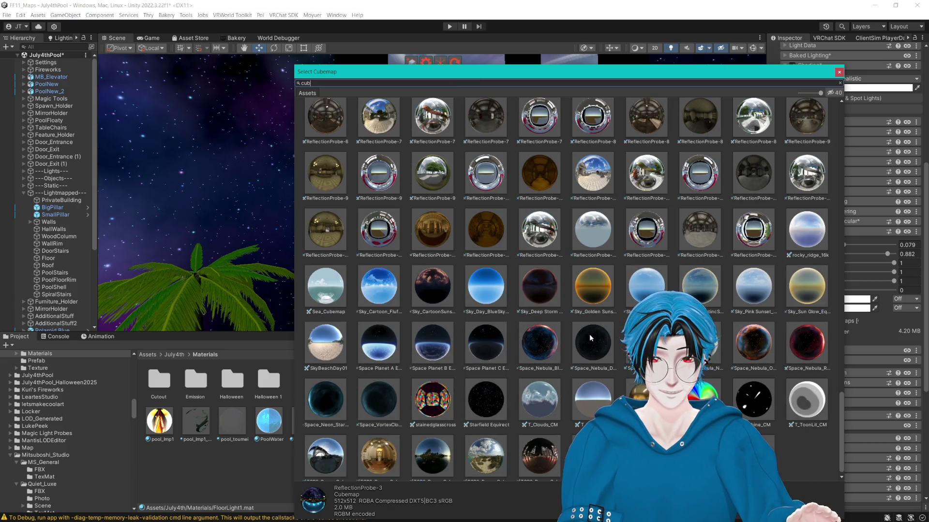
text(e)
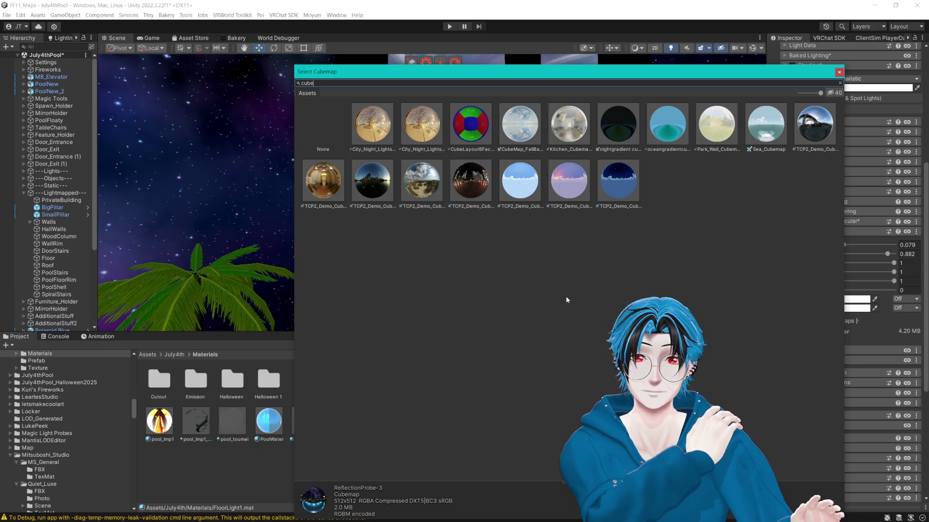
click(475, 192)
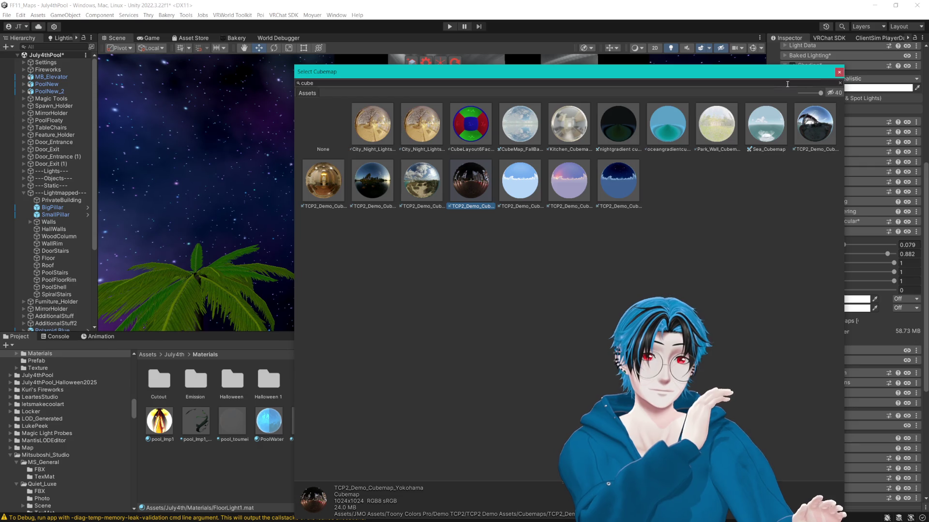
mouse_move(638, 77)
mouse_down()
mouse_move(512, 228)
mouse_move(522, 263)
mouse_up()
click(499, 376)
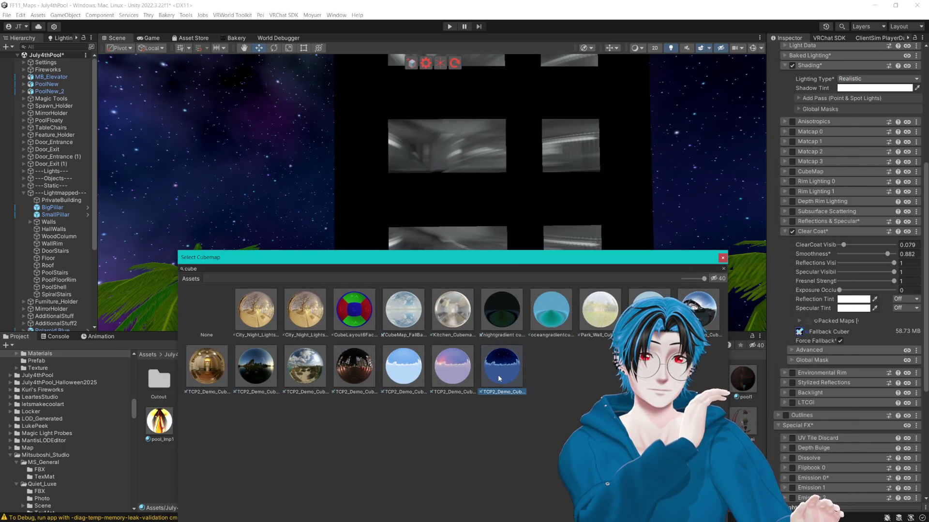
drag(843, 244, 857, 245)
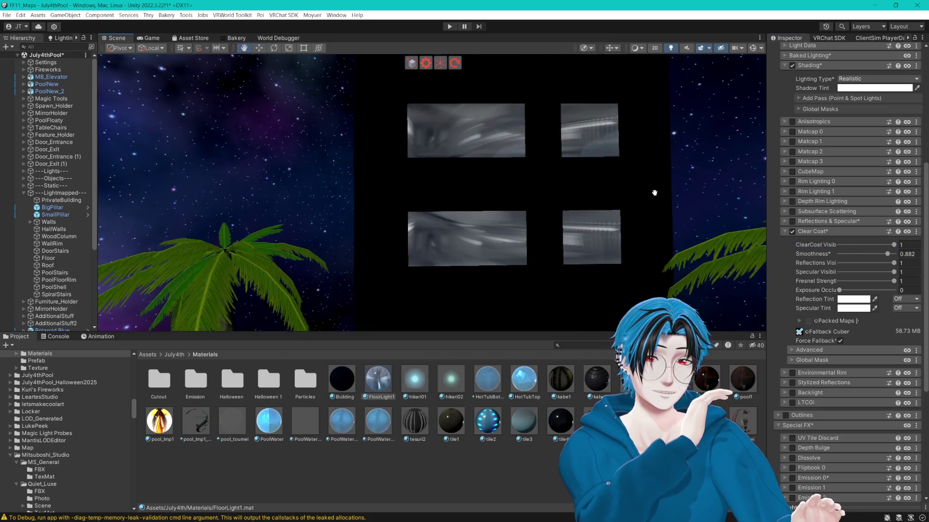
click(827, 331)
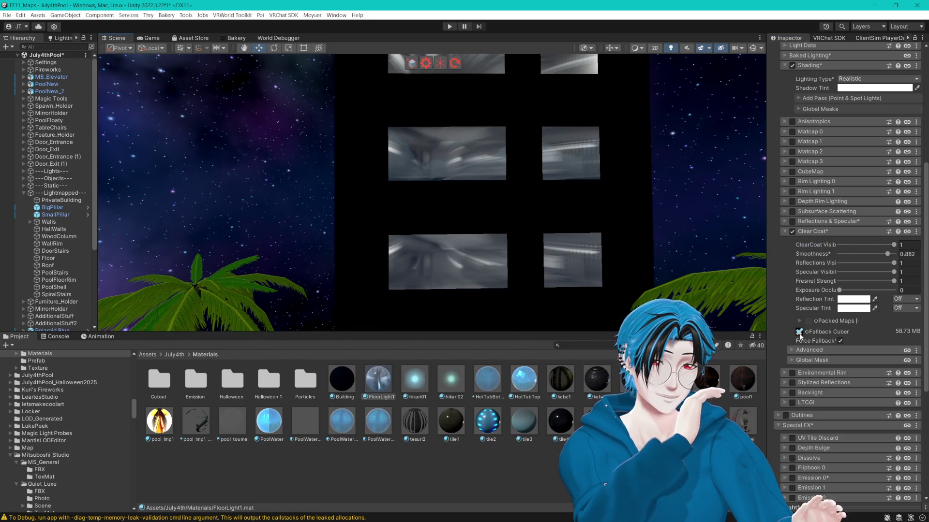
click(434, 380)
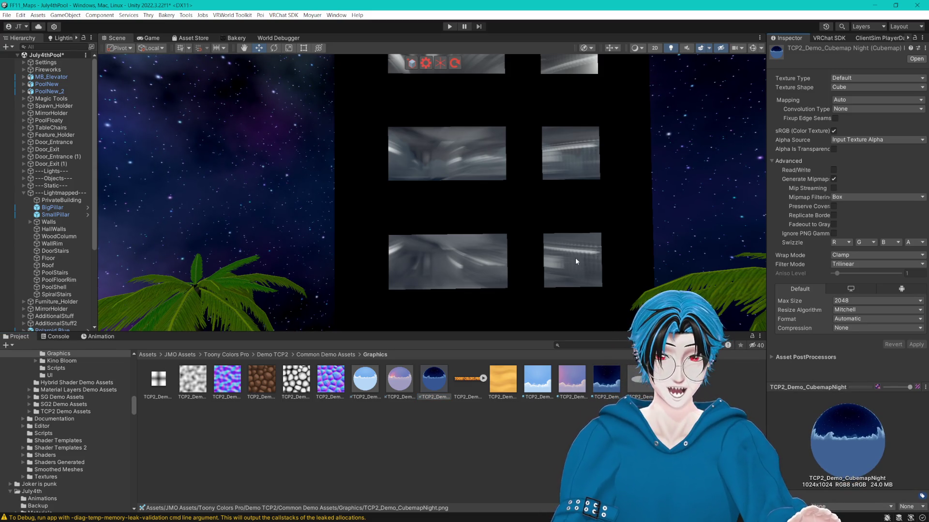
- Reopen FloorLight1 from PrivateBuilding and assign TCP2_Demo_Cubemap_Yokohama as its fallback cubemap
click(462, 165)
click(856, 172)
click(378, 380)
scroll(801, 253, down, 10)
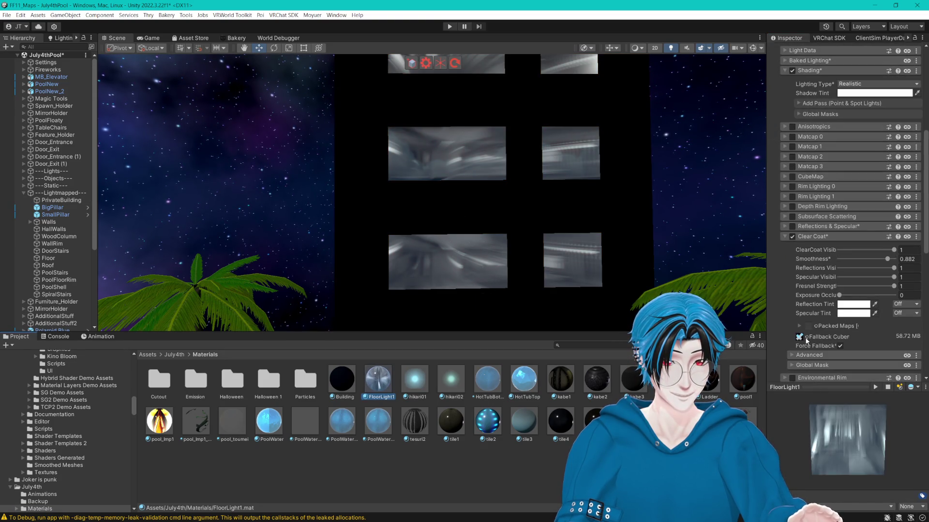
click(806, 338)
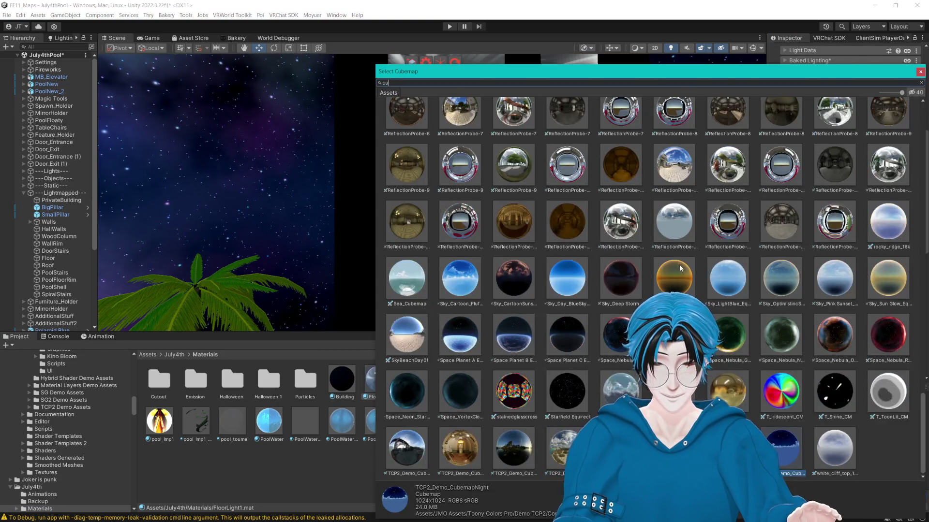
text(cube)
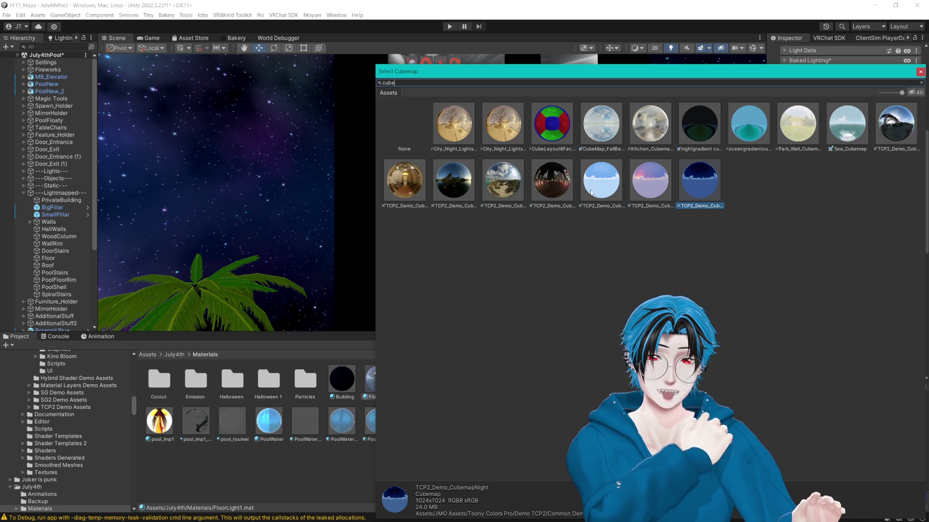
click(543, 182)
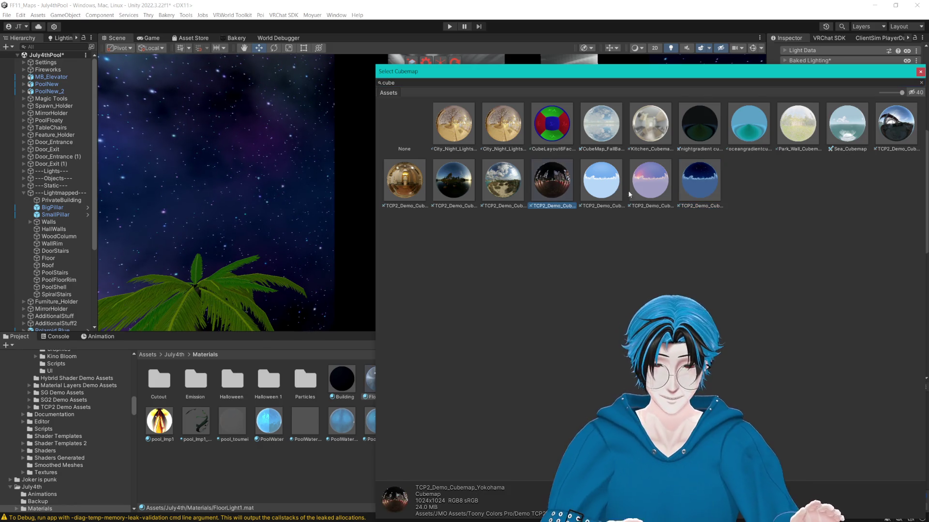
click(629, 62)
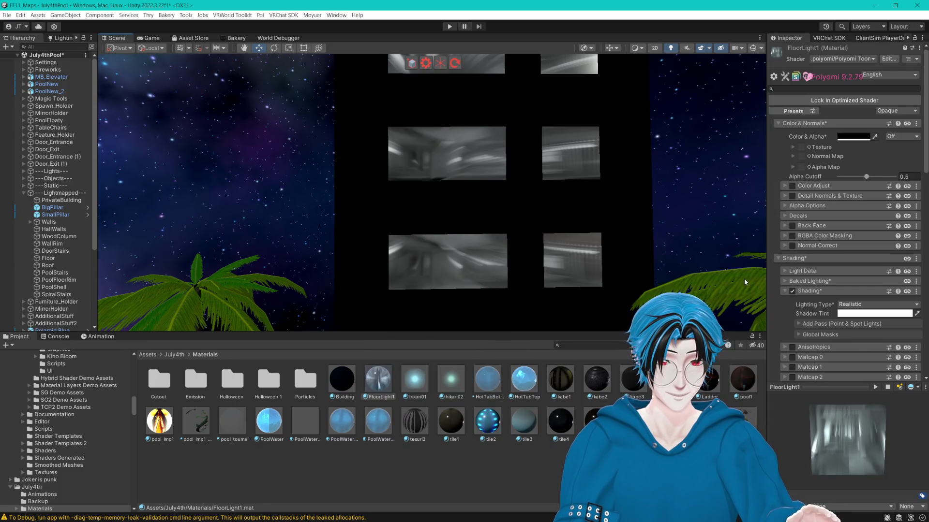
- On FloorLight1, untick Clear Coat's Force Fallback, enable Reflections & Specular, and disable Clear Coat
scroll(816, 302, down, 10)
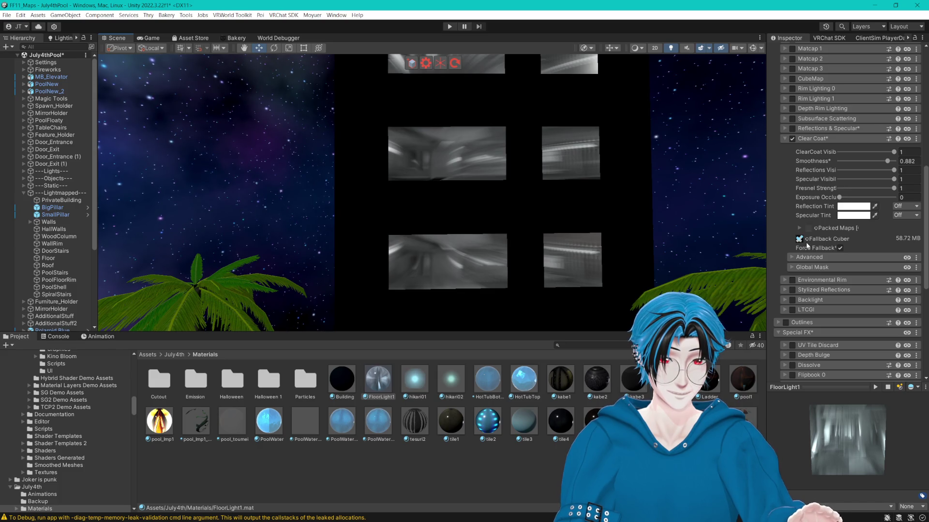
click(806, 248)
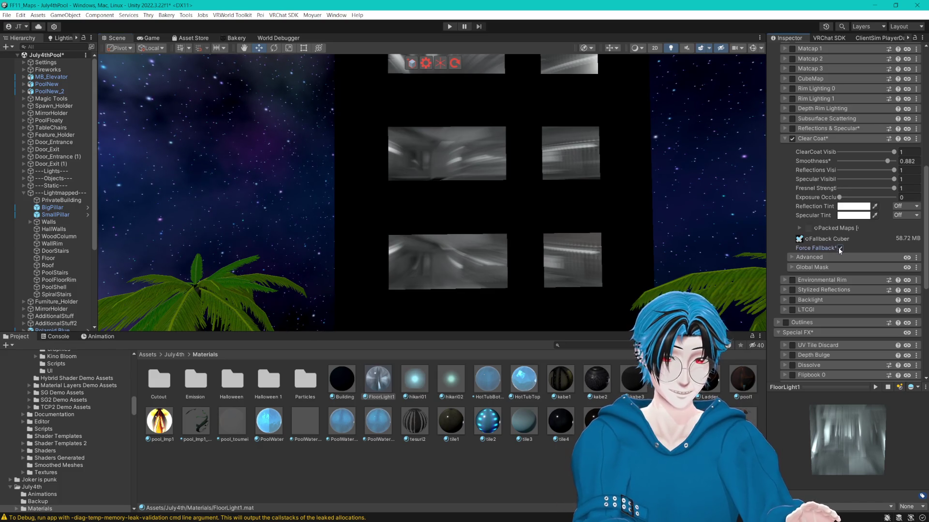
click(801, 240)
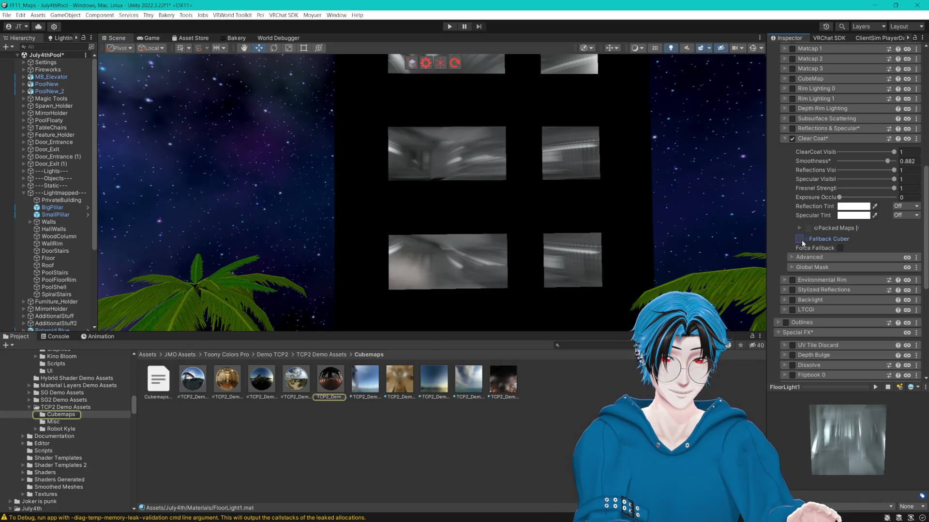
click(786, 129)
click(840, 242)
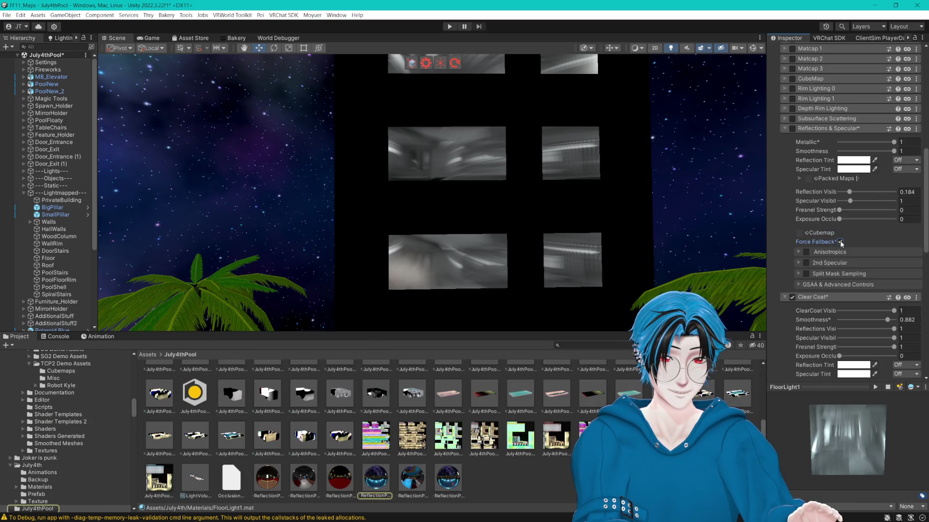
click(793, 129)
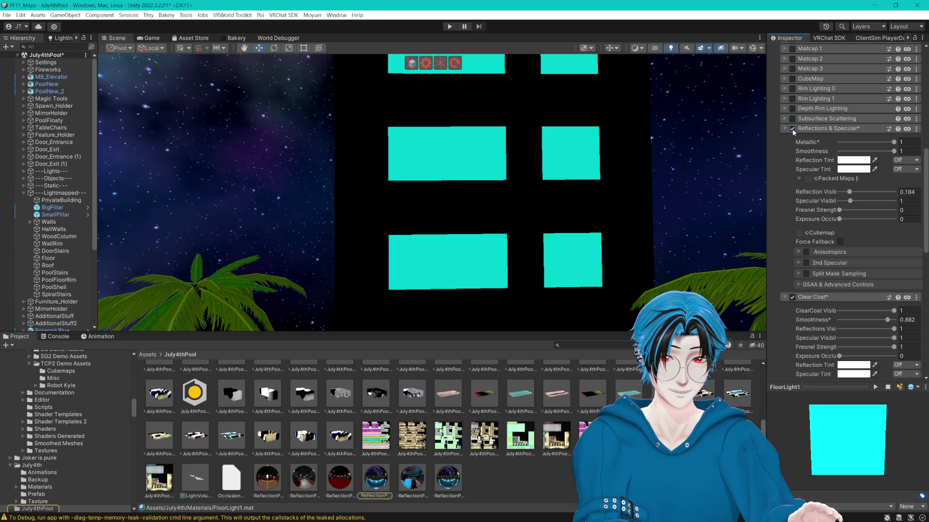
click(784, 298)
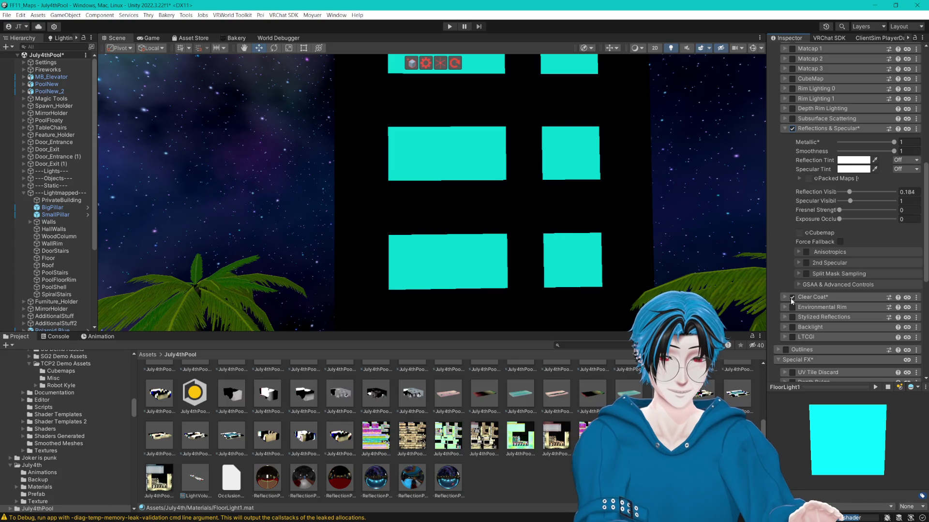
click(792, 298)
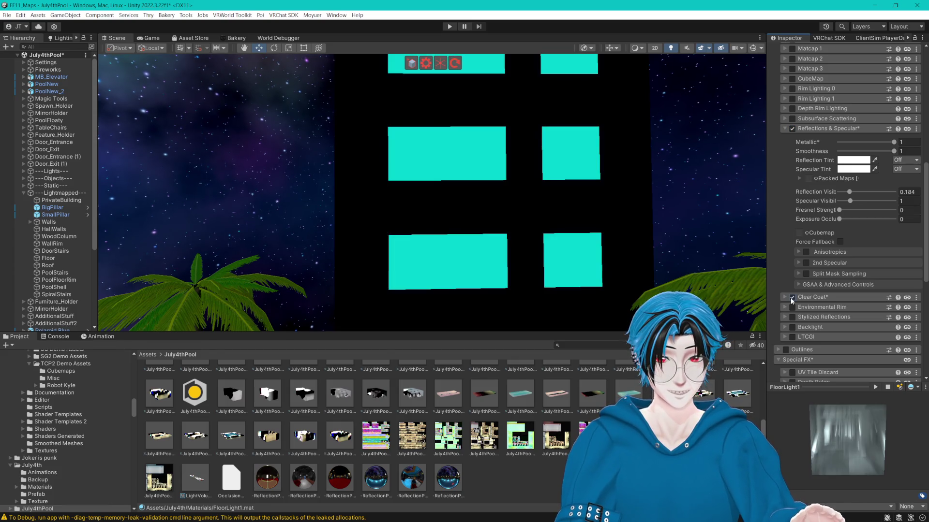
click(785, 129)
drag(667, 155, 695, 158)
scroll(632, 189, down, 10)
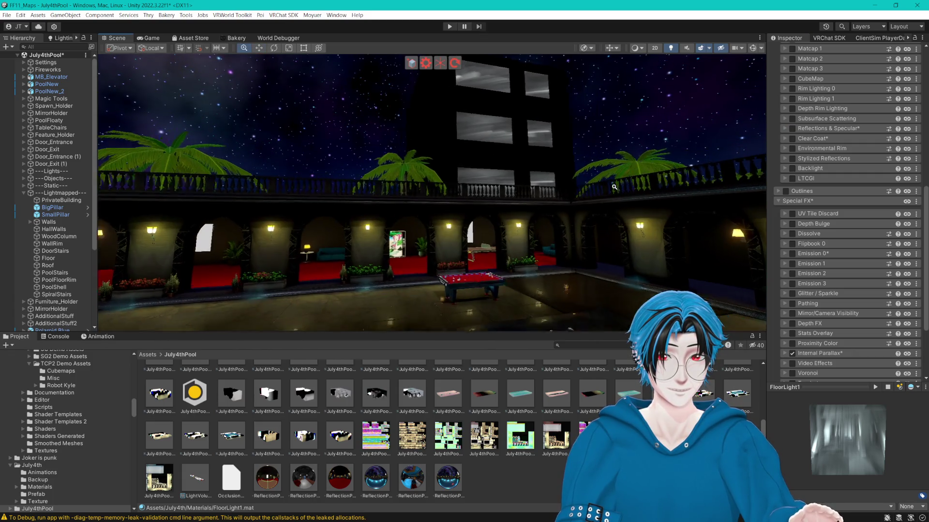
- Tune the Internal Parallax amount and set the parallax depth values
scroll(632, 188, up, 1)
scroll(804, 270, down, 5)
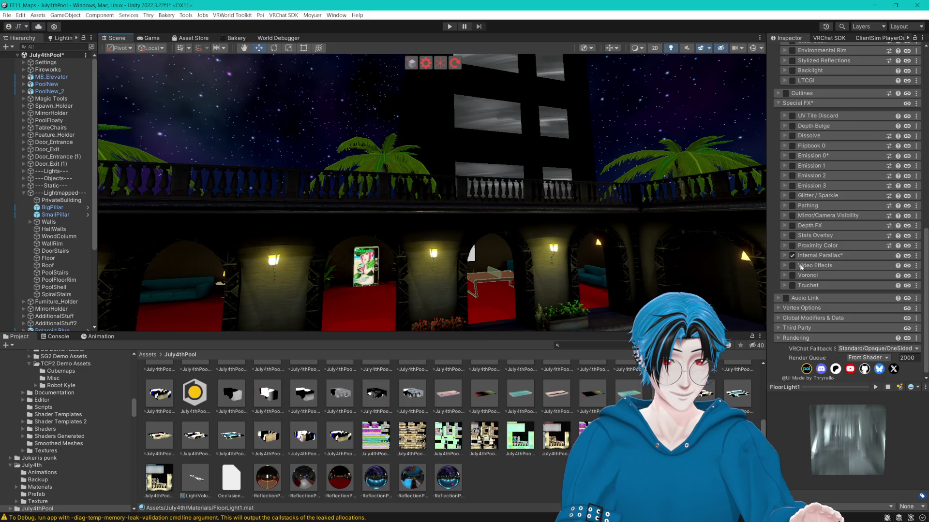
scroll(871, 218, down, 4)
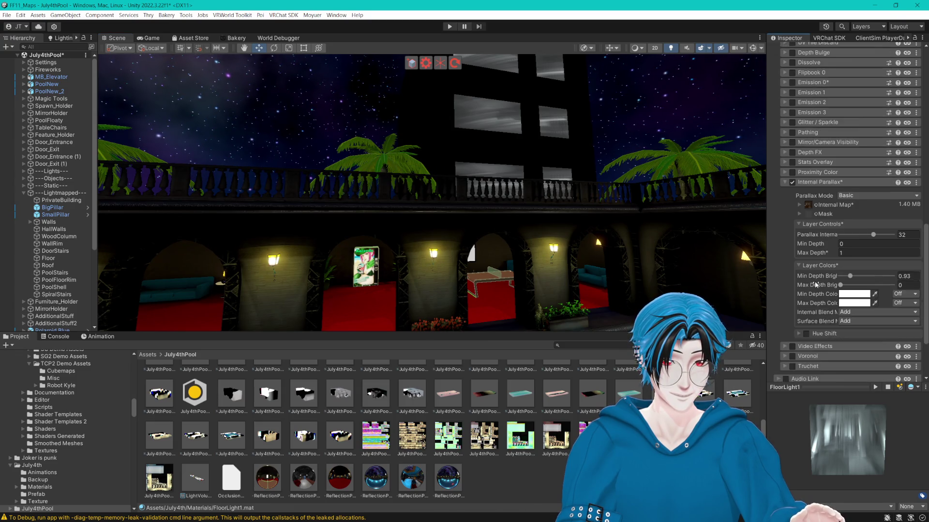
mouse_move(874, 211)
mouse_down()
mouse_move(854, 210)
mouse_move(891, 215)
mouse_move(811, 228)
mouse_move(823, 231)
mouse_move(816, 237)
mouse_move(825, 224)
mouse_up()
key(ctrl+z)
text(.29)
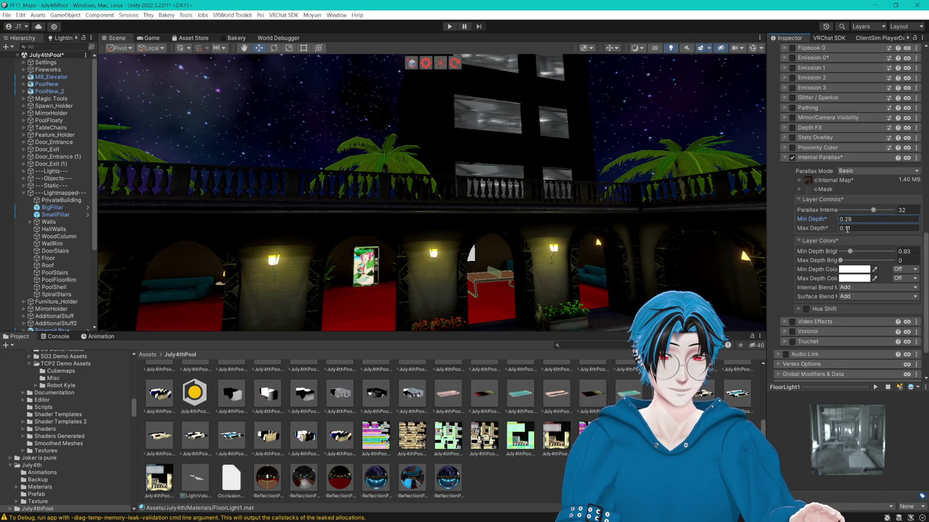
text(5)
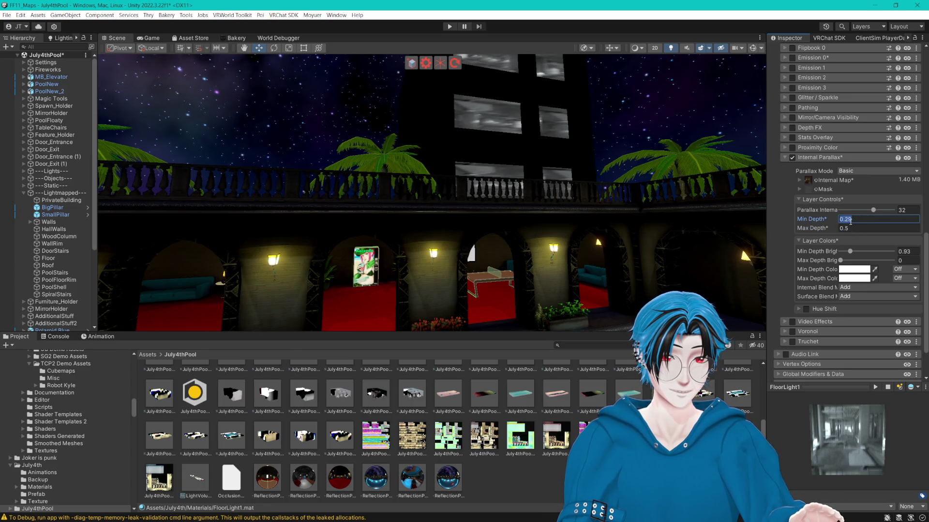
text(0.1)
drag(873, 211, 848, 215)
mouse_move(643, 203)
mouse_down()
mouse_move(643, 156)
mouse_move(614, 152)
mouse_move(634, 154)
mouse_up()
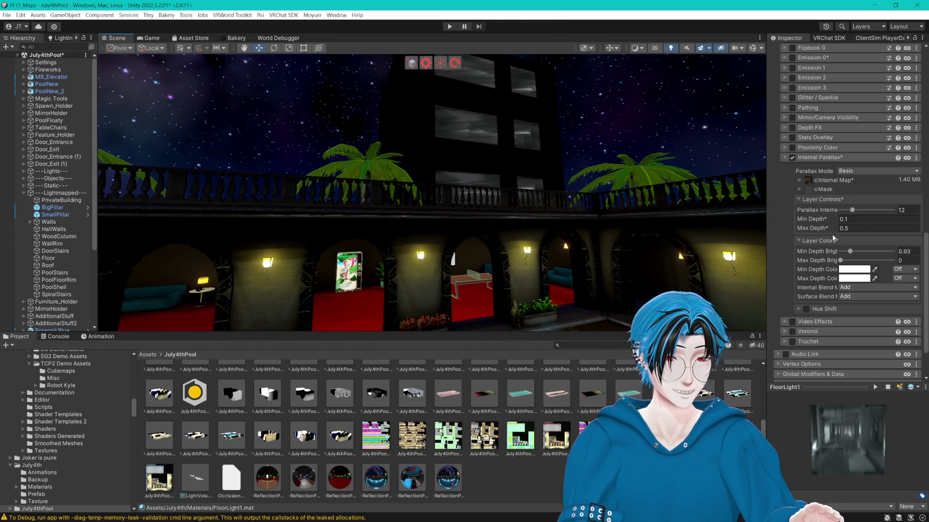
scroll(831, 219, down, 3)
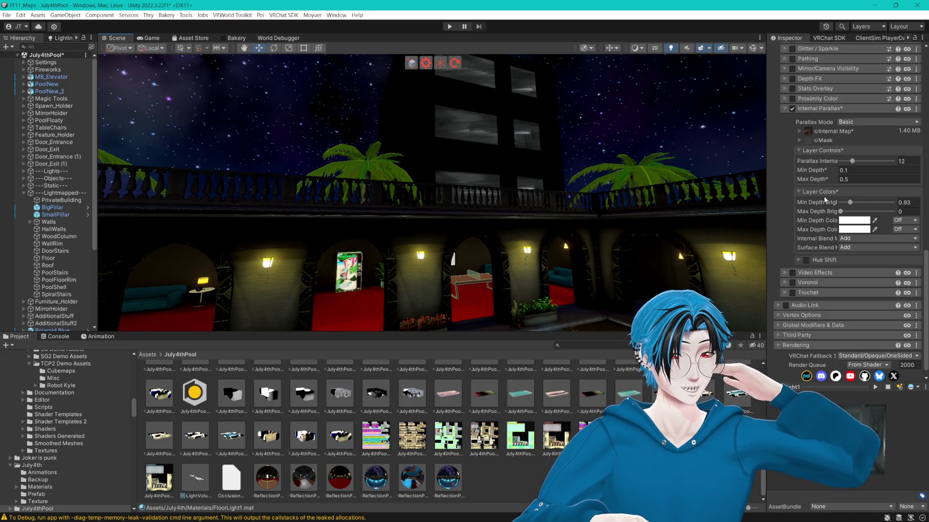
click(850, 162)
drag(849, 161, 839, 164)
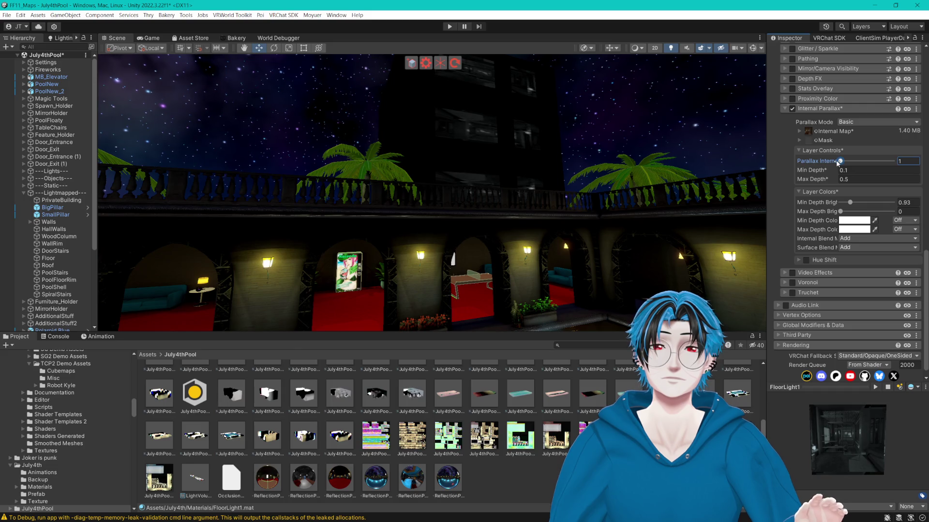
drag(841, 163, 852, 168)
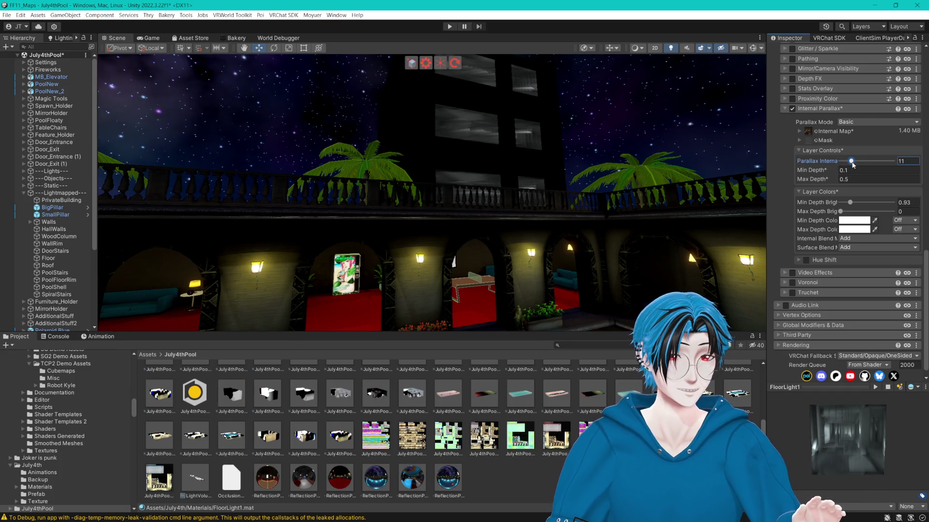
- Set the parallax Hue Shift to Hue Select mode in HSV colour space
click(798, 260)
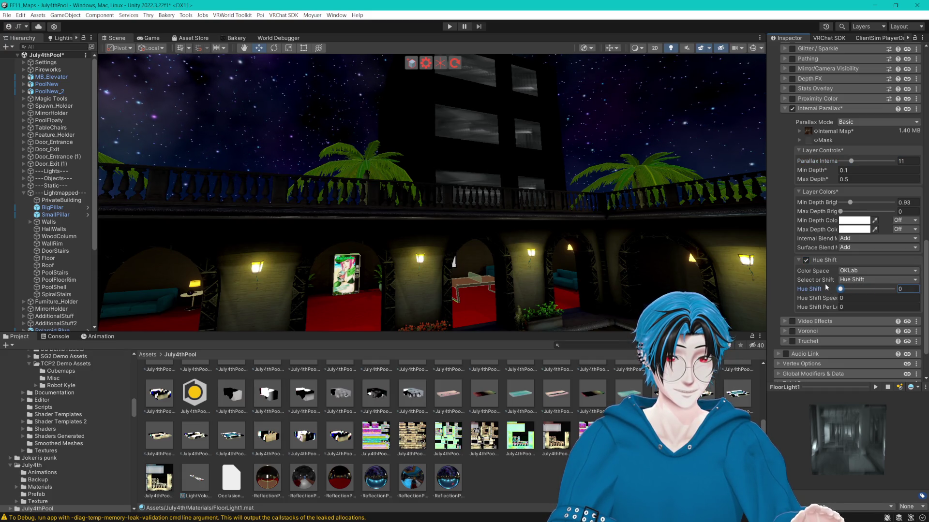
click(857, 280)
click(855, 290)
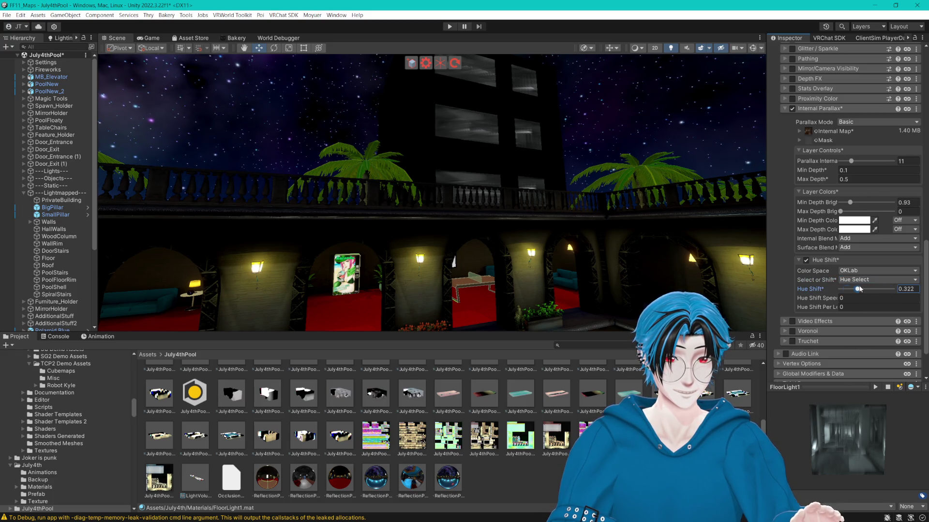
click(852, 271)
click(853, 288)
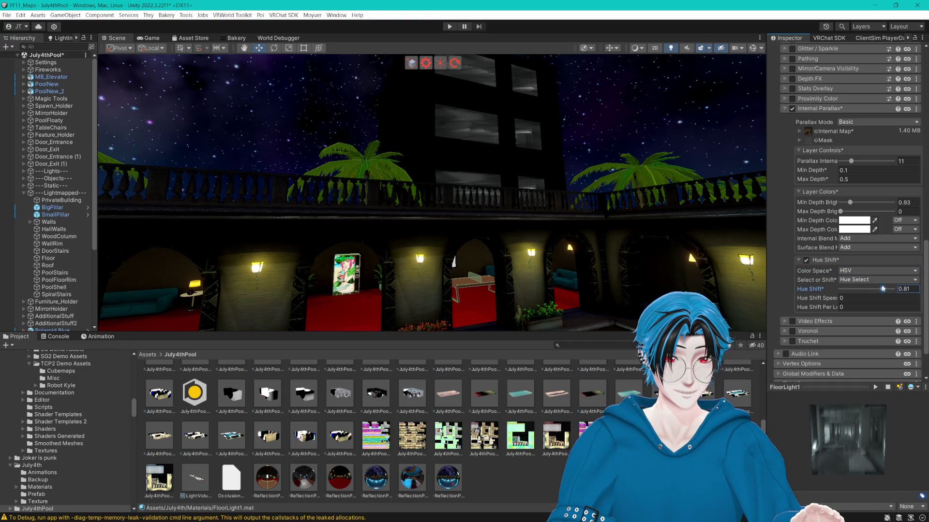
click(809, 264)
click(848, 223)
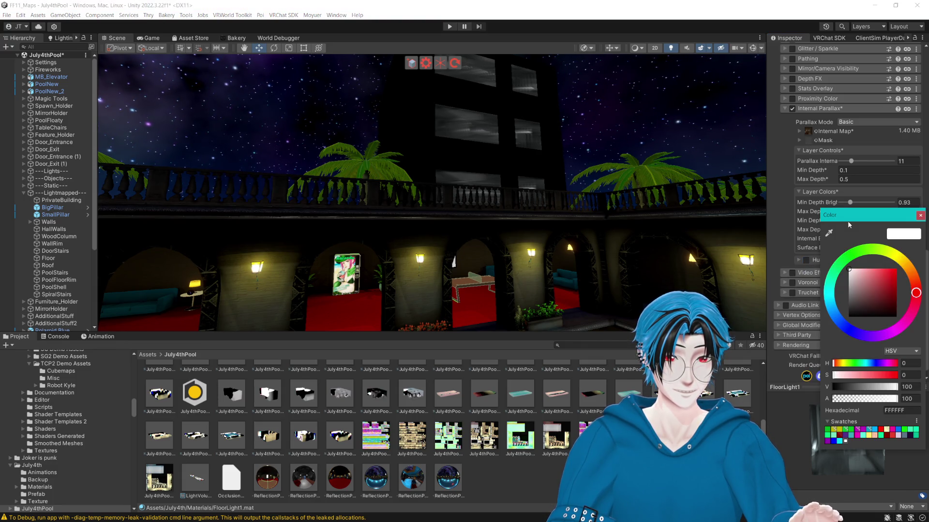
- Tint both Min Depth and Max Depth colours pale yellow (FFFC90)
click(905, 263)
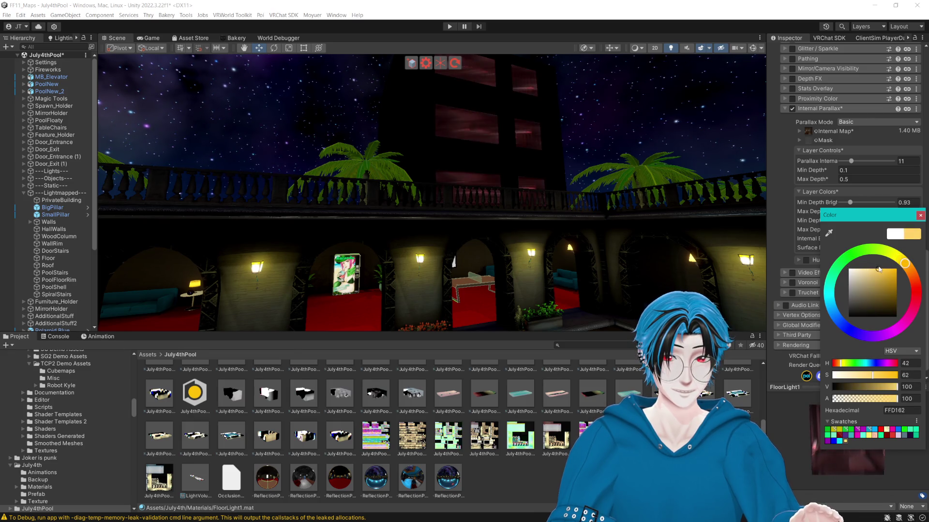
click(898, 257)
click(848, 265)
drag(851, 262, 863, 261)
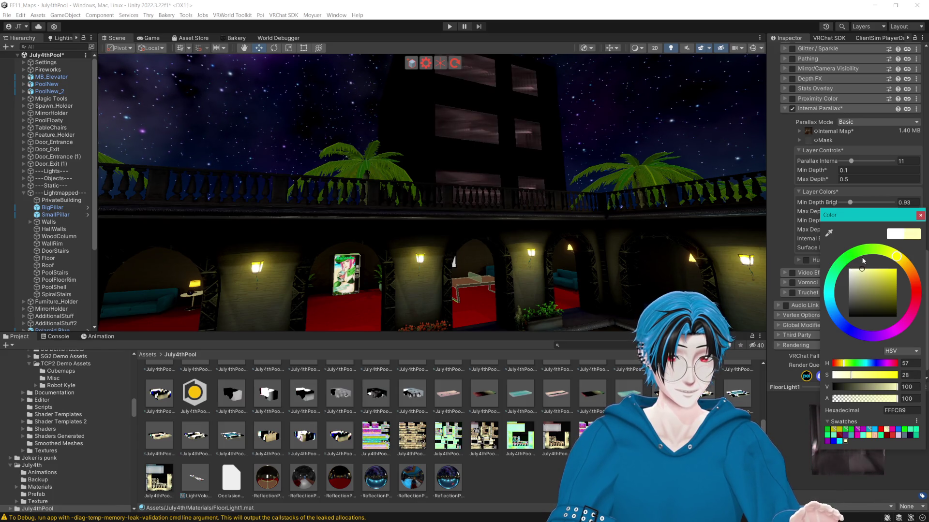
click(920, 216)
click(854, 230)
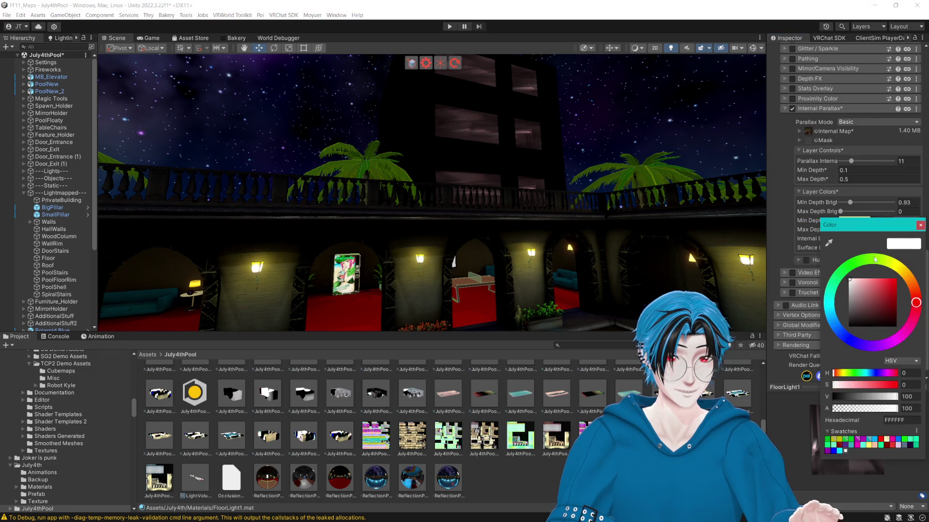
click(903, 267)
mouse_move(850, 280)
mouse_down()
mouse_move(853, 290)
mouse_move(855, 266)
mouse_move(828, 247)
mouse_up()
mouse_move(833, 354)
mouse_down()
mouse_move(905, 343)
mouse_move(919, 303)
mouse_move(913, 245)
mouse_up()
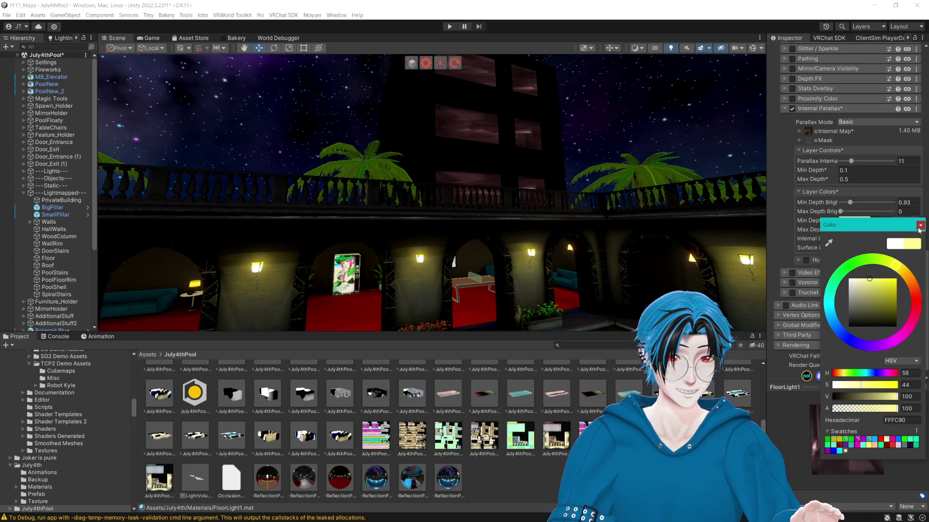
click(919, 227)
- Turn on parallax hue shifting and adjust the hue shift amount
click(805, 261)
mouse_move(844, 289)
mouse_down()
mouse_move(886, 292)
mouse_move(848, 293)
mouse_up()
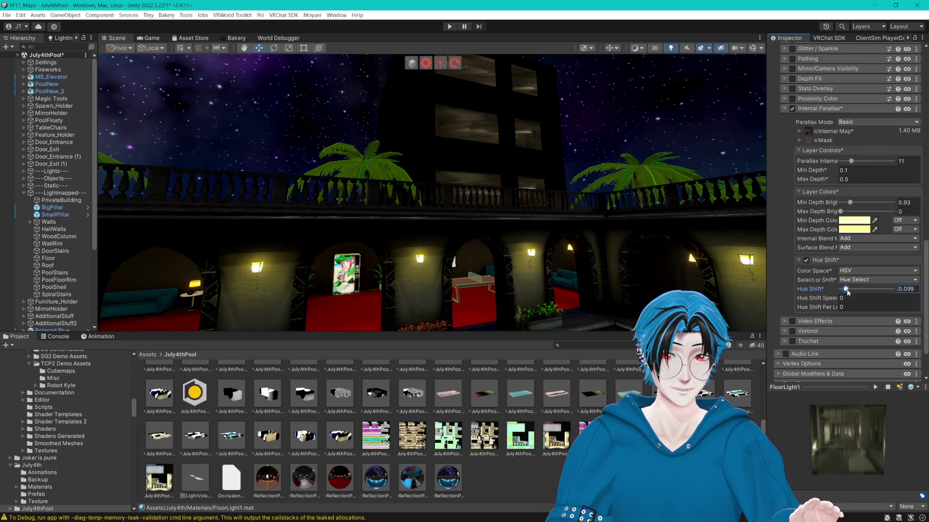
click(799, 261)
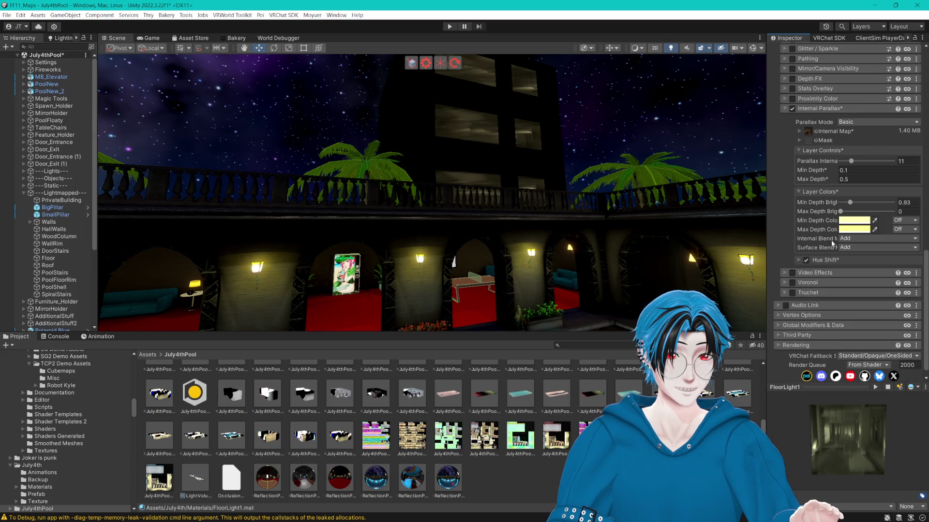
- Set Min Depth to 0, Max Depth to 0.5, and raise Internal Parallax from 12 to 46
mouse_move(821, 169)
mouse_down()
mouse_move(810, 171)
mouse_move(822, 171)
mouse_up()
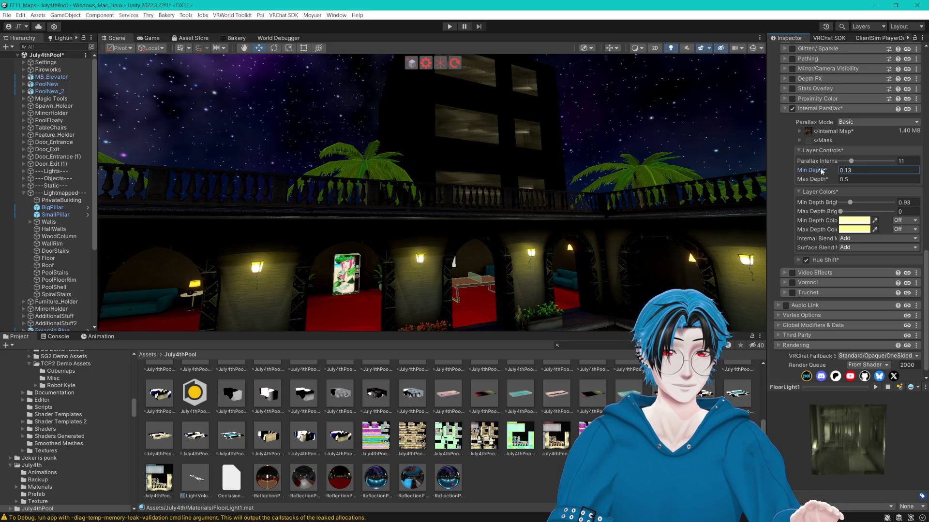
text(0)
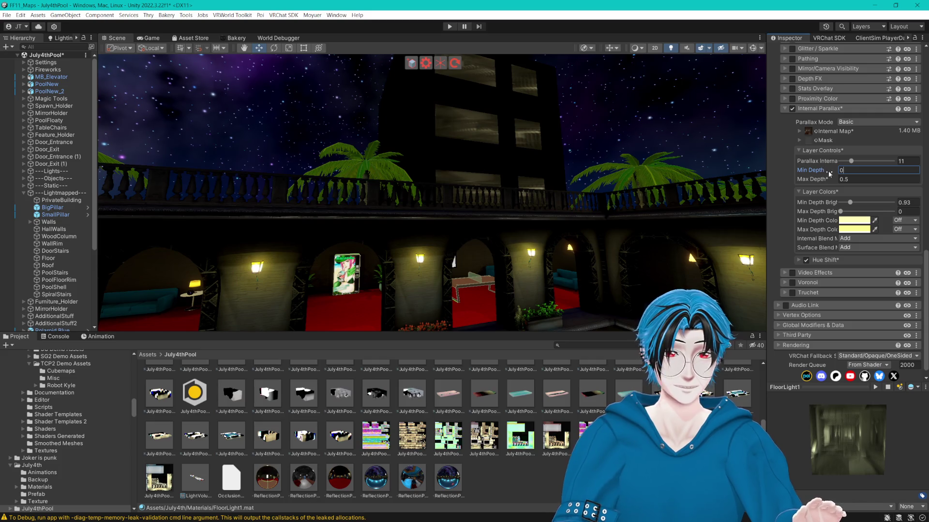
drag(823, 178, 846, 180)
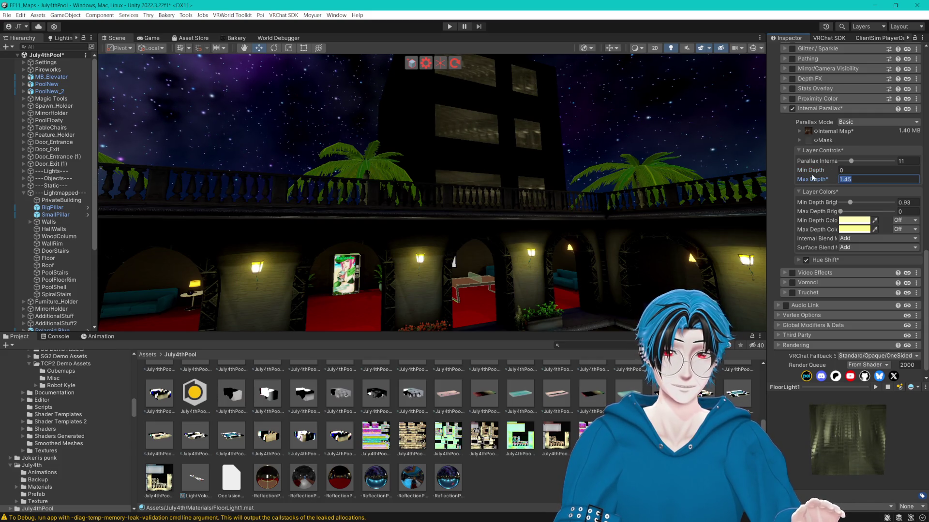
drag(580, 184, 518, 173)
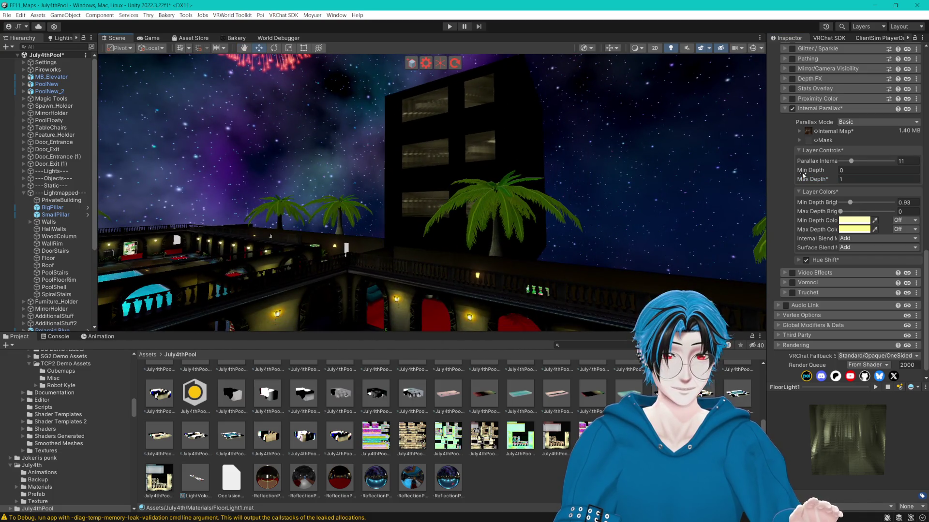
drag(866, 164, 890, 164)
mouse_move(628, 159)
mouse_down()
mouse_move(626, 151)
mouse_move(620, 160)
mouse_up()
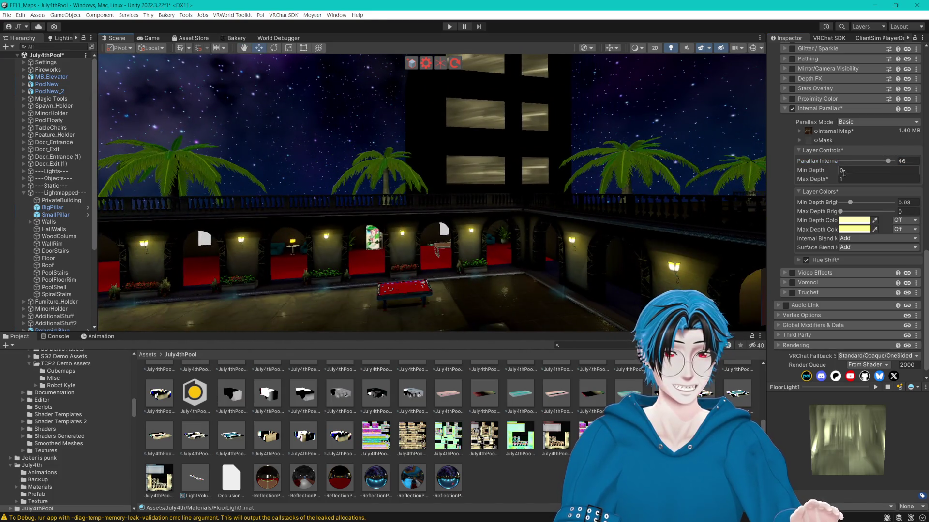
click(844, 179)
text(0.5)
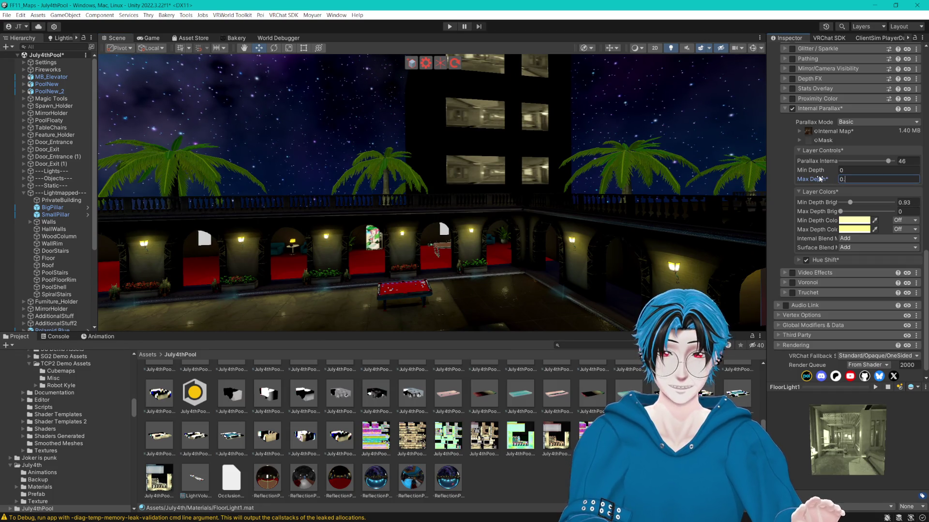
mouse_move(479, 164)
mouse_down()
mouse_move(462, 164)
mouse_move(593, 175)
mouse_move(527, 177)
mouse_up()
click(809, 132)
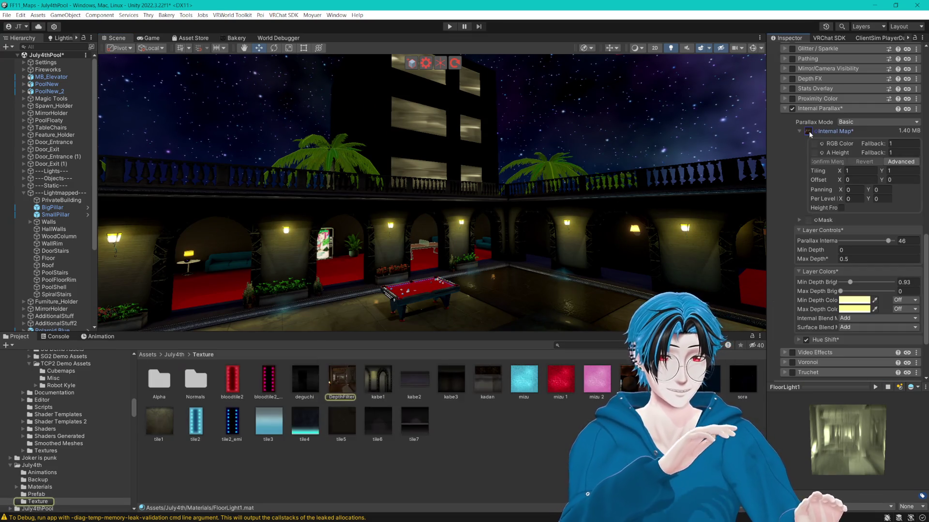
- Give DepthFilter a 512 max size, crunch compression and Kaiser mipmap filtering
click(341, 387)
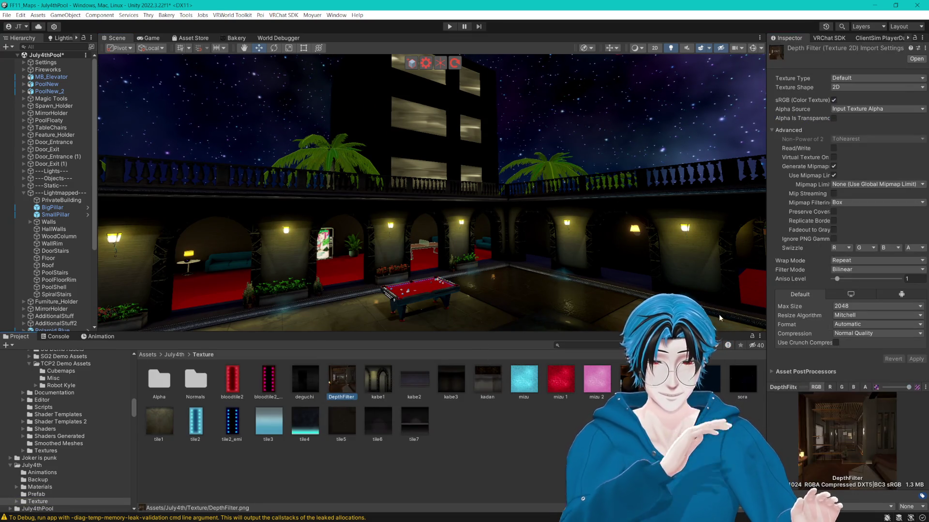
click(854, 307)
click(853, 352)
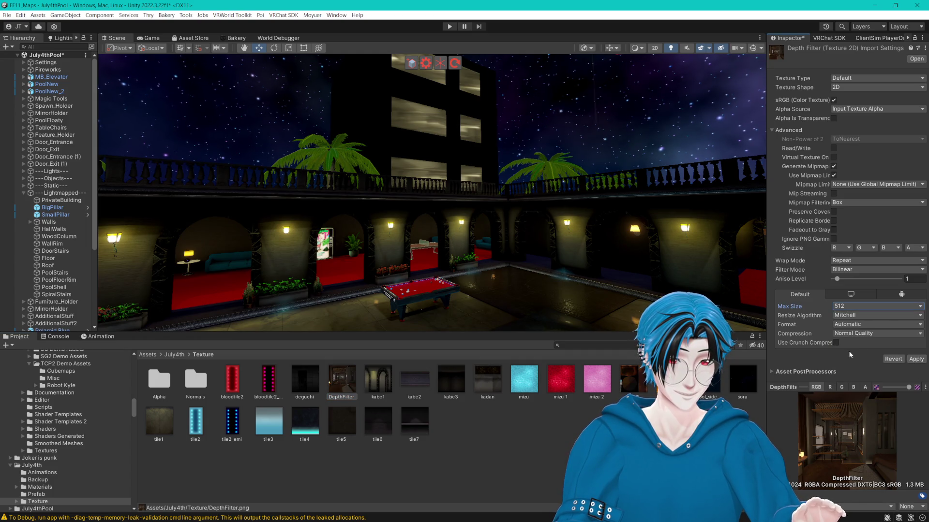
click(836, 343)
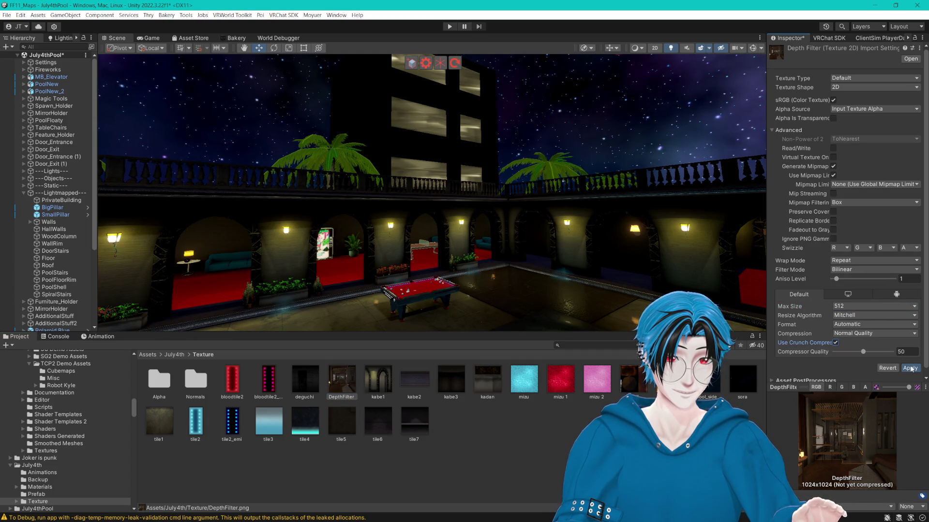
click(855, 205)
click(857, 221)
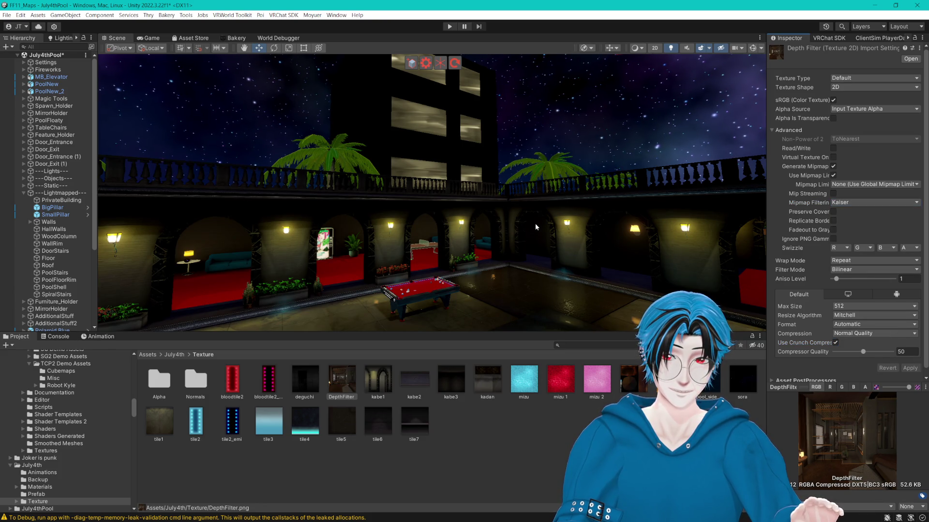
click(425, 121)
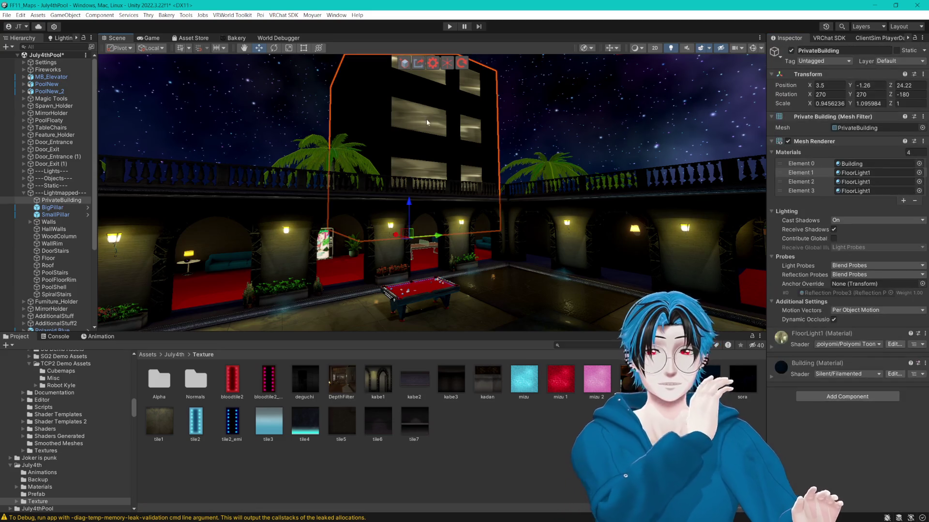
- Enable FloorLight1's Clear Coat with smoothness 0.642 and Force Fallback ticked
click(855, 173)
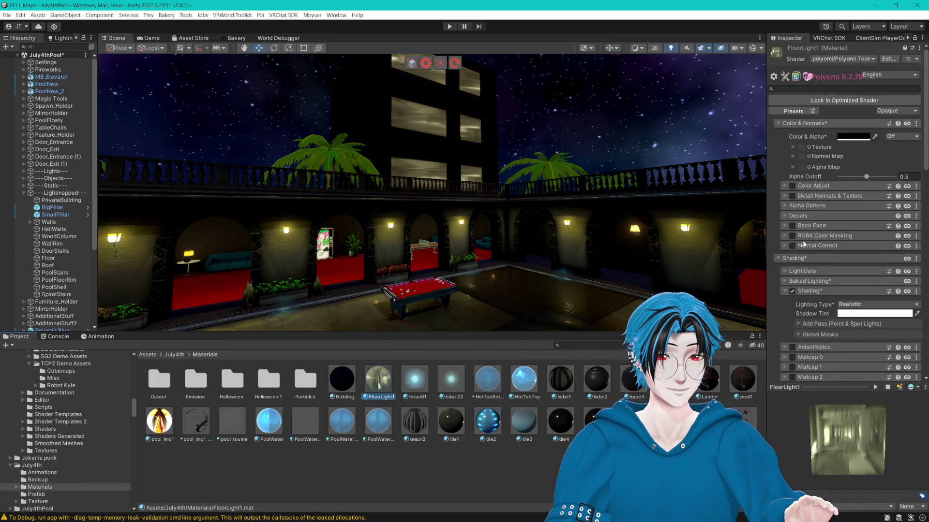
scroll(785, 244, down, 10)
click(795, 211)
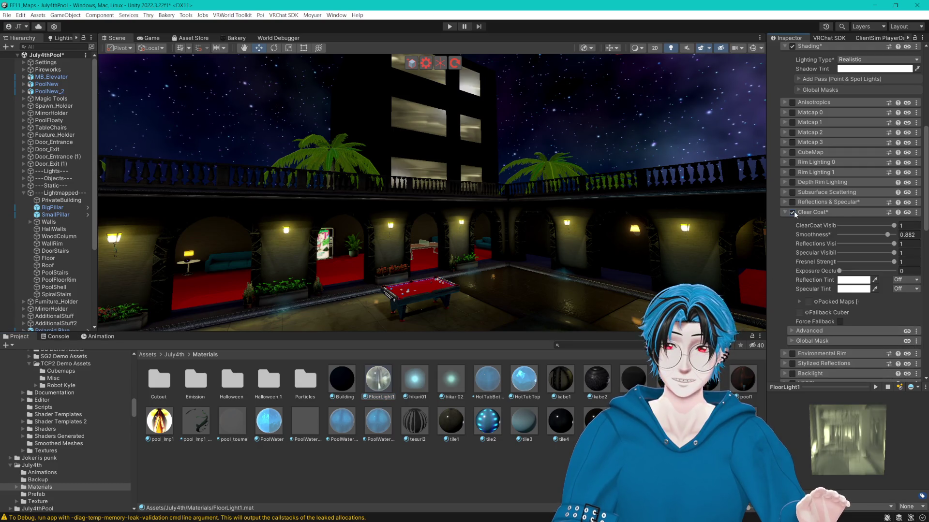
drag(620, 125, 618, 167)
drag(887, 235, 876, 237)
mouse_move(690, 164)
mouse_down()
mouse_move(691, 184)
mouse_move(718, 191)
mouse_up()
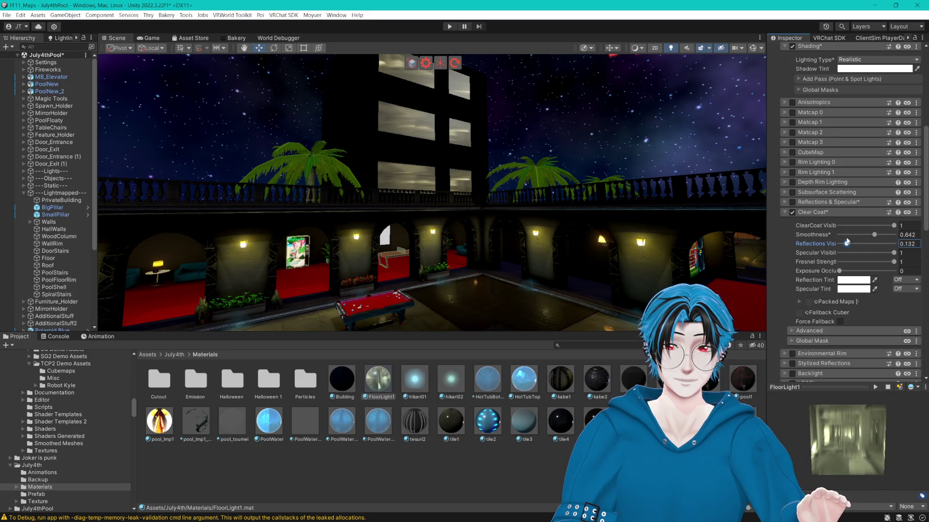
click(905, 244)
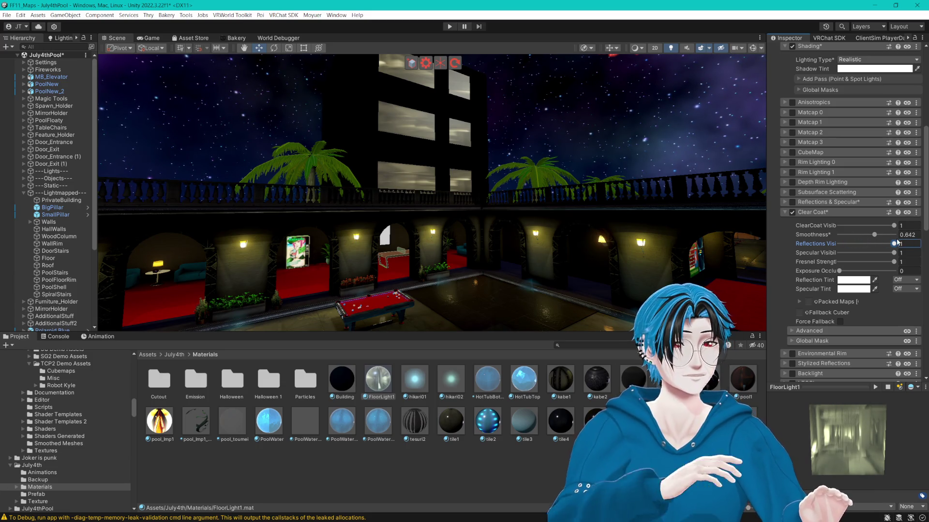
click(827, 322)
click(807, 313)
text(c)
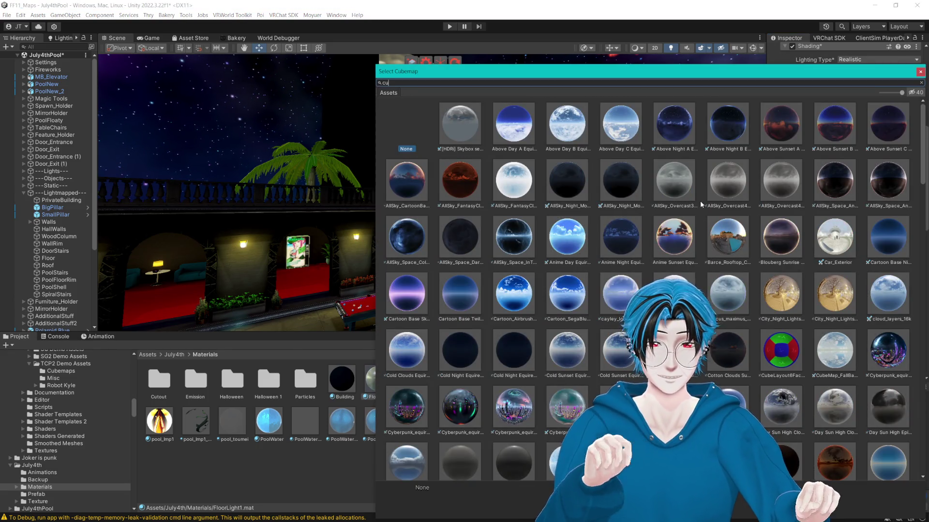
- Choose the last TCP2 demo cubemap as the clear coat fallback
text(u)
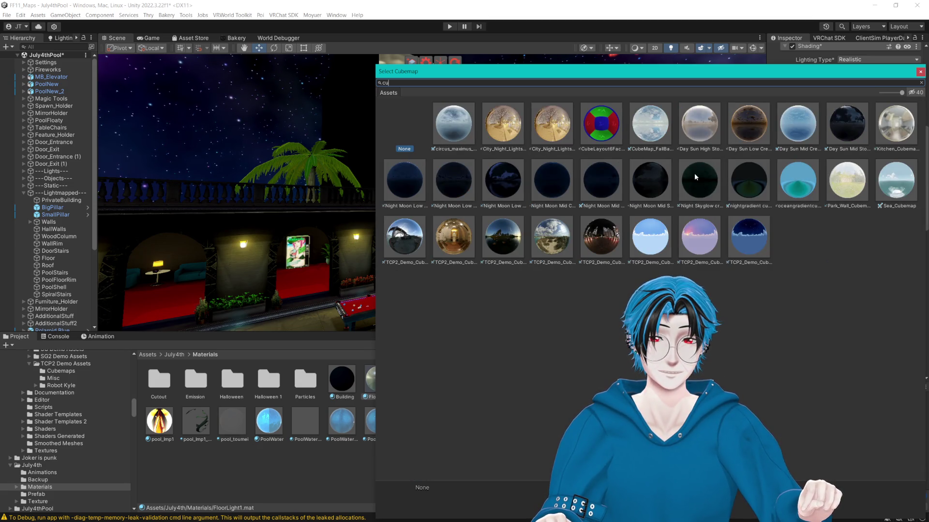
text(be)
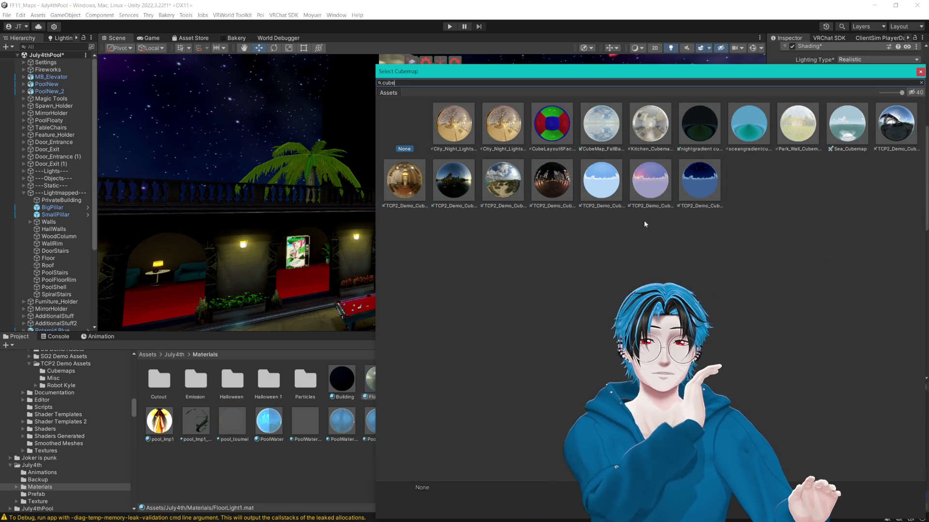
mouse_move(523, 75)
mouse_down()
mouse_move(398, 115)
mouse_move(376, 213)
mouse_up()
click(404, 315)
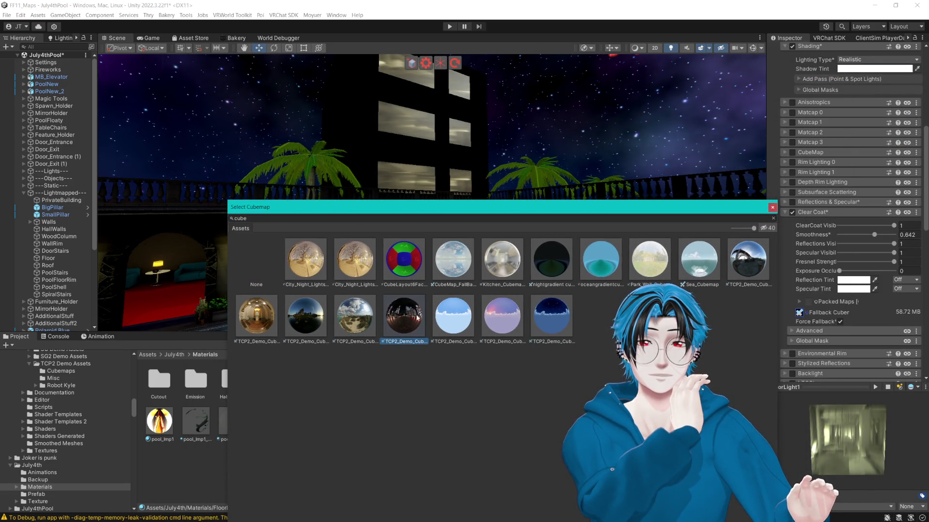
click(552, 321)
click(773, 207)
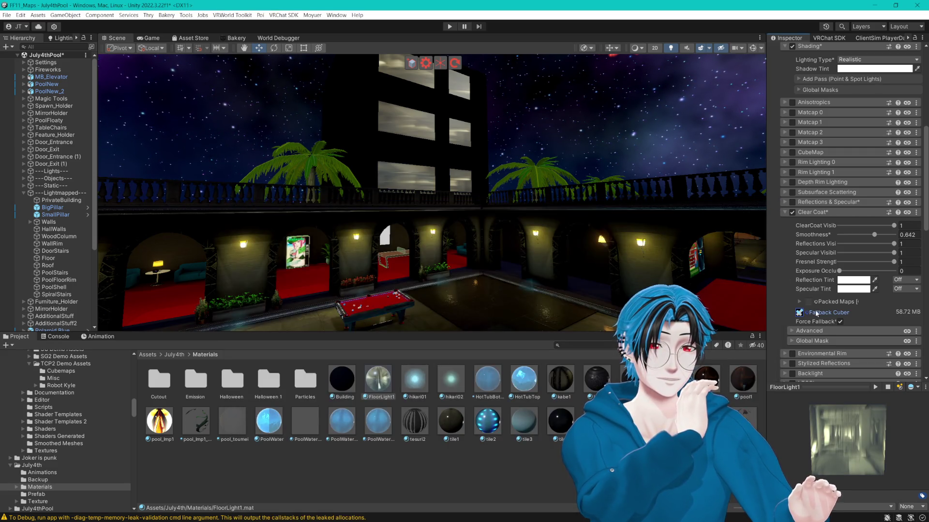
- Set clear coat Pixel Normal to 1 and smoothness to 0.543, and untick Force Fallback
click(793, 332)
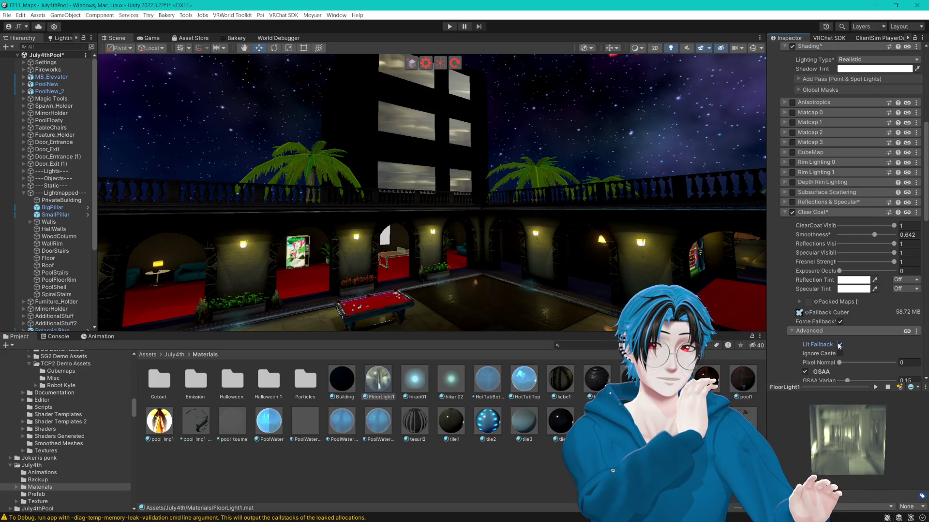
scroll(837, 343, down, 3)
drag(845, 312, 904, 311)
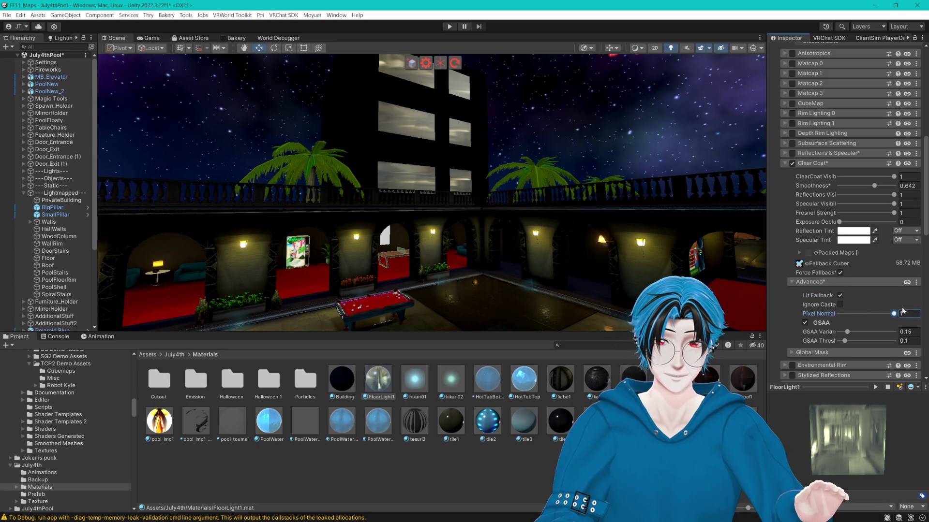
click(792, 283)
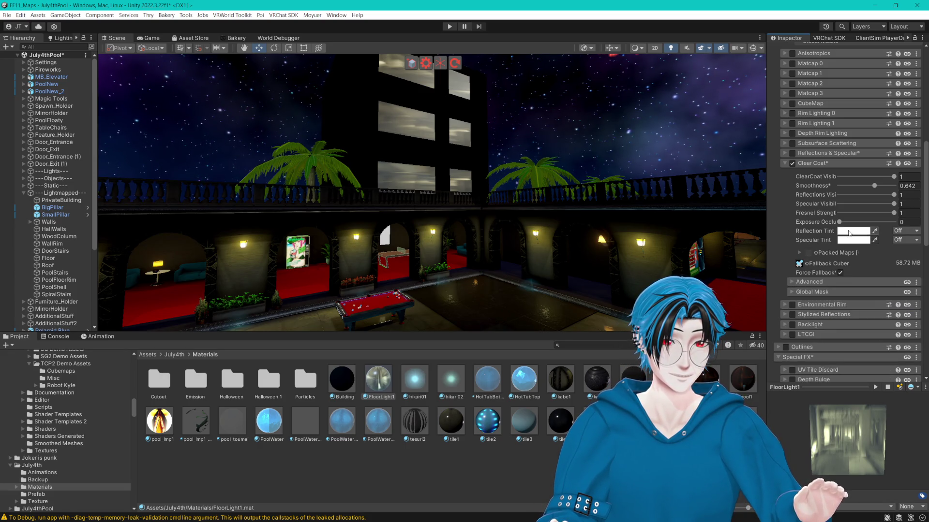
drag(873, 186, 870, 187)
key(shift+Tab)
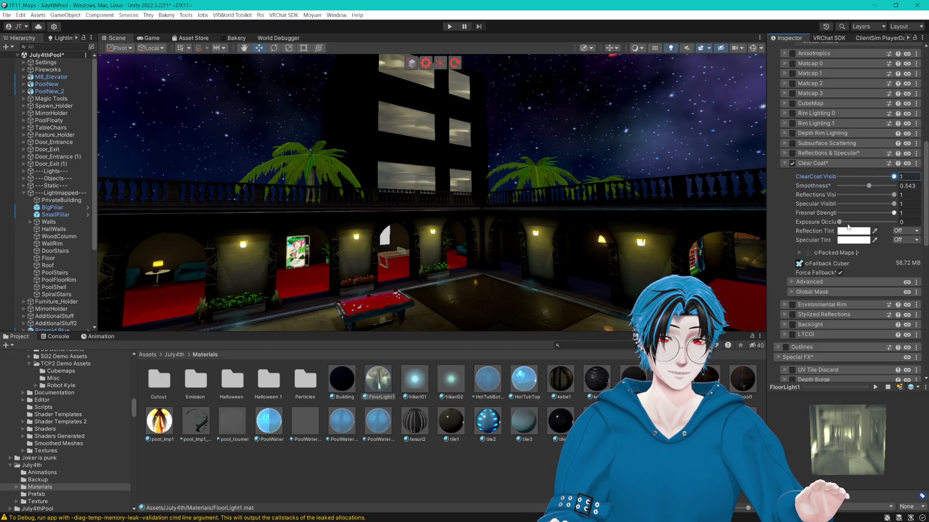
click(841, 274)
drag(653, 217, 665, 219)
click(799, 264)
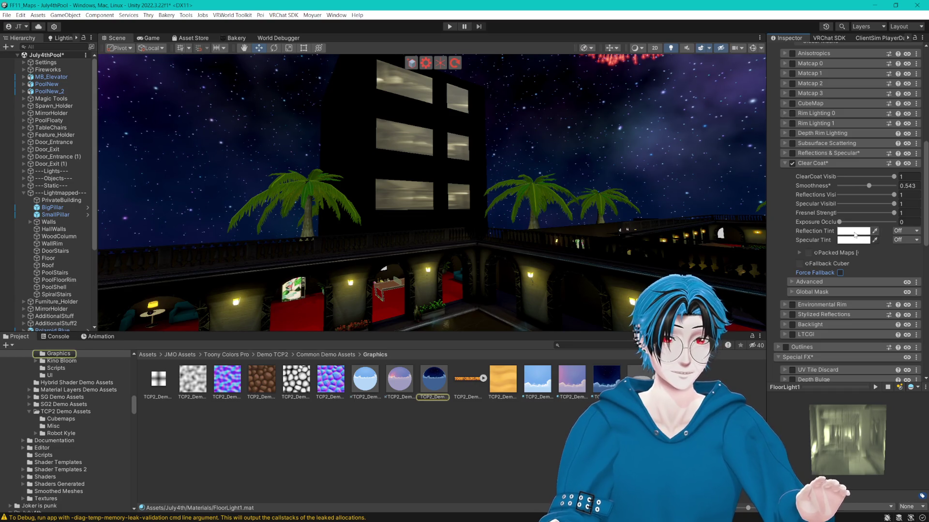
- Tint the clear coat reflections dark navy, sampled from the night sky
click(853, 231)
drag(832, 316, 832, 319)
mouse_move(871, 290)
mouse_down()
mouse_move(889, 267)
mouse_move(869, 280)
mouse_up()
drag(832, 320, 819, 348)
click(828, 242)
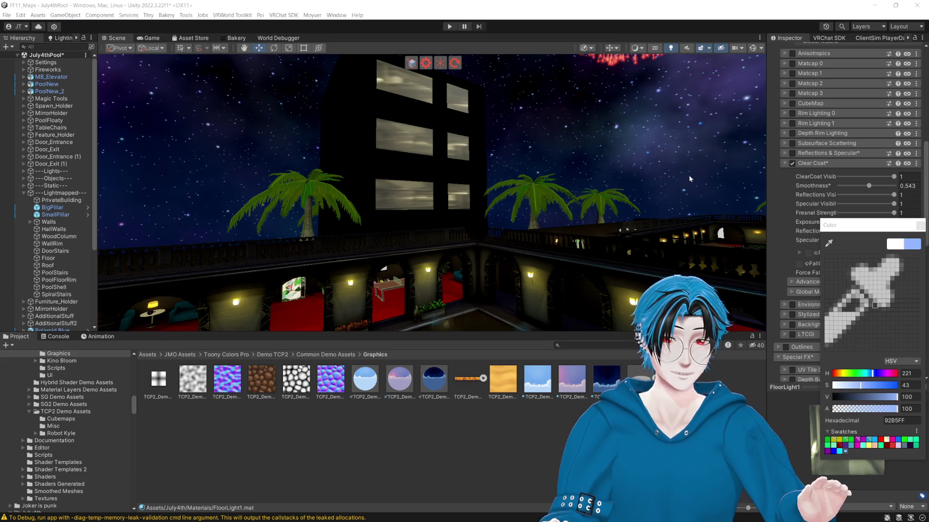
click(663, 152)
click(921, 226)
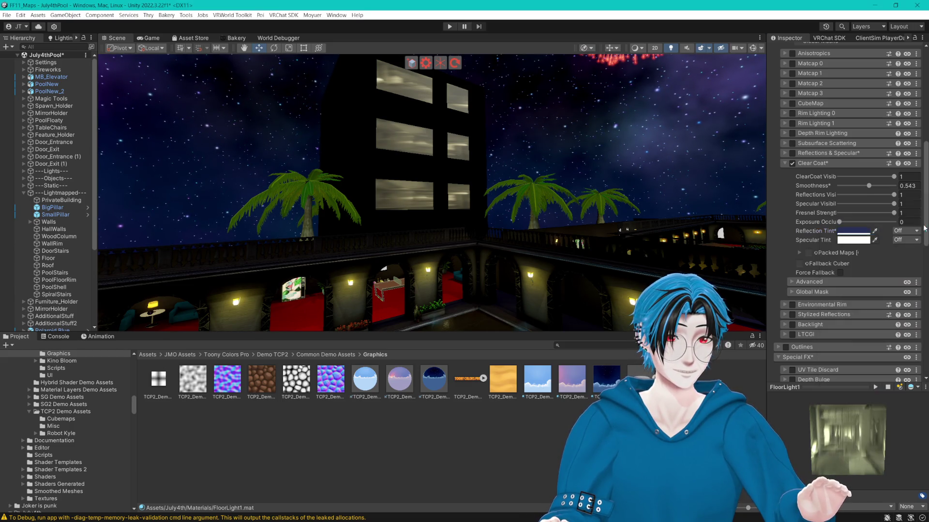
- Set the specular tint to light blue 5C77B8 and reflections visibility to 0.868
click(849, 241)
click(830, 253)
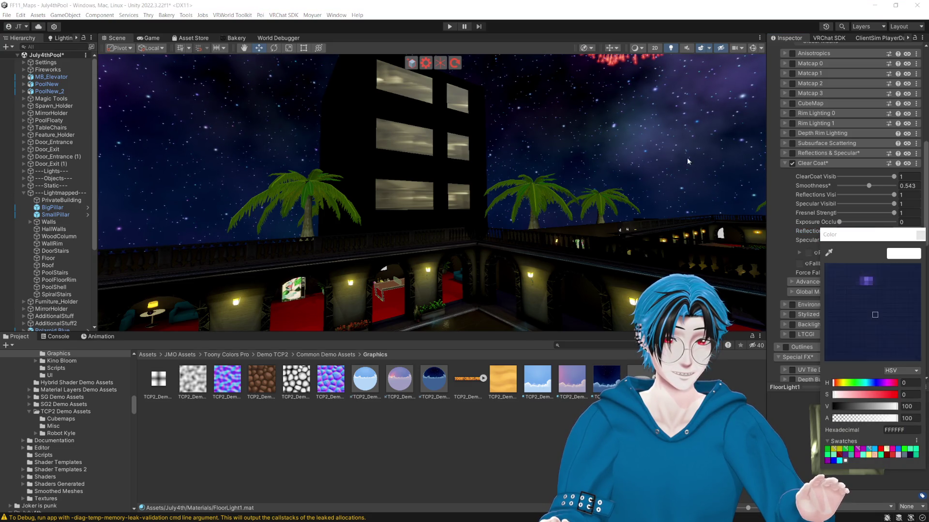
click(643, 134)
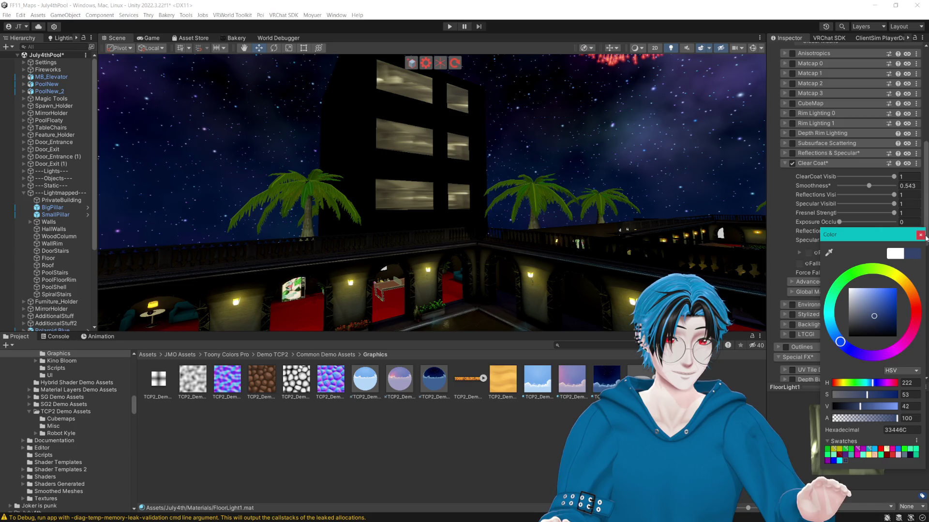
click(873, 303)
click(920, 235)
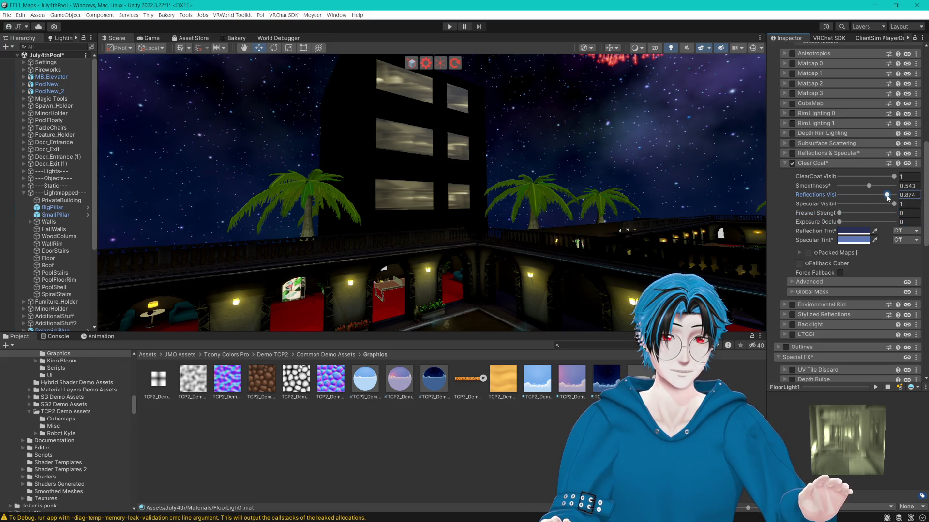
mouse_move(864, 191)
mouse_down()
mouse_move(890, 189)
mouse_move(841, 190)
mouse_move(899, 190)
mouse_move(873, 194)
mouse_up()
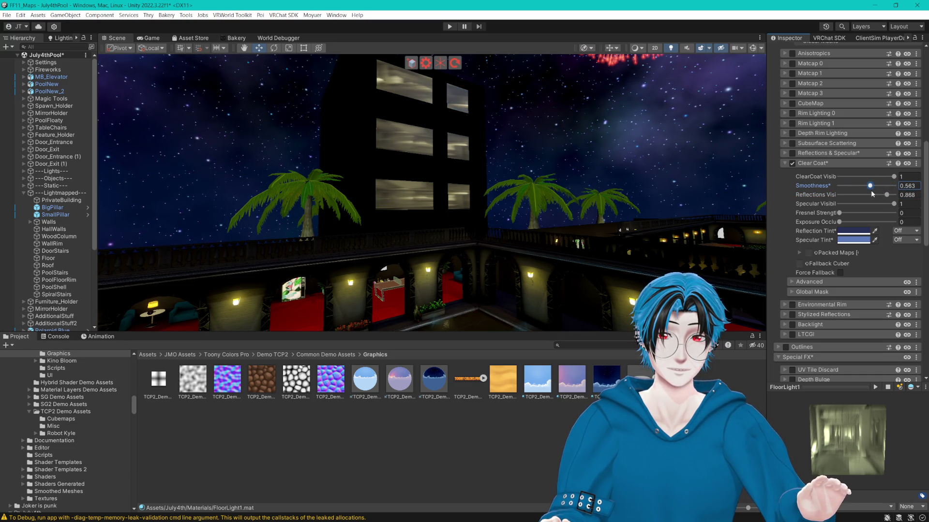
mouse_move(592, 135)
mouse_down()
mouse_move(478, 173)
mouse_move(629, 150)
mouse_move(619, 176)
mouse_up()
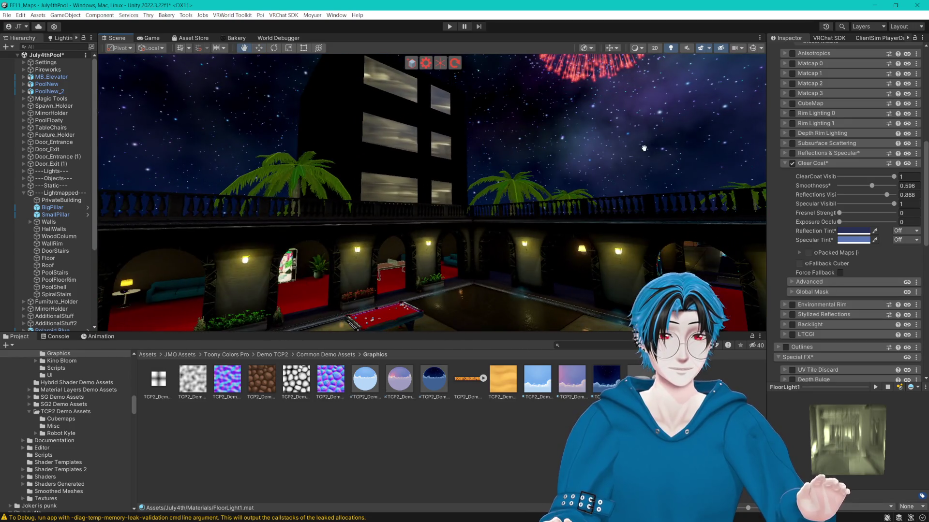
scroll(836, 181, up, 5)
scroll(836, 181, down, 10)
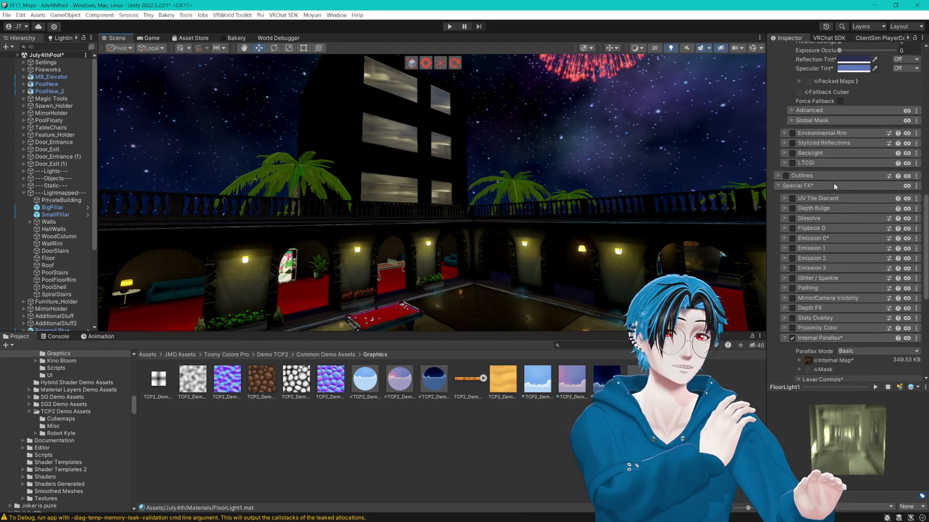
- Switch internal parallax to HeightMap mode with Max Depth 0.5 and Min Depth Brightness 1.54
scroll(788, 158, down, 10)
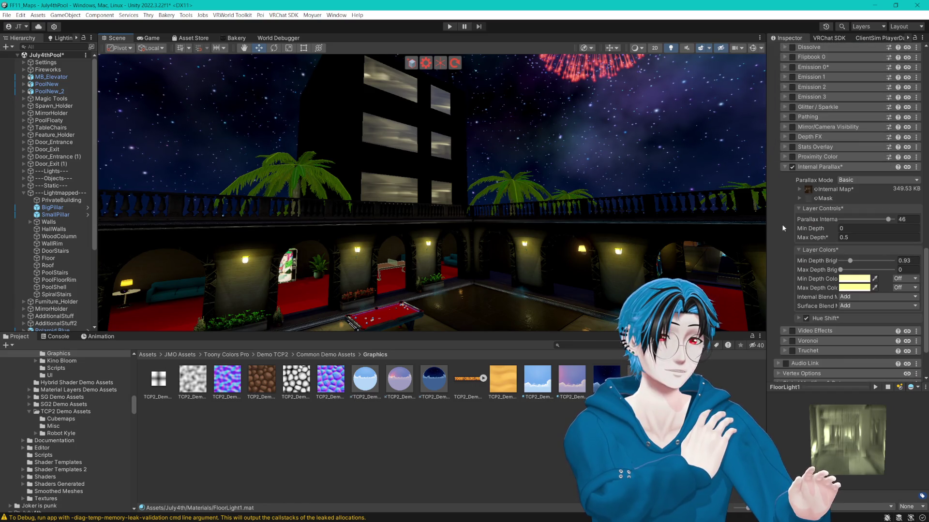
click(861, 180)
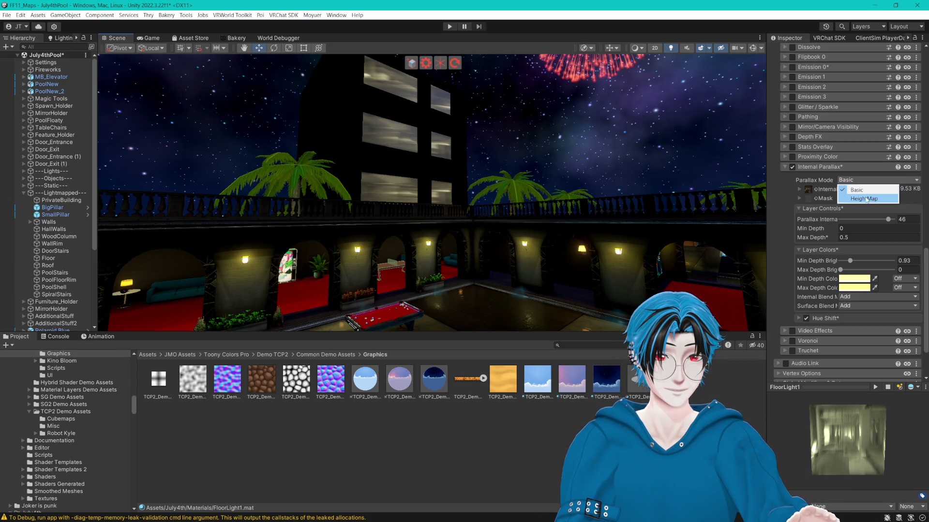
click(864, 199)
drag(591, 148, 583, 162)
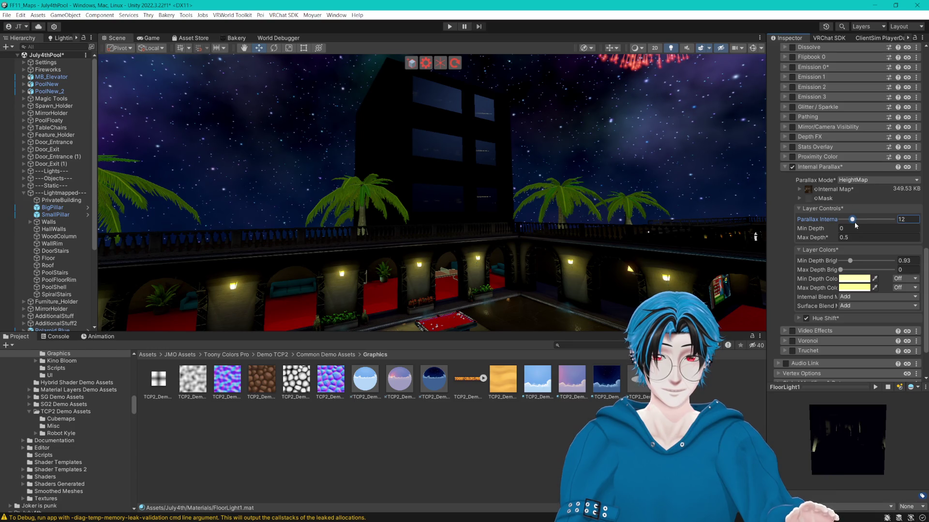
mouse_move(824, 238)
mouse_down()
mouse_move(849, 237)
mouse_move(816, 240)
mouse_up()
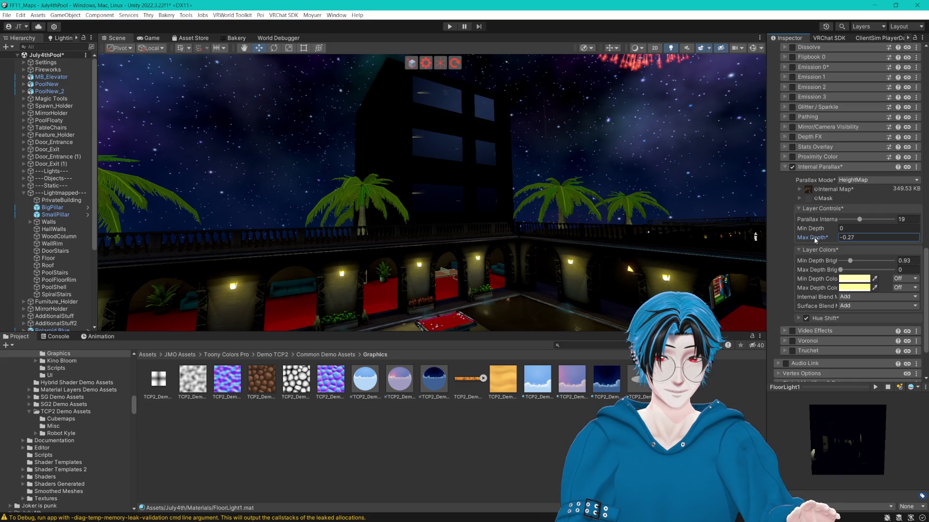
key(BackSpace)
key(BackSpace)
text(5)
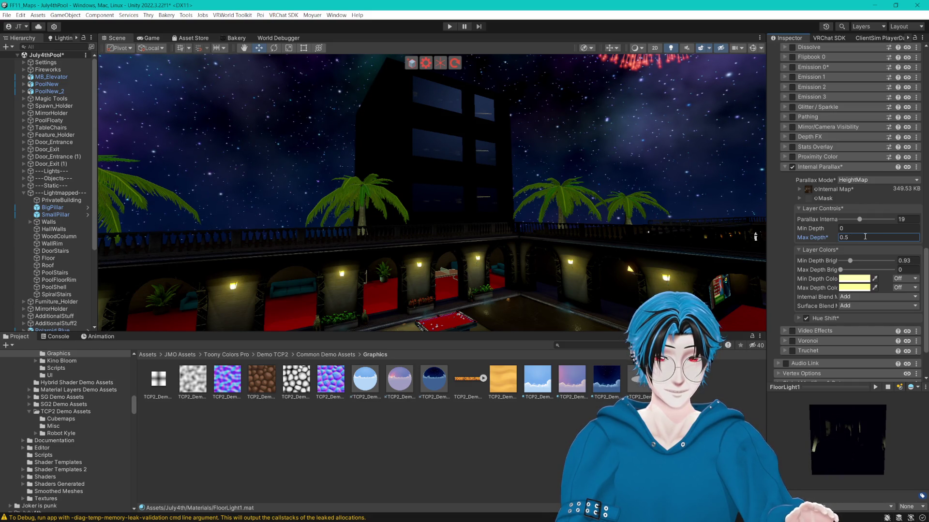
mouse_move(854, 261)
mouse_down()
mouse_move(875, 260)
mouse_move(856, 259)
mouse_move(860, 271)
mouse_move(851, 272)
mouse_up()
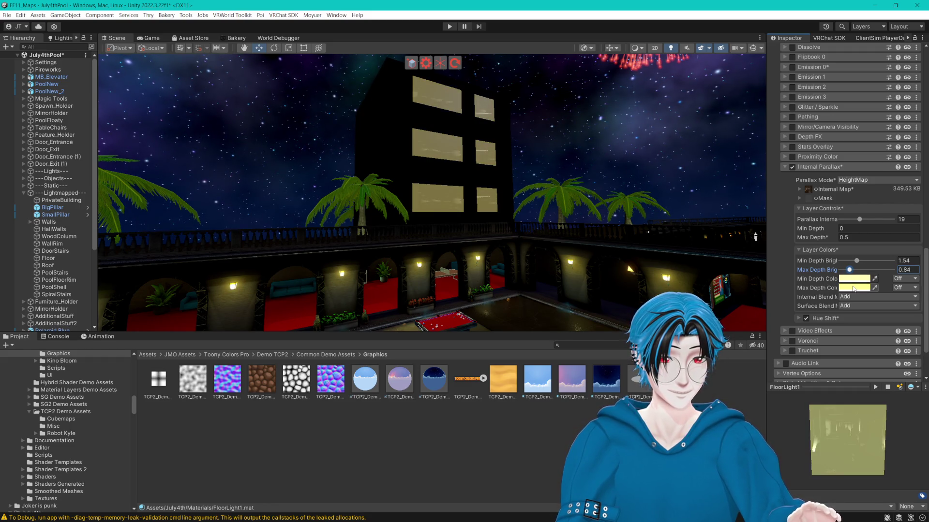
- Retint the Max Depth Color to a darker, stronger yellow
click(854, 289)
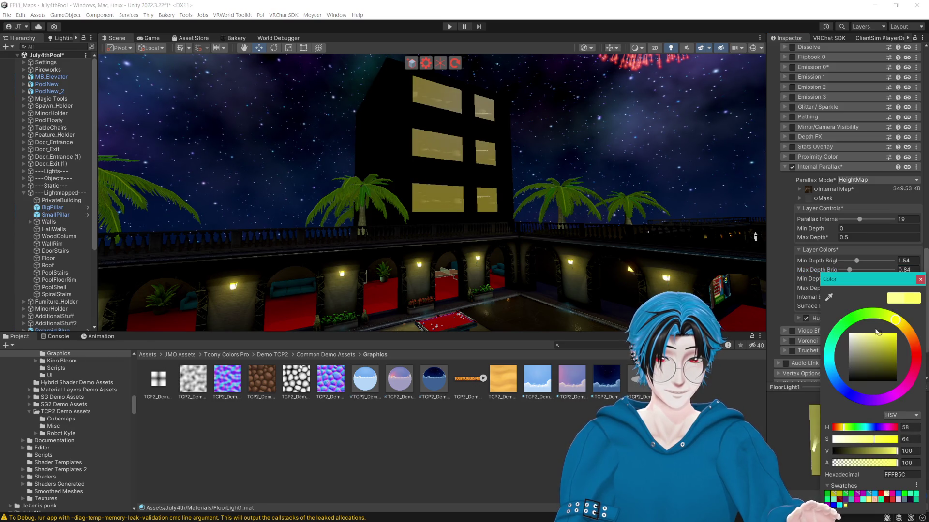
mouse_move(859, 330)
mouse_down()
mouse_move(873, 354)
mouse_move(854, 333)
mouse_move(869, 333)
mouse_up()
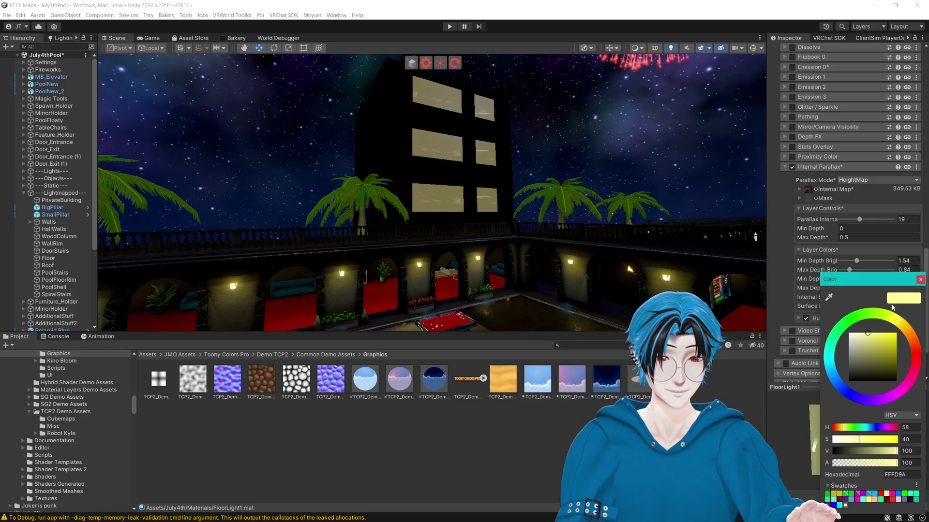
click(920, 280)
- Set Min Depth Brightness to 1 and Max Depth Brightness to 0.63
mouse_move(854, 264)
mouse_down()
mouse_move(842, 261)
mouse_move(854, 262)
mouse_move(841, 271)
mouse_move(870, 264)
mouse_up()
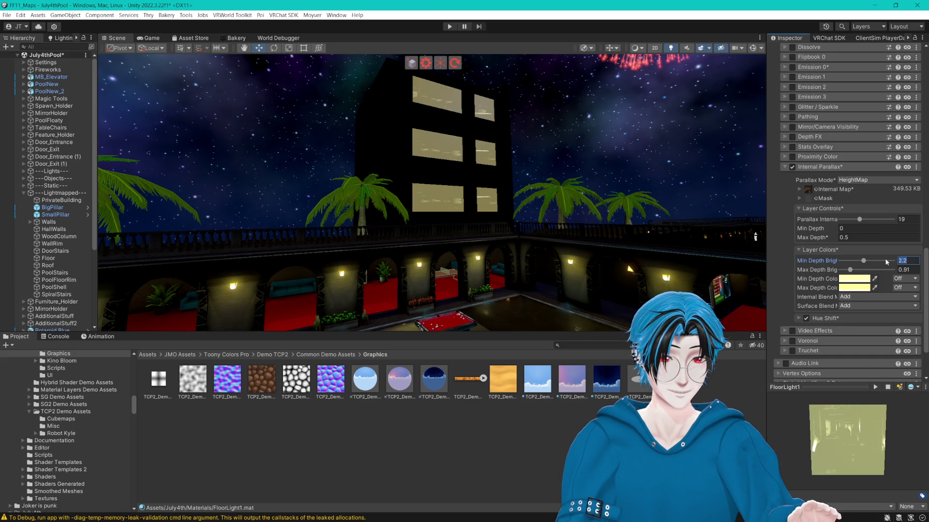
text(1)
mouse_move(850, 269)
mouse_down()
mouse_move(820, 272)
mouse_move(847, 272)
mouse_up()
drag(646, 168, 645, 162)
drag(848, 269, 848, 269)
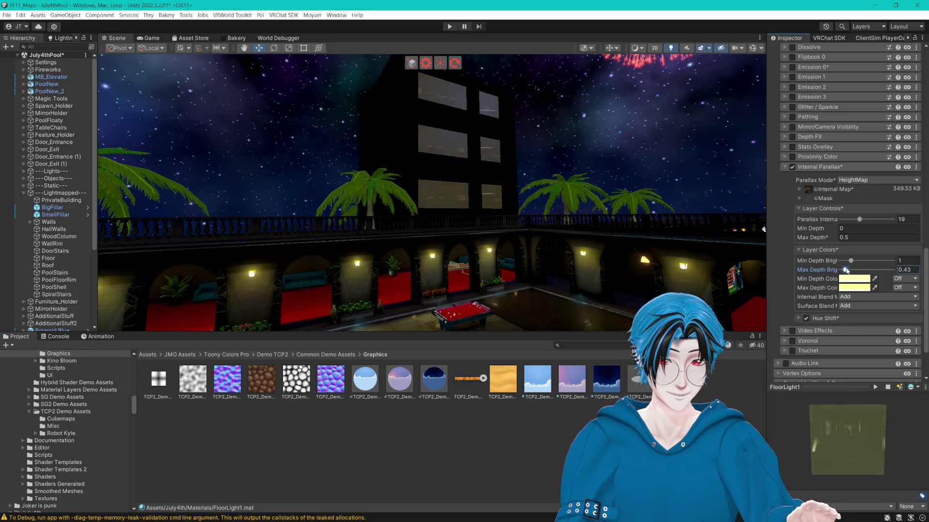
click(850, 298)
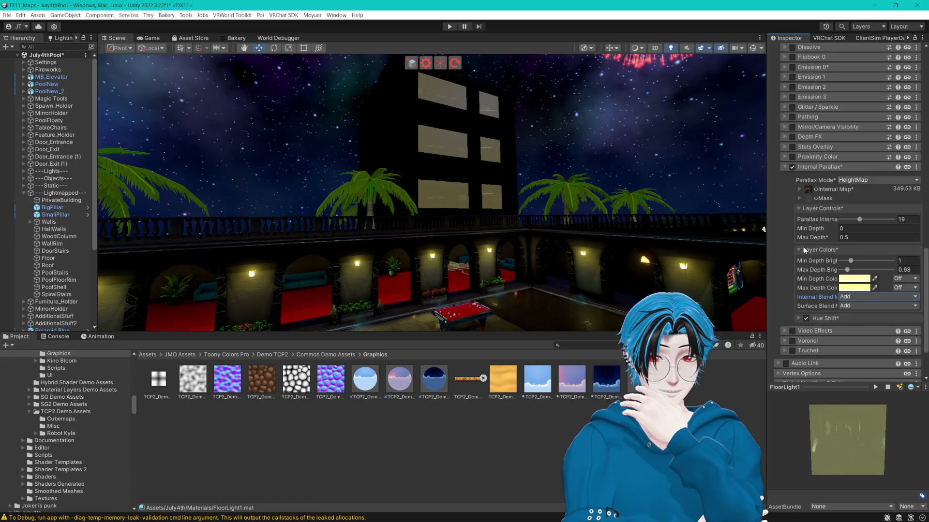
drag(588, 84, 558, 119)
click(437, 159)
key(f)
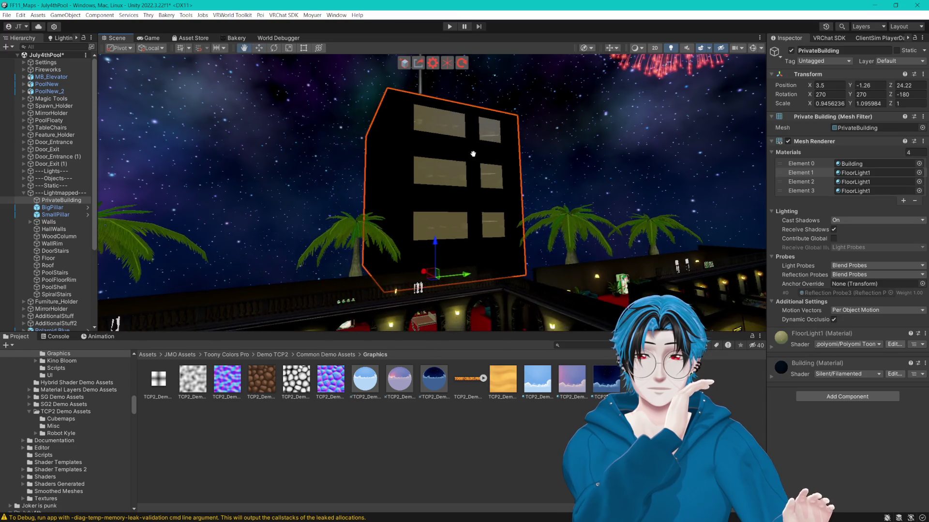
- Shorten PrivateBuilding's top edge with the Rect tool, undo it, and go to Blender
click(304, 48)
drag(455, 119, 466, 173)
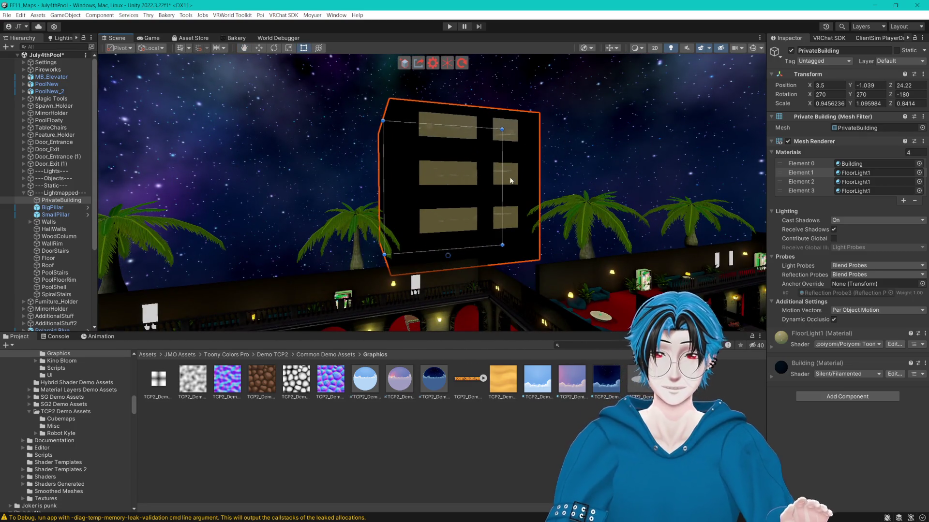
key(ctrl+z)
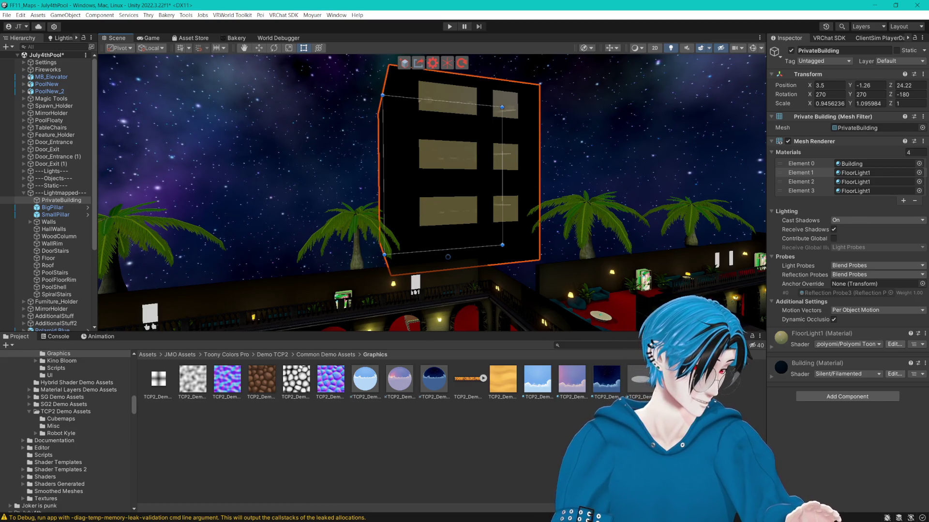
key(alt+Tab)
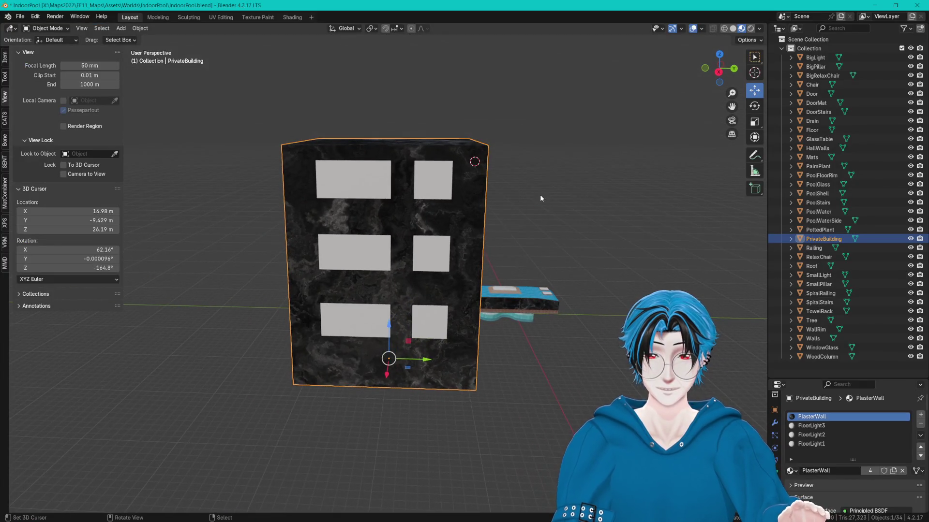
- Put the PrivateBuilding mesh in Edit Mode with vertex selection and X-ray on
key(Tab)
key(ctrl+Tab)
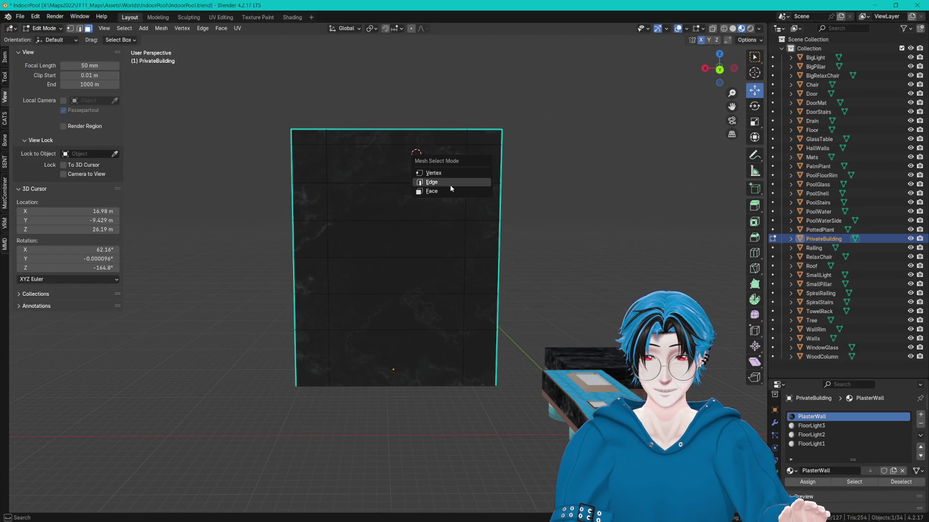
click(460, 173)
drag(719, 68, 697, 110)
key(alt+z)
mouse_move(578, 108)
mouse_down()
mouse_move(572, 129)
mouse_move(533, 152)
mouse_move(509, 190)
mouse_up()
- Try circle-selecting the building's geometry, then clear the selection
key(c)
click(557, 171)
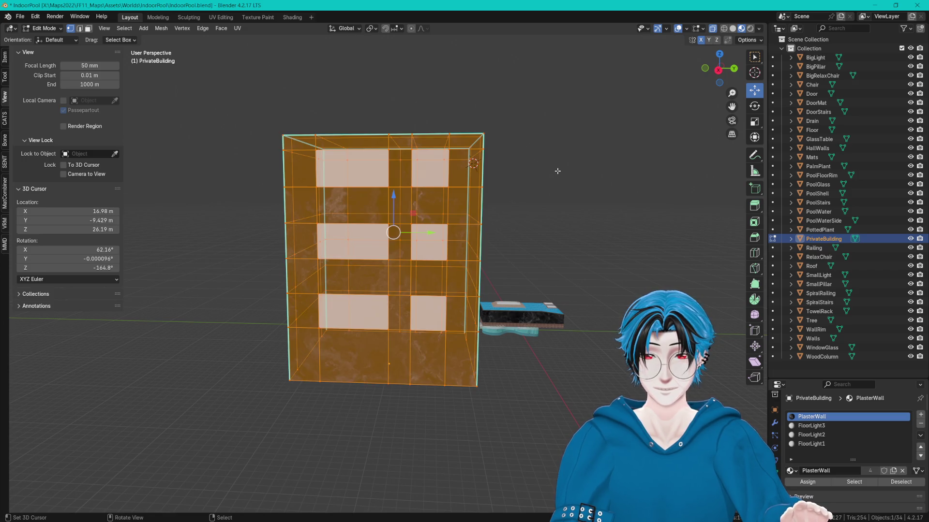
drag(534, 129, 507, 124)
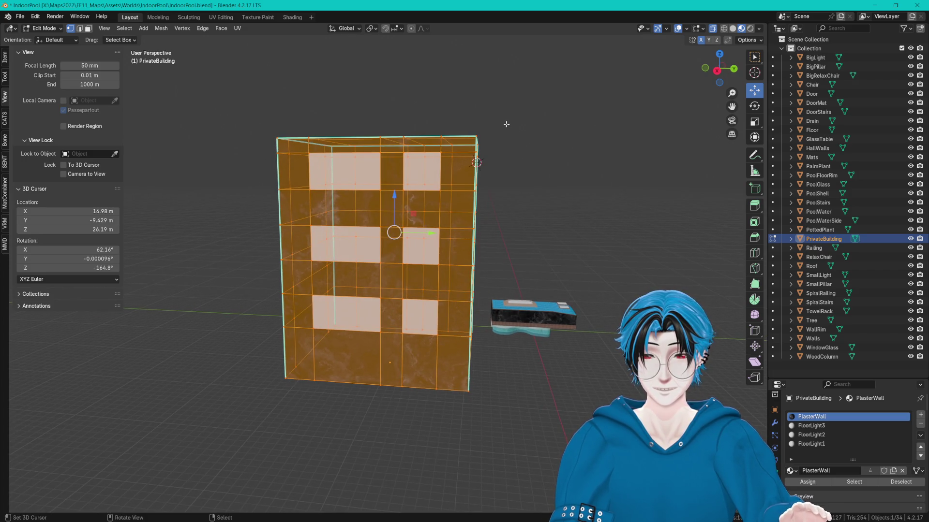
scroll(503, 127, down, 3)
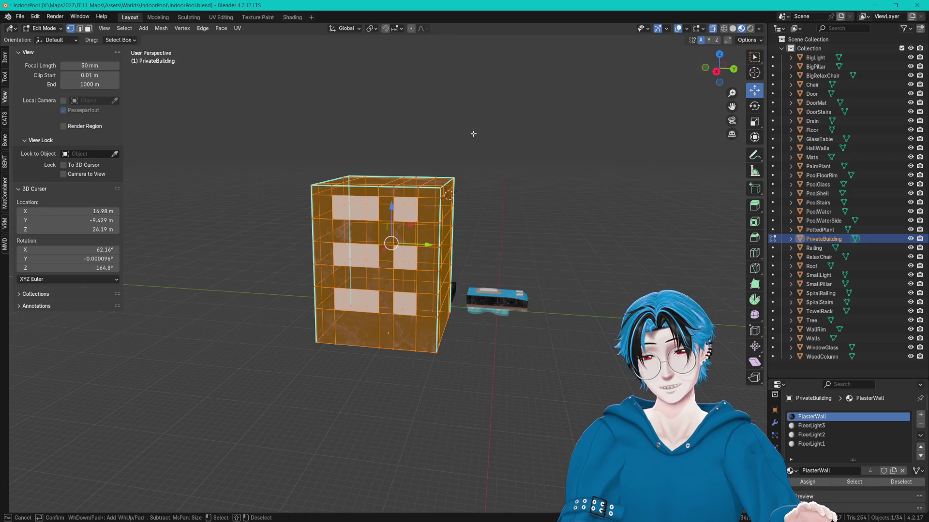
scroll(498, 128, up, 3)
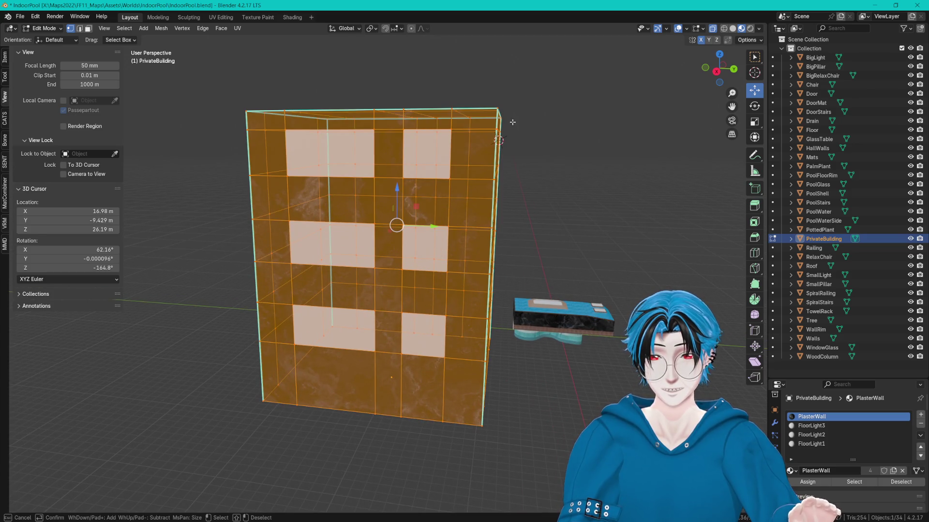
key(Escape)
mouse_move(460, 111)
mouse_down()
mouse_move(529, 115)
mouse_move(492, 107)
mouse_up()
key(alt+a)
key(c)
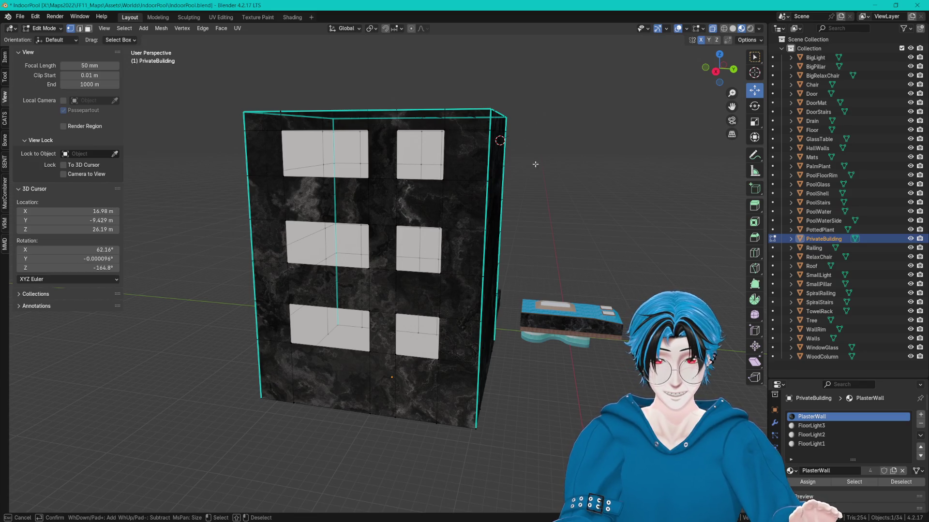
key(Escape)
drag(534, 164, 483, 160)
key(a)
key(alt+a)
- Return to Edit Mode from Object Mode, select all vertices, and copy the building
click(43, 28)
click(46, 38)
key(Tab)
key(a)
key(c)
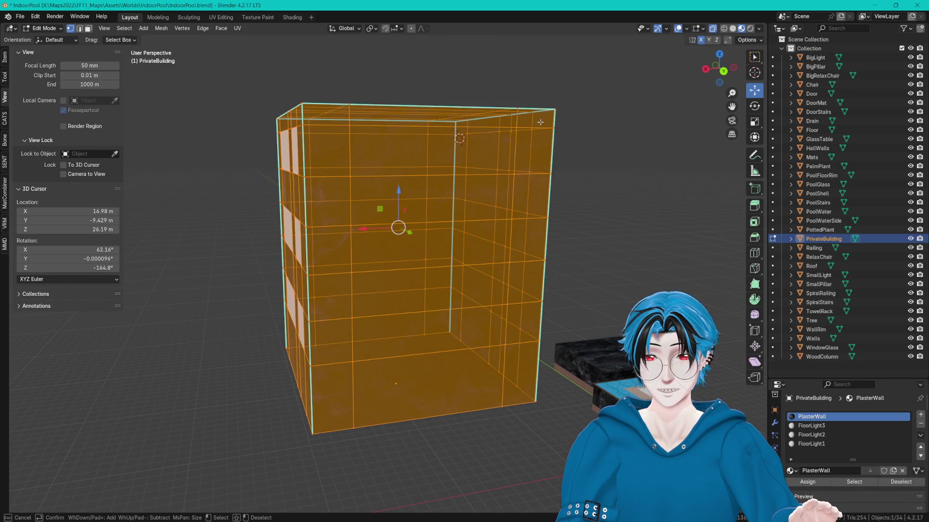
drag(584, 106, 541, 130)
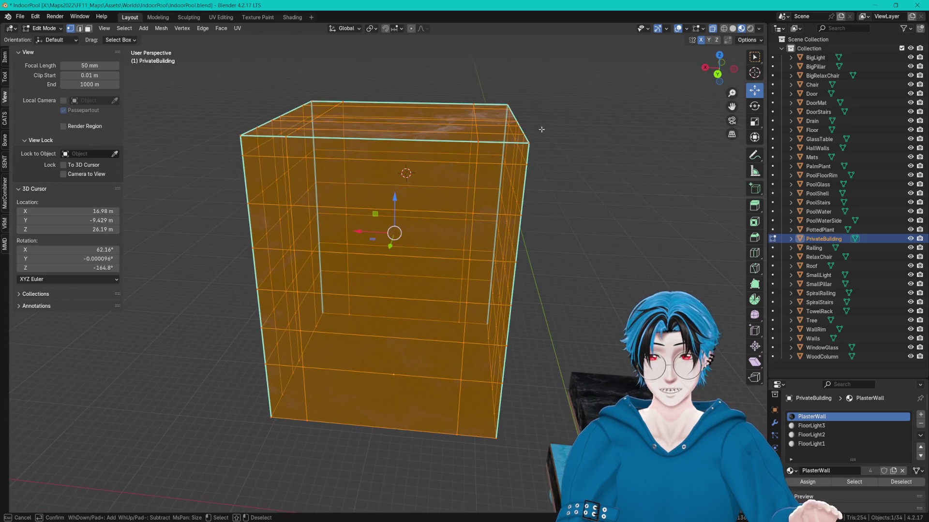
key(Escape)
drag(575, 161, 596, 148)
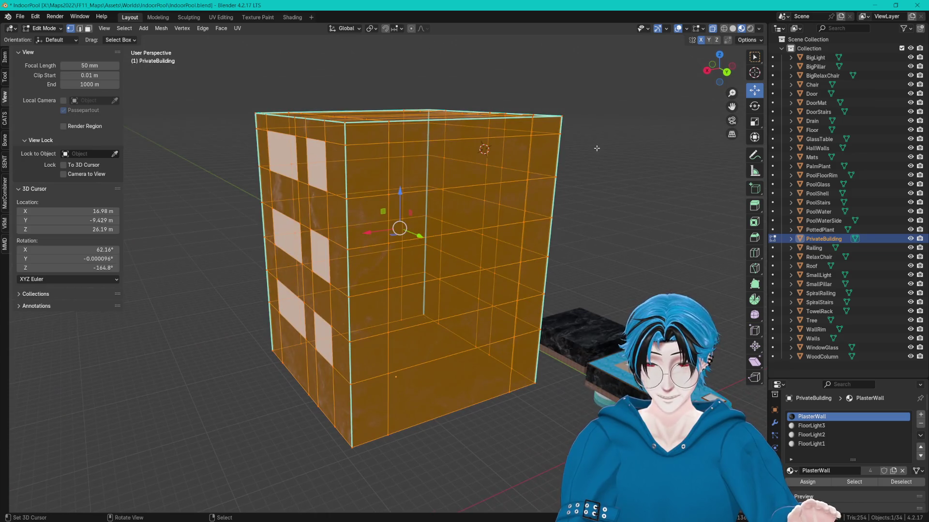
key(ctrl+c)
drag(571, 98, 577, 98)
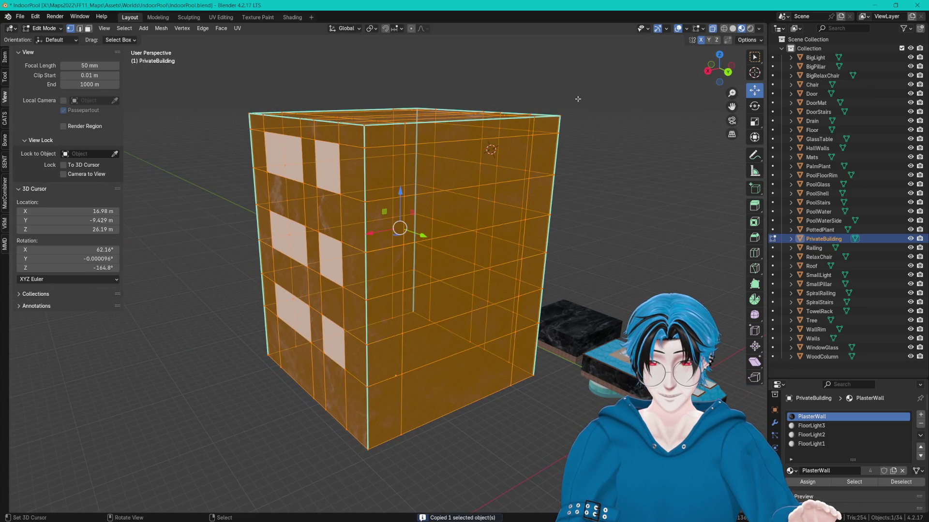
- Face the building front-on and select the whole mesh
click(576, 99)
key(a)
drag(589, 124, 339, 63)
click(566, 125)
key(a)
- Circle-deselect the faces along the top and bottom of the building
key(c)
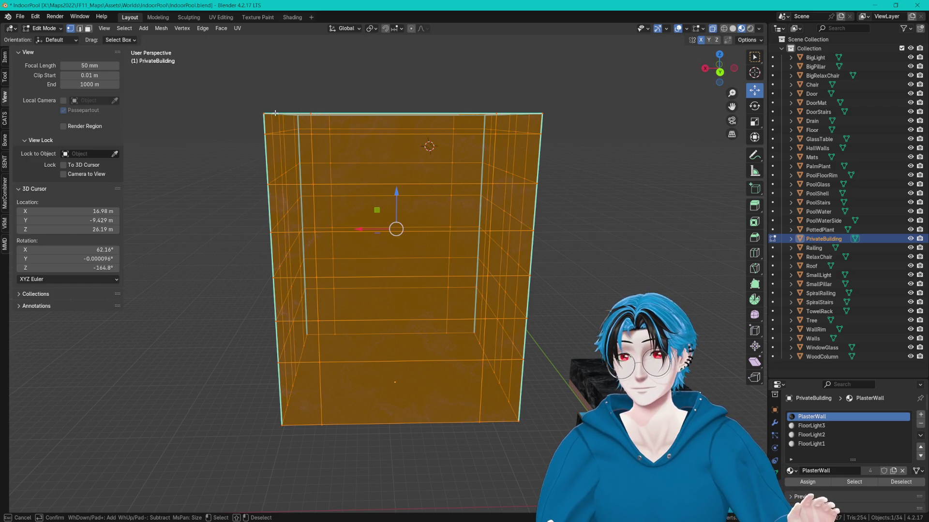
scroll(273, 108, down, 3)
drag(270, 98, 539, 98)
key(Escape)
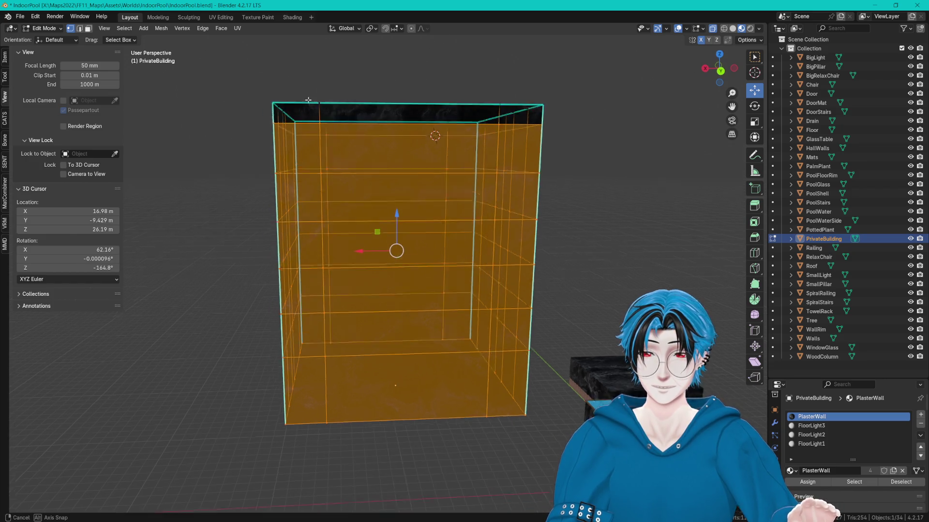
key(c)
mouse_move(304, 374)
mouse_down()
mouse_move(269, 384)
mouse_move(472, 379)
mouse_up()
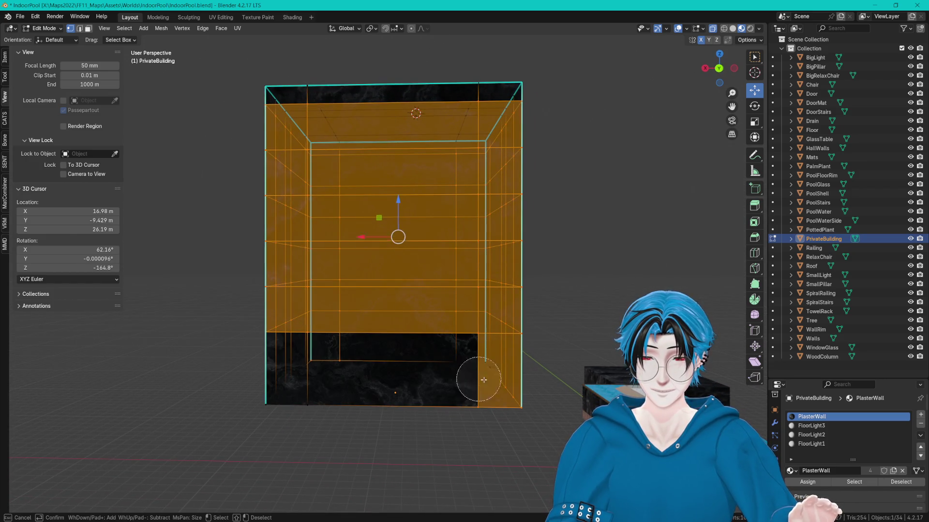
key(Escape)
- Raise the selected upper floors 2.7835 m along Z
mouse_move(359, 379)
mouse_down()
mouse_move(391, 198)
mouse_move(255, 125)
mouse_up()
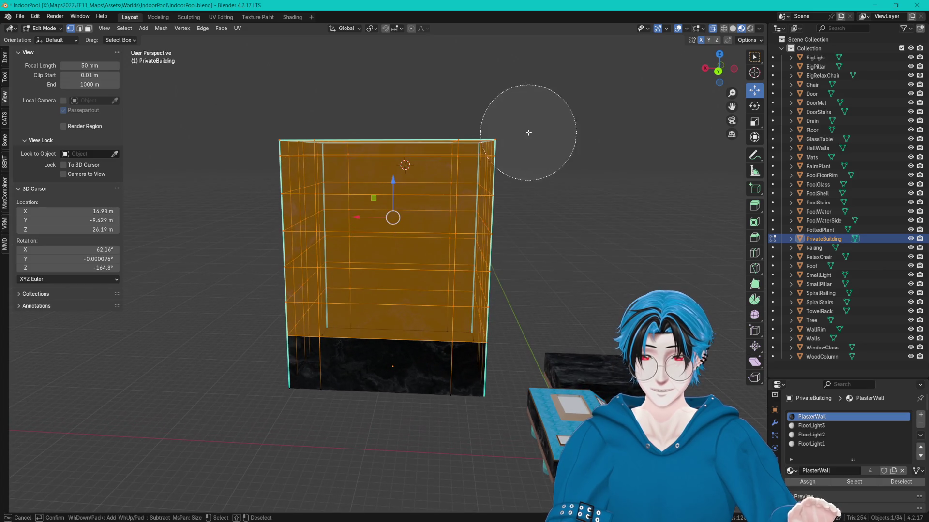
drag(393, 179, 395, 140)
mouse_move(395, 140)
mouse_down()
mouse_move(348, 145)
mouse_move(419, 137)
mouse_move(434, 146)
mouse_move(386, 138)
mouse_up()
mouse_move(387, 178)
mouse_down()
mouse_move(377, 155)
mouse_move(525, 193)
mouse_move(504, 195)
mouse_up()
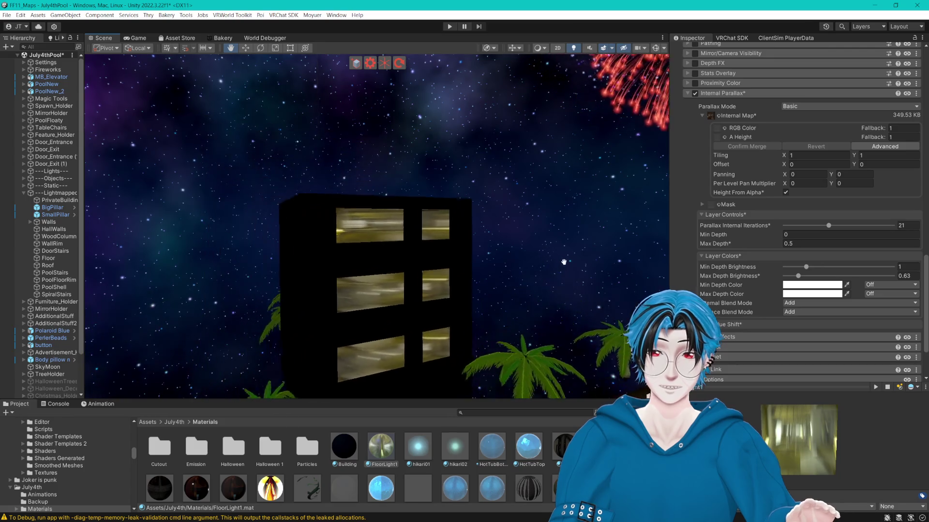
- Try HeightMap parallax mode, then set it back to Basic
mouse_move(564, 262)
mouse_down()
mouse_move(586, 237)
mouse_move(573, 243)
mouse_up()
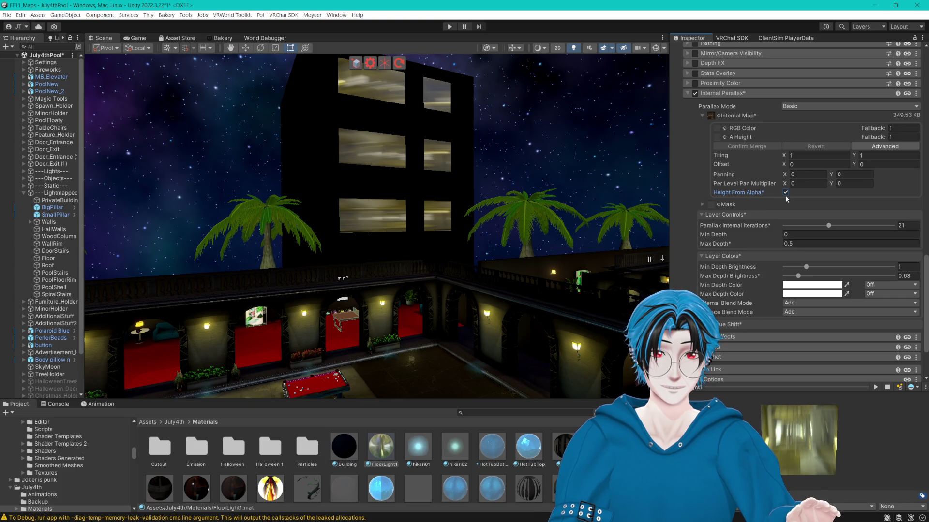
click(799, 107)
click(808, 125)
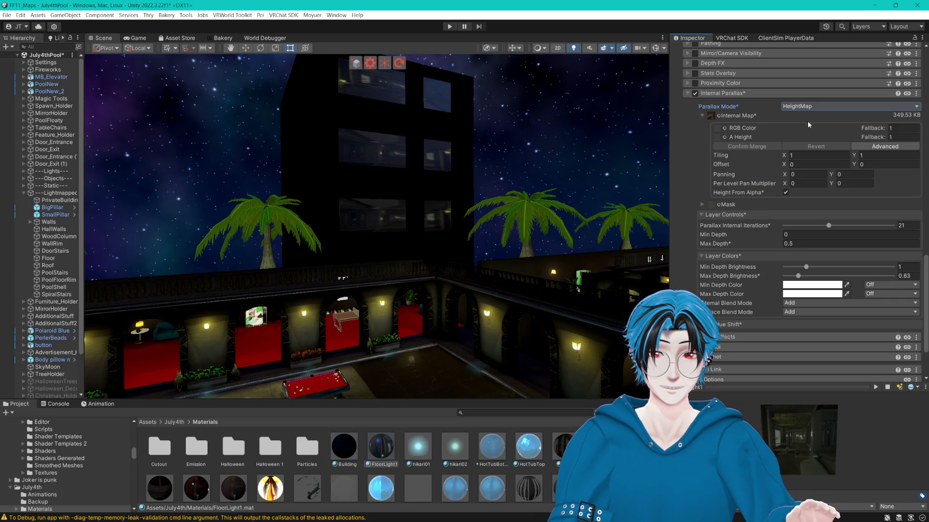
click(816, 107)
click(810, 116)
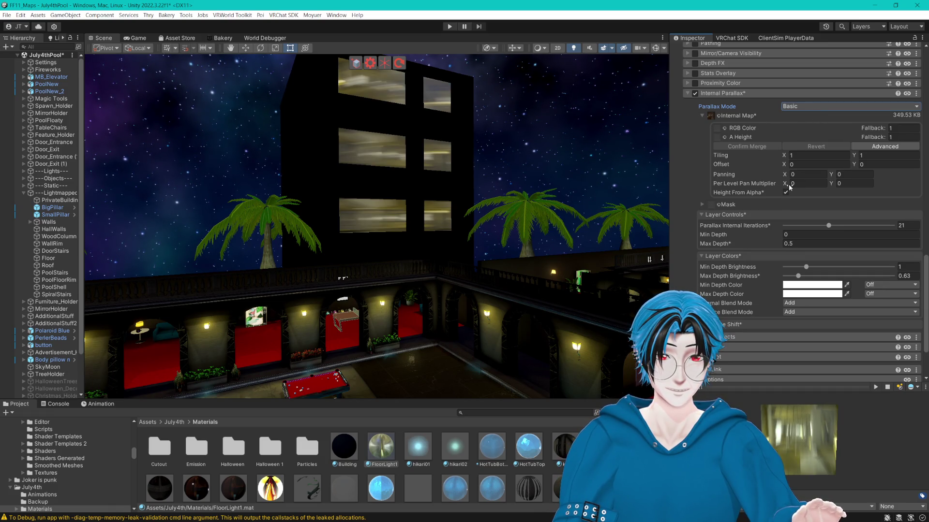
- Set Per Level Pan Multiplier X and Panning X both to 0
click(811, 185)
text(0.65)
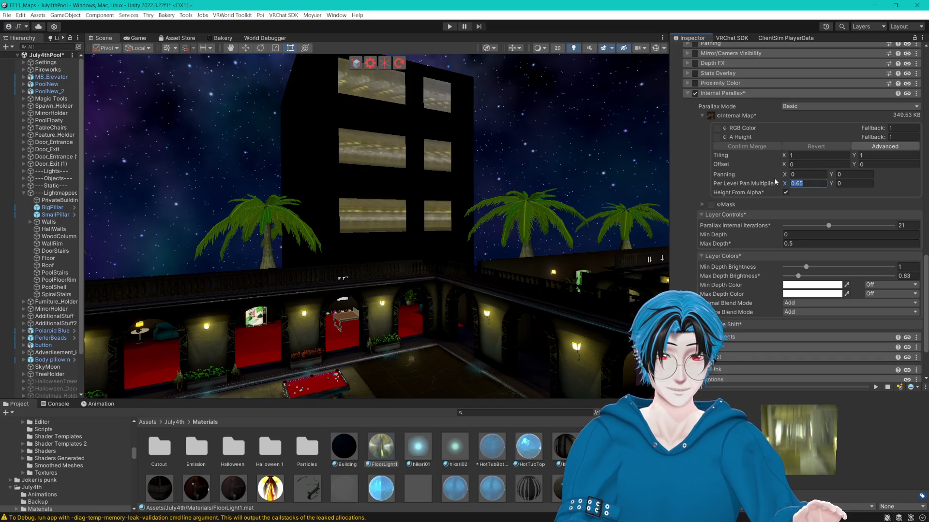
key(BackSpace)
key(BackSpace)
key(BackSpace)
text(0)
click(793, 174)
text(-0.02)
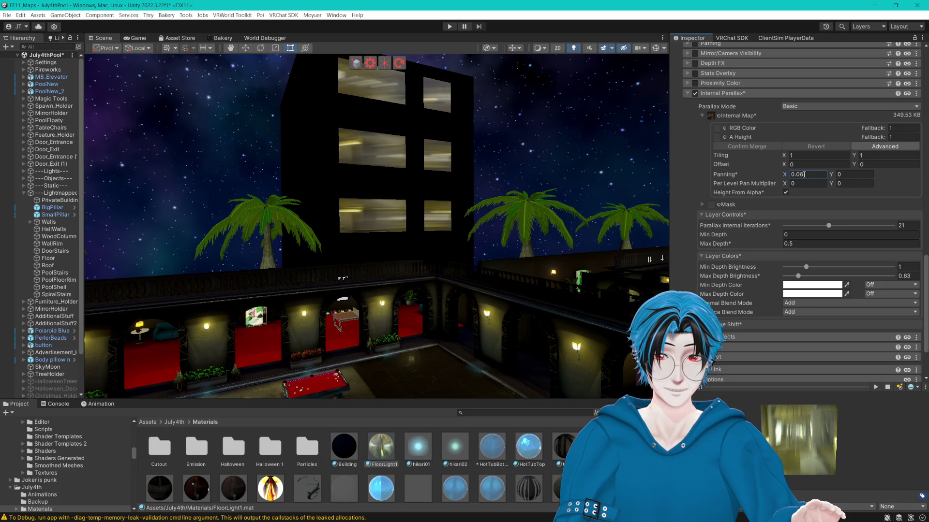
drag(789, 176, 776, 173)
text(0)
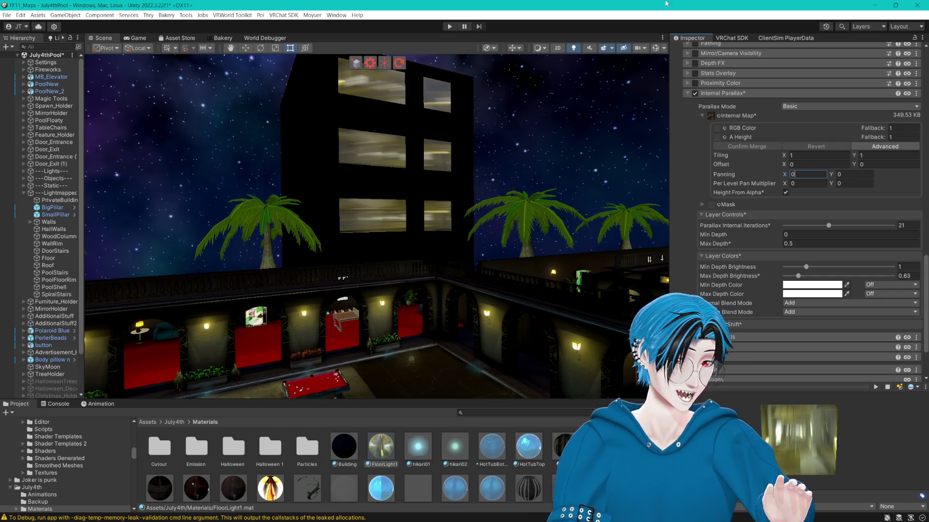
scroll(534, 151, up, 3)
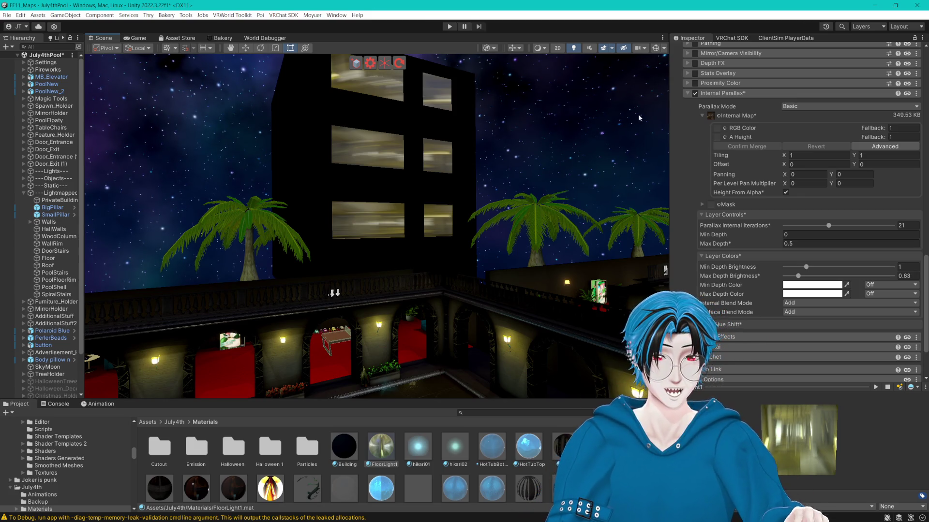
- Set Parallax Internal Iterations to 20
drag(829, 225, 806, 227)
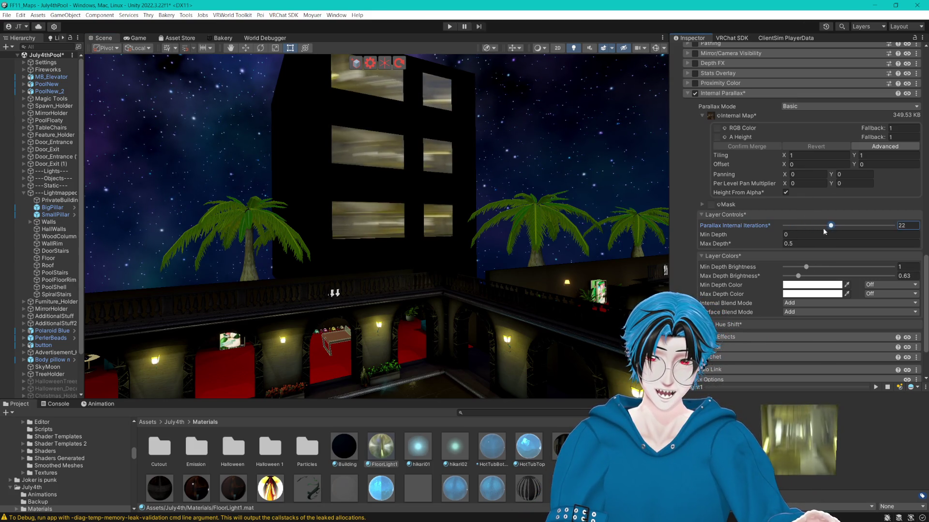
drag(549, 197, 643, 208)
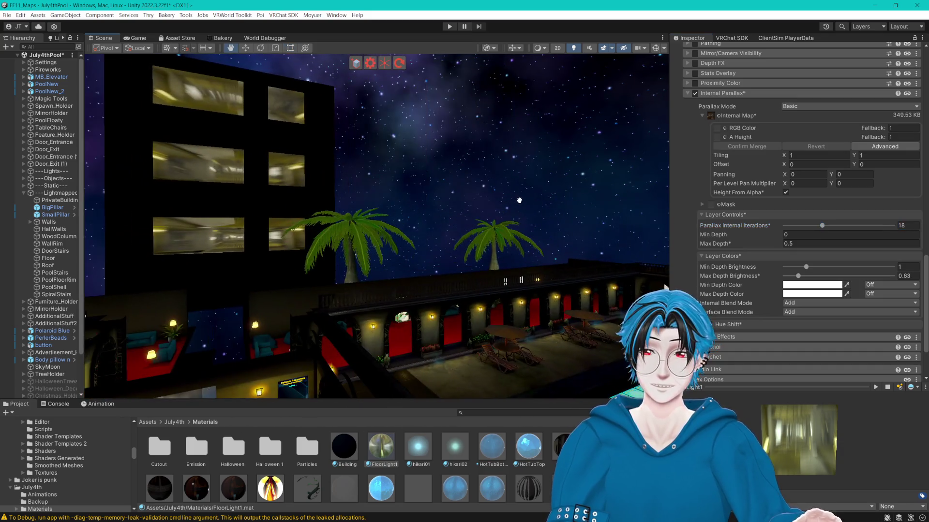
click(825, 226)
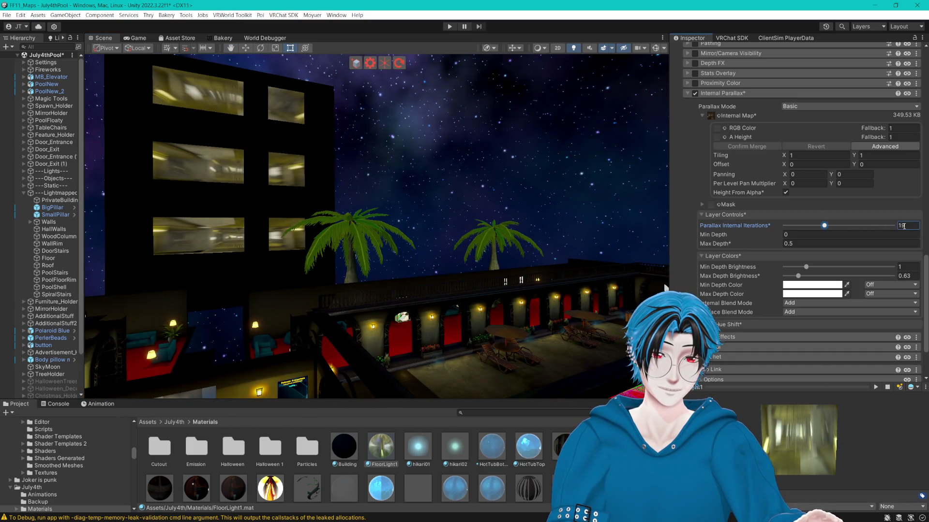
text(20)
- Recentre the building and switch on the Emission 1 layer
mouse_move(210, 155)
mouse_down()
mouse_move(369, 194)
mouse_move(338, 197)
mouse_move(553, 211)
mouse_up()
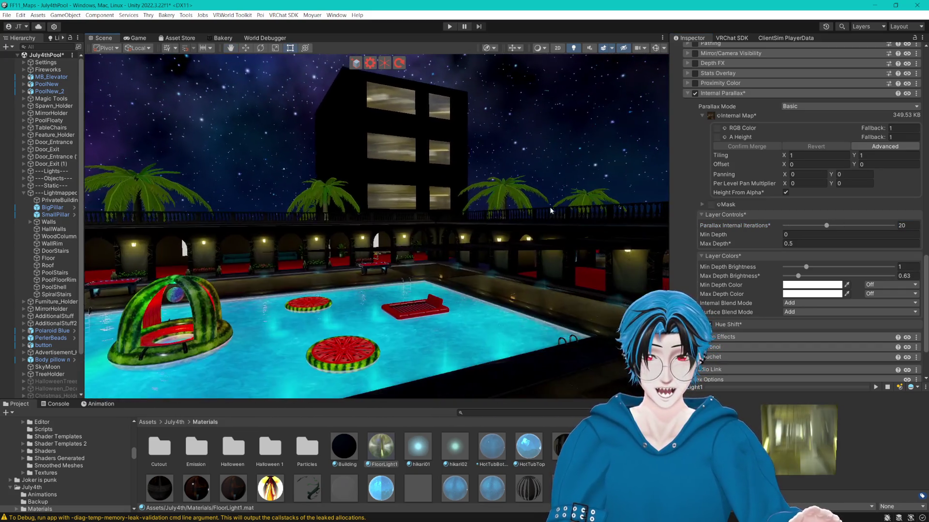
scroll(553, 211, up, 5)
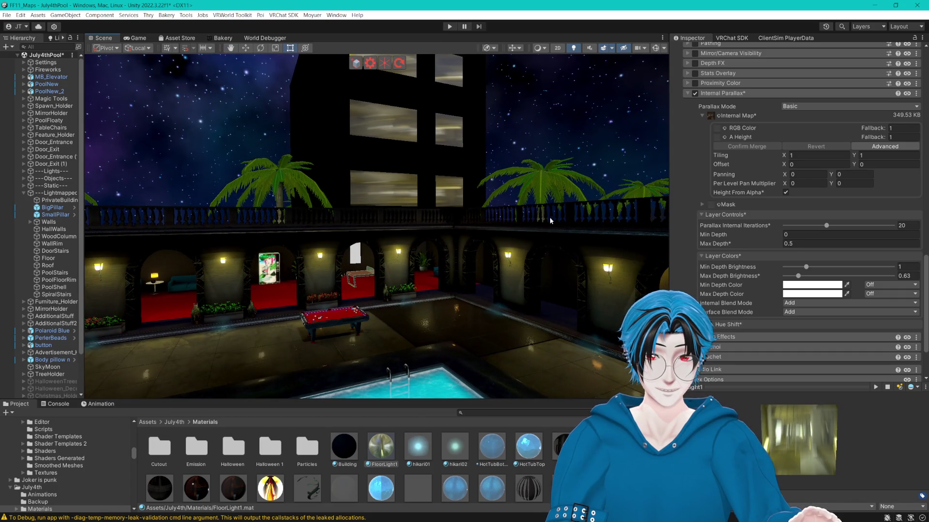
scroll(779, 251, up, 5)
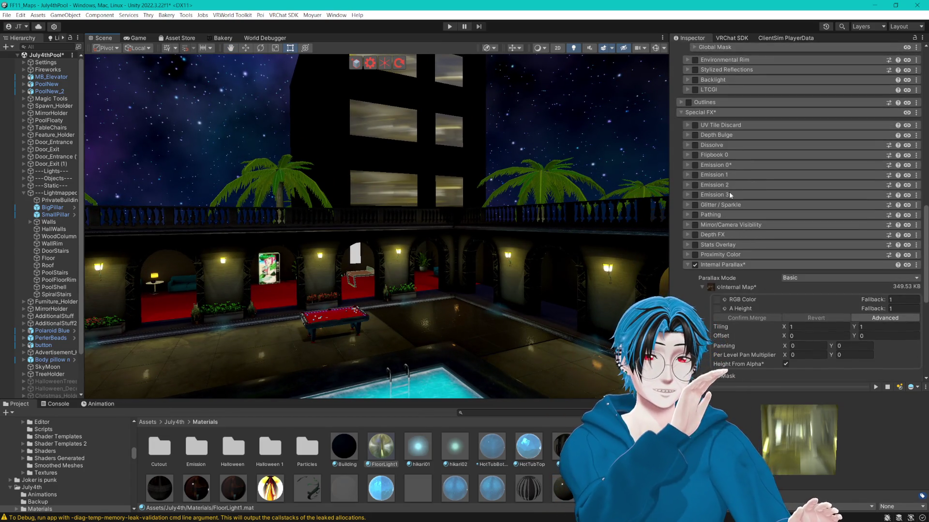
click(695, 175)
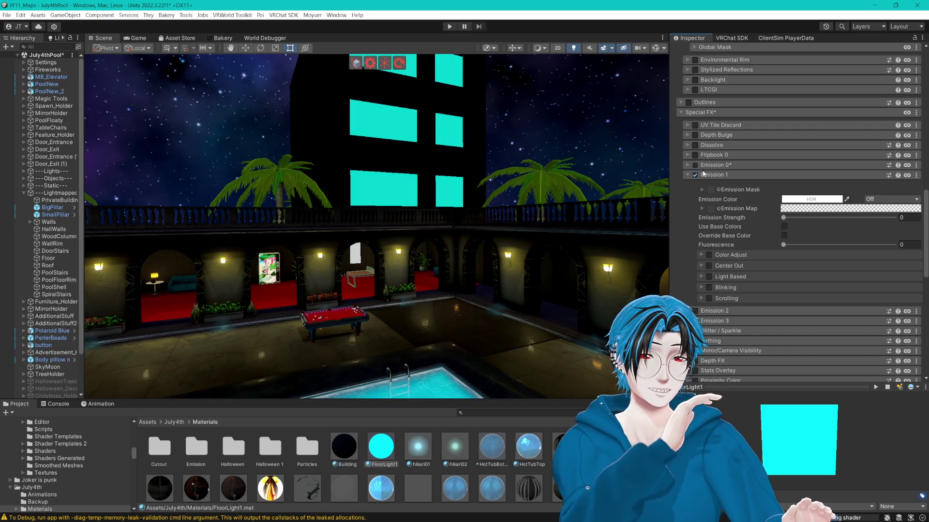
- Enable Use Base Colors and set Emission 1 strength to 1
click(784, 227)
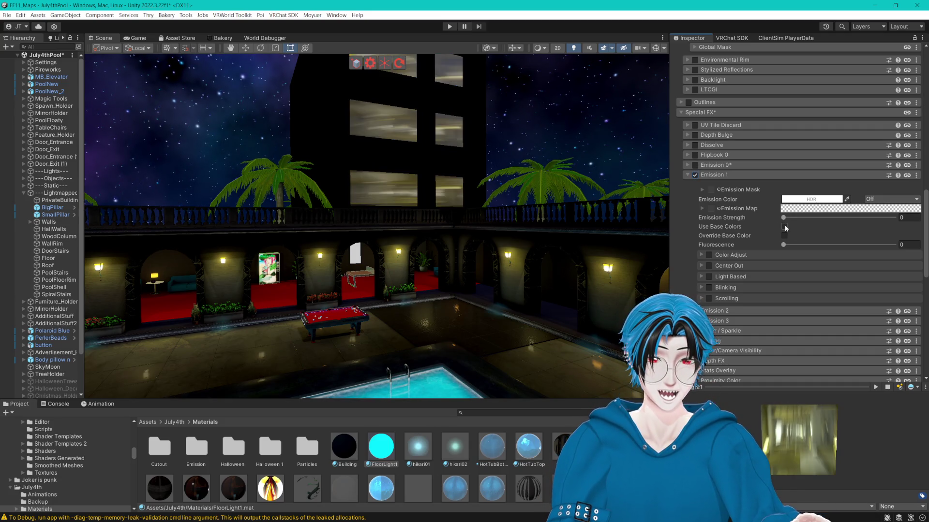
mouse_move(784, 217)
mouse_down()
mouse_move(798, 218)
mouse_move(785, 218)
mouse_up()
text(1)
key(Return)
mouse_move(435, 217)
mouse_down()
mouse_move(574, 204)
mouse_move(551, 209)
mouse_up()
- Test base colour override and fluorescence, leaving override off and fluorescence 0
click(784, 236)
click(784, 236)
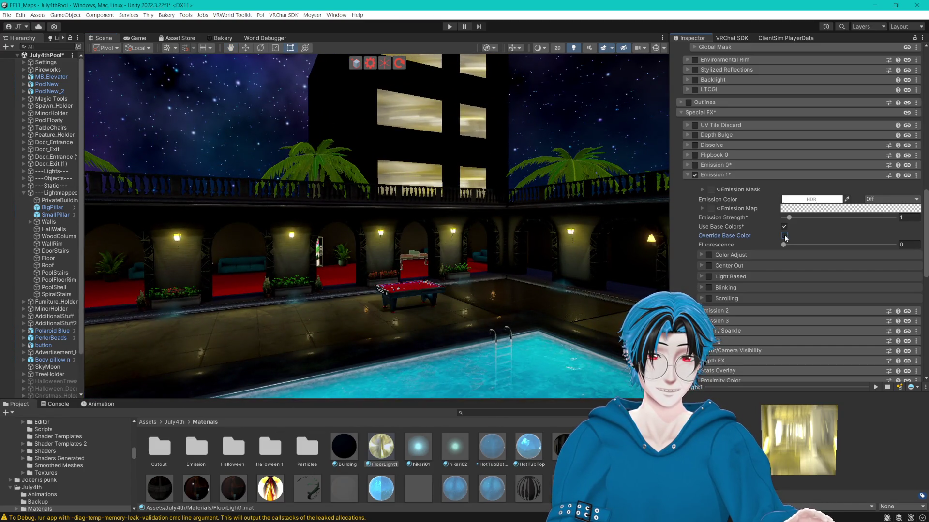
drag(783, 245, 859, 245)
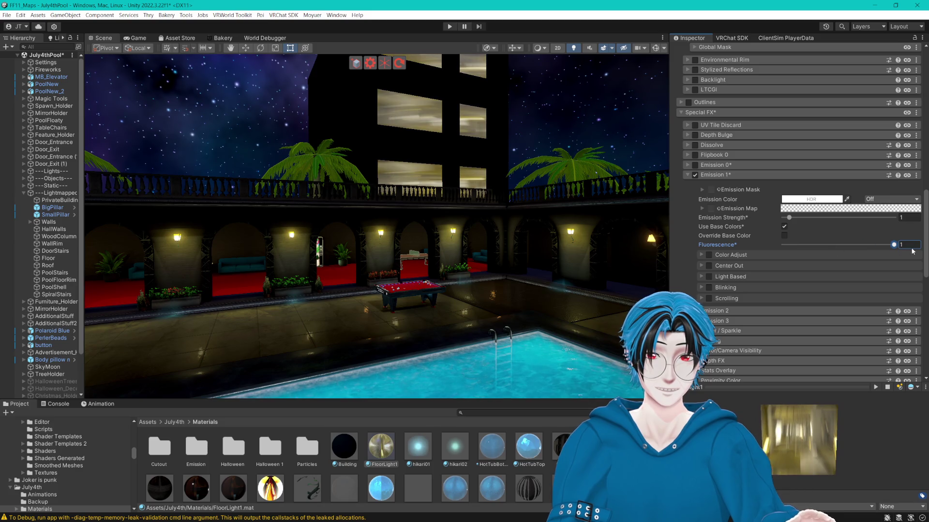
drag(788, 244, 756, 245)
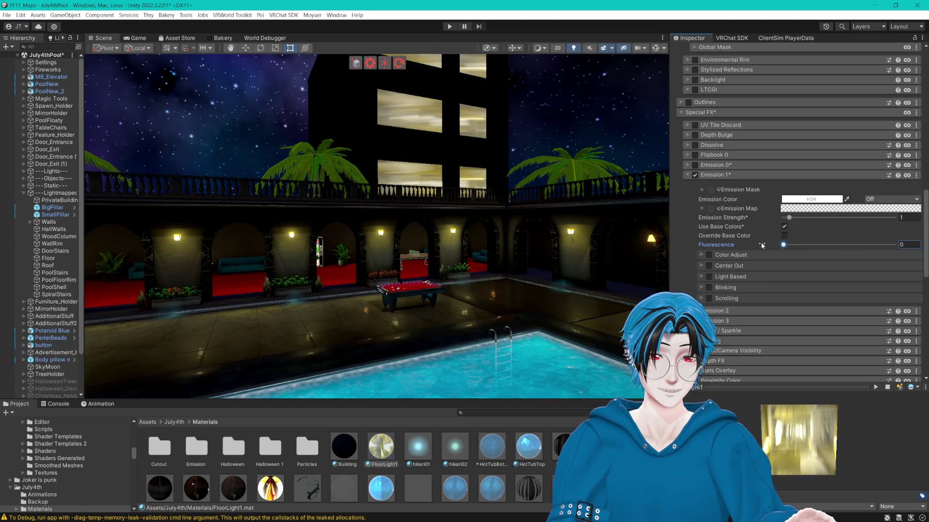
- Try Center Out at flow speed 15 and Light Based emission, leaving both off
click(709, 266)
click(796, 277)
text(15)
key(Return)
click(709, 266)
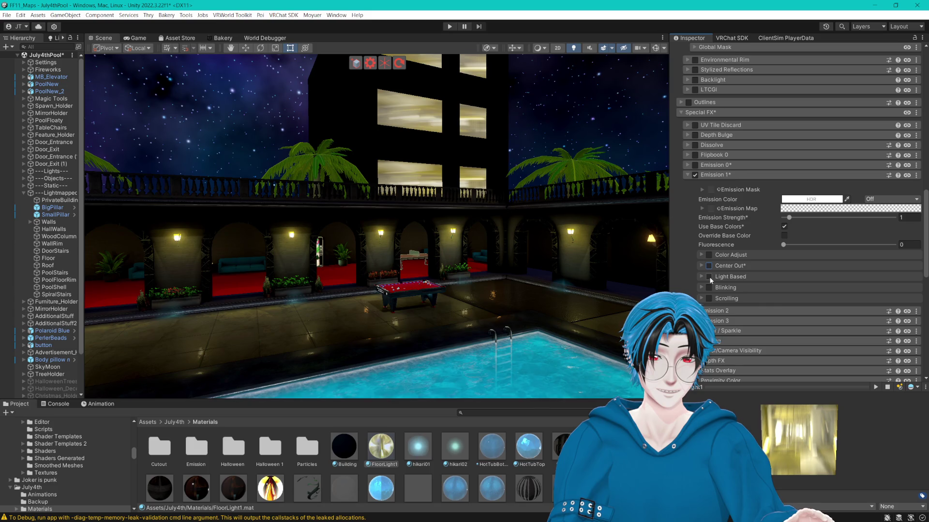
click(709, 277)
click(709, 277)
click(709, 276)
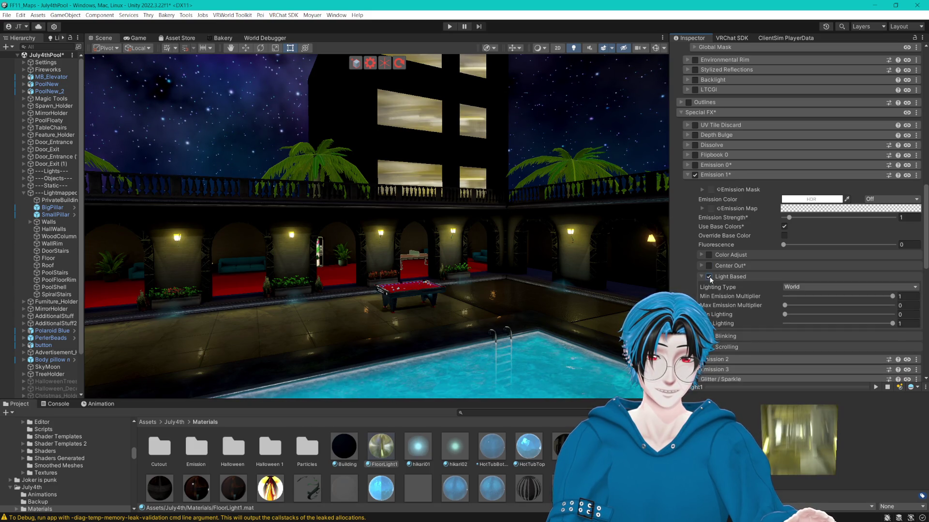
click(709, 276)
- Recheck Use Base Colors and bring up the Emission Color picker
click(784, 227)
click(784, 227)
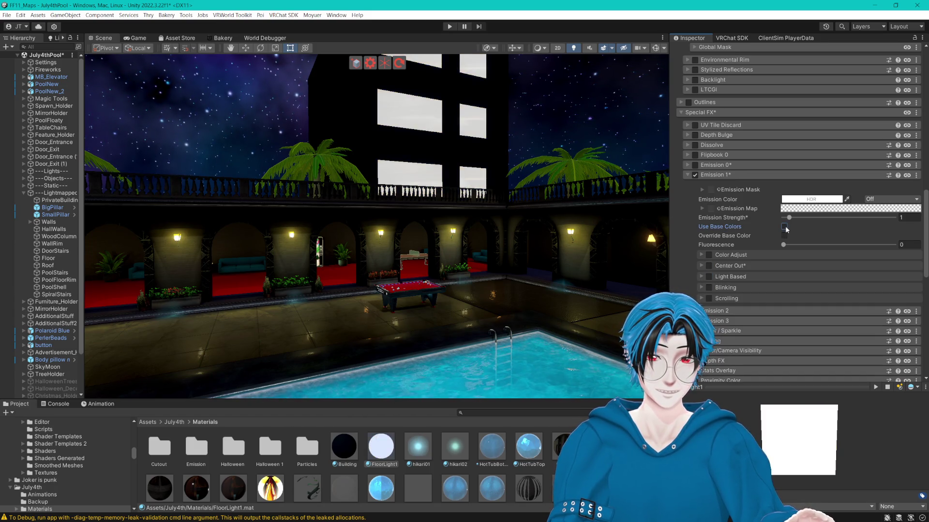
click(803, 199)
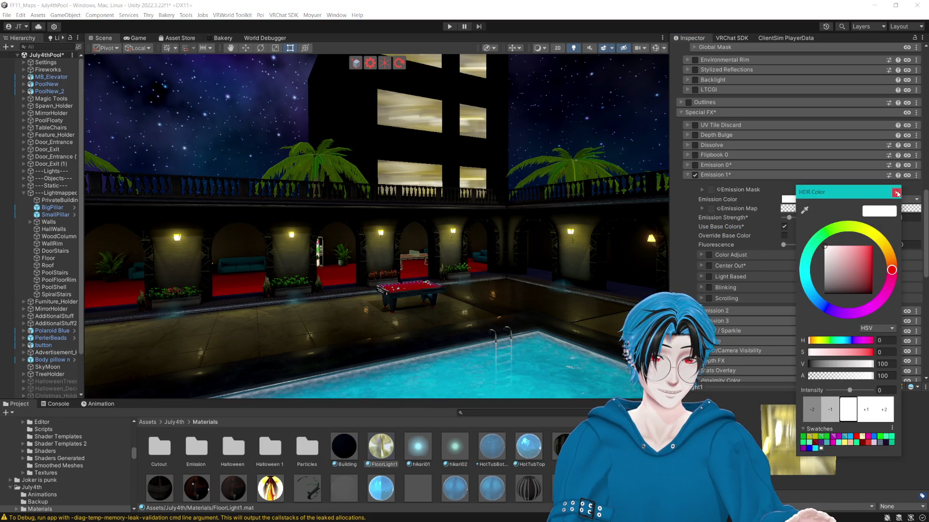
- Set the emission colour's HDR intensity to 1 and Fluorescence to 1
click(837, 213)
click(832, 198)
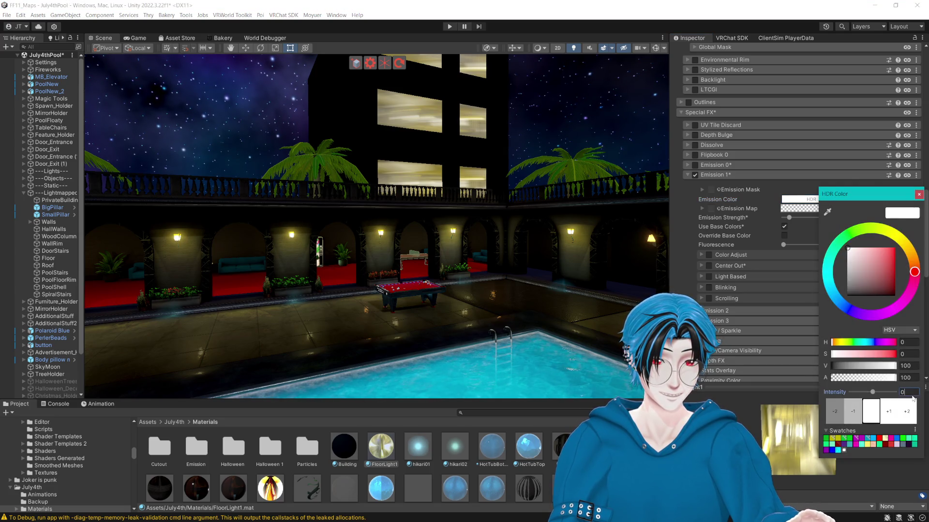
key(Escape)
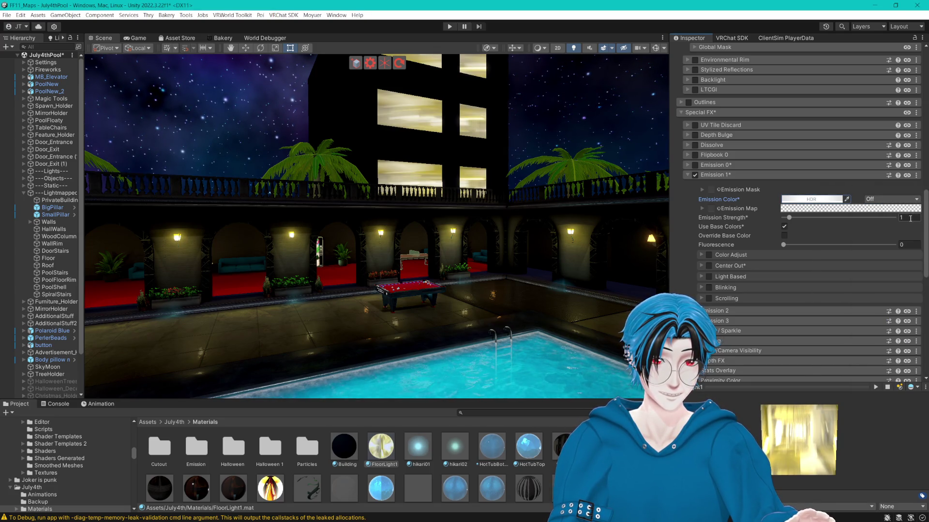
click(832, 199)
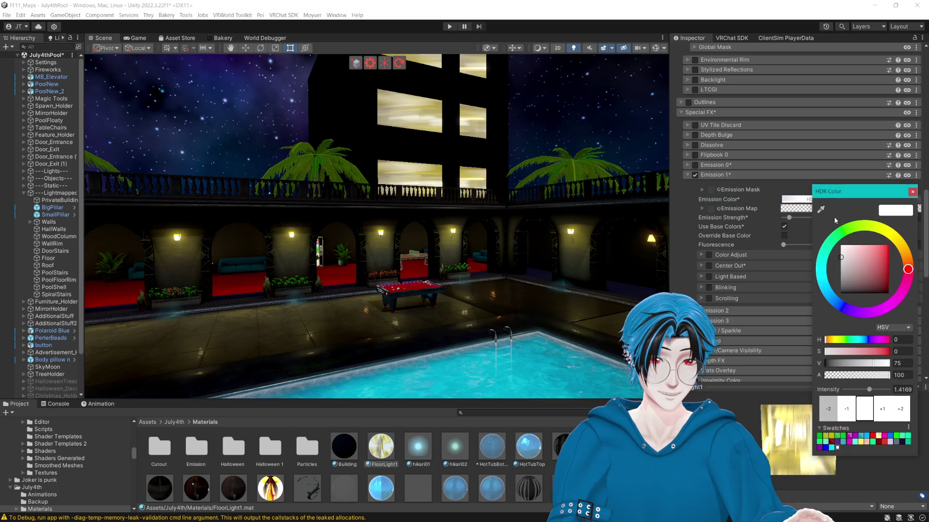
click(900, 390)
text(2)
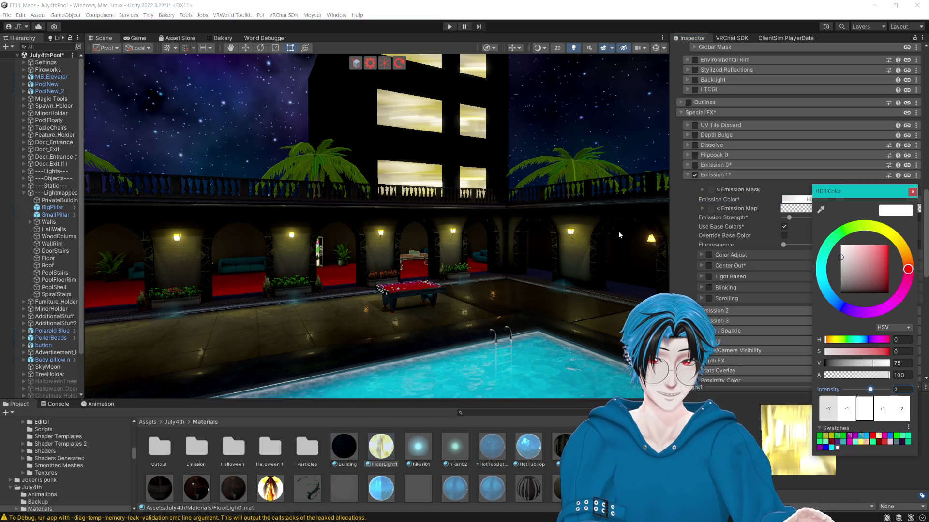
key(BackSpace)
text(1)
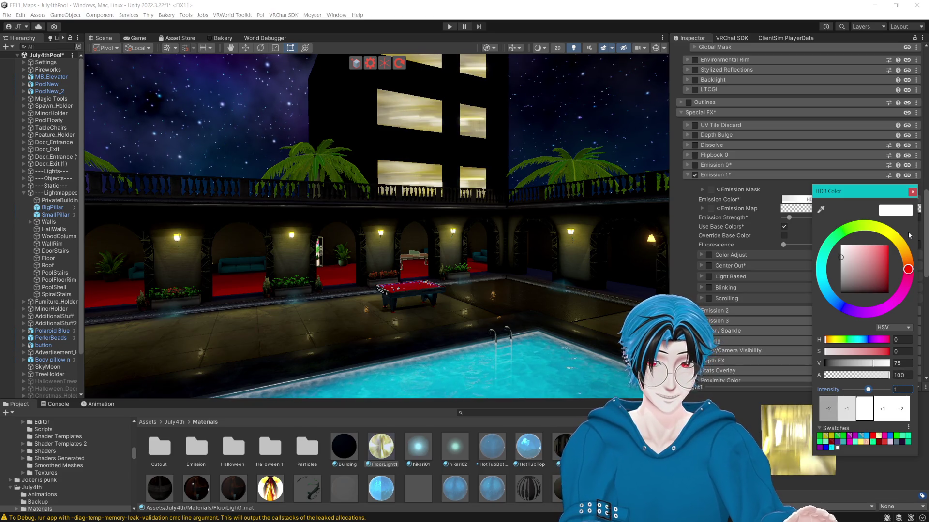
click(913, 192)
drag(787, 245, 910, 246)
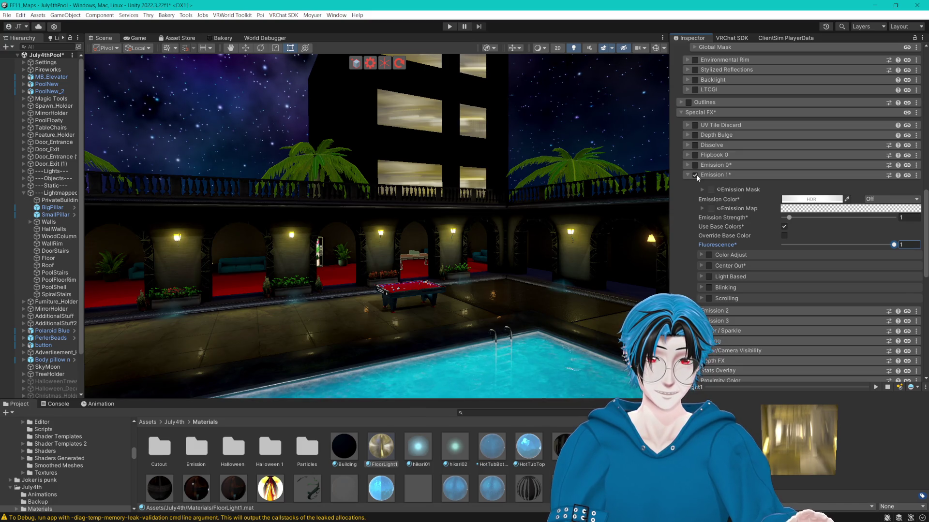
- Mark Emission Strength as Animated and uncheck the Emission 1 section
mouse_move(663, 175)
mouse_down()
mouse_move(557, 186)
mouse_move(542, 213)
mouse_move(559, 192)
mouse_move(717, 186)
mouse_up()
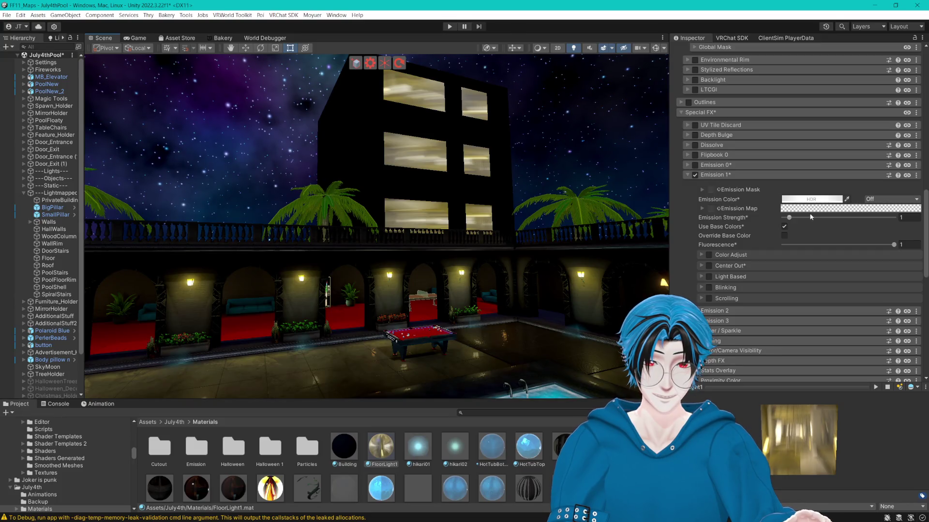
drag(789, 218, 790, 219)
right_click(744, 218)
click(752, 225)
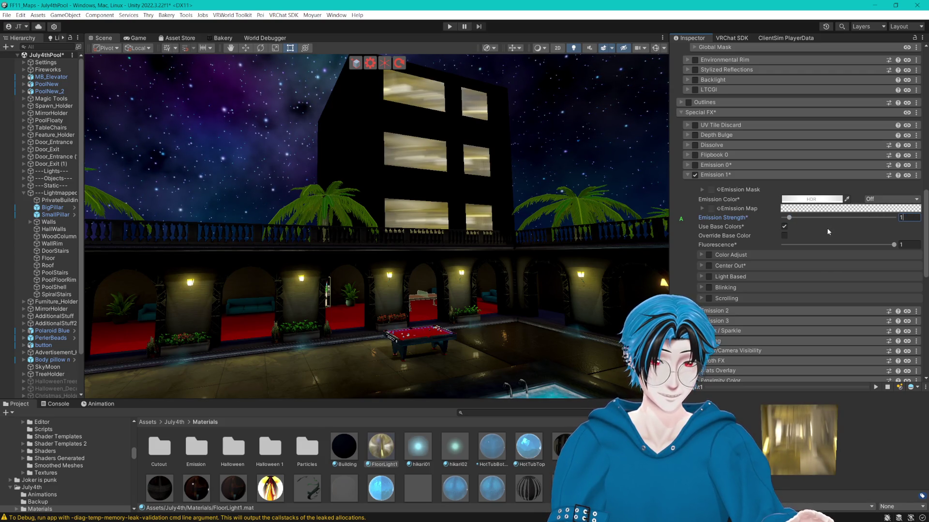
right_click(737, 218)
click(803, 228)
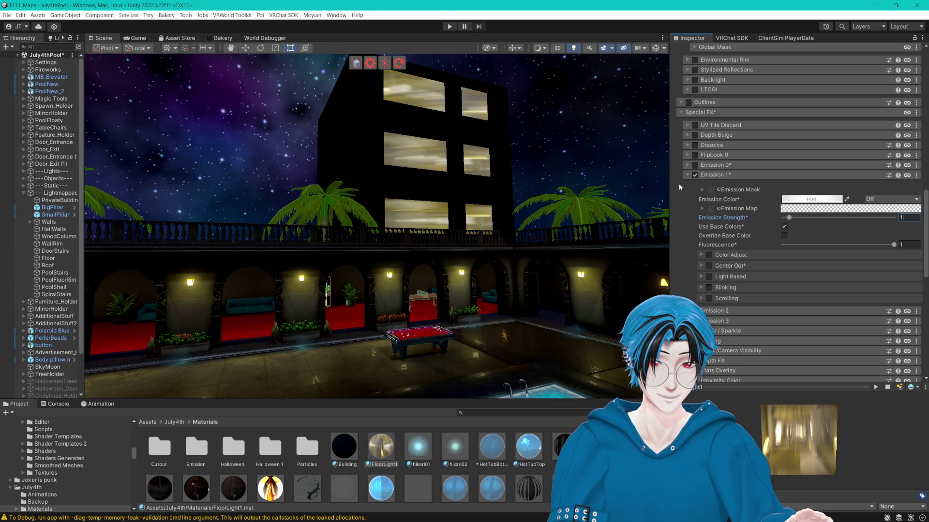
click(694, 175)
drag(411, 402, 408, 323)
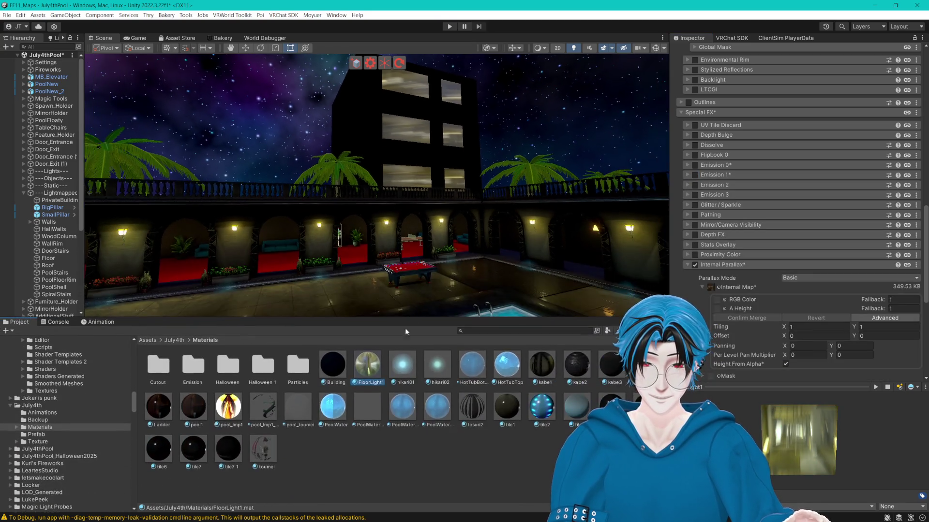
- Rename the FloorLight1 material to FloorLightOFF
click(371, 384)
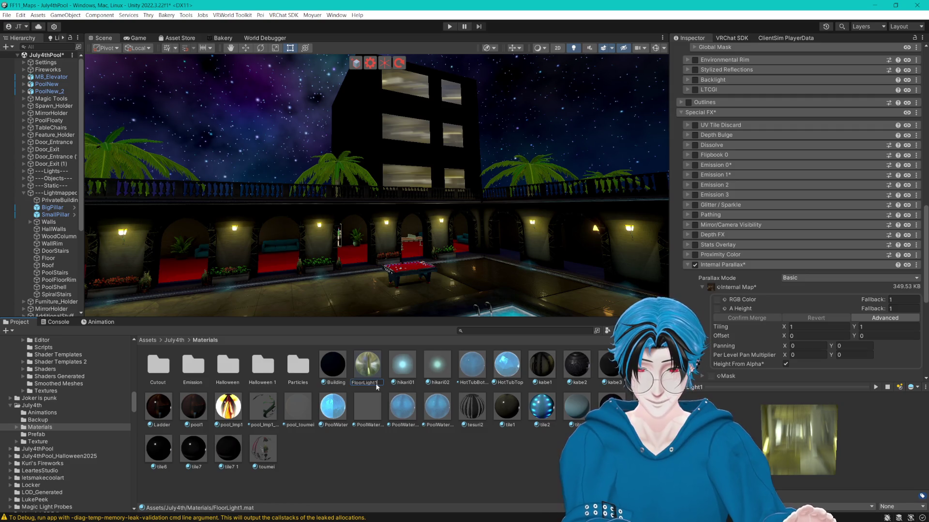
key(BackSpace)
text(OFF)
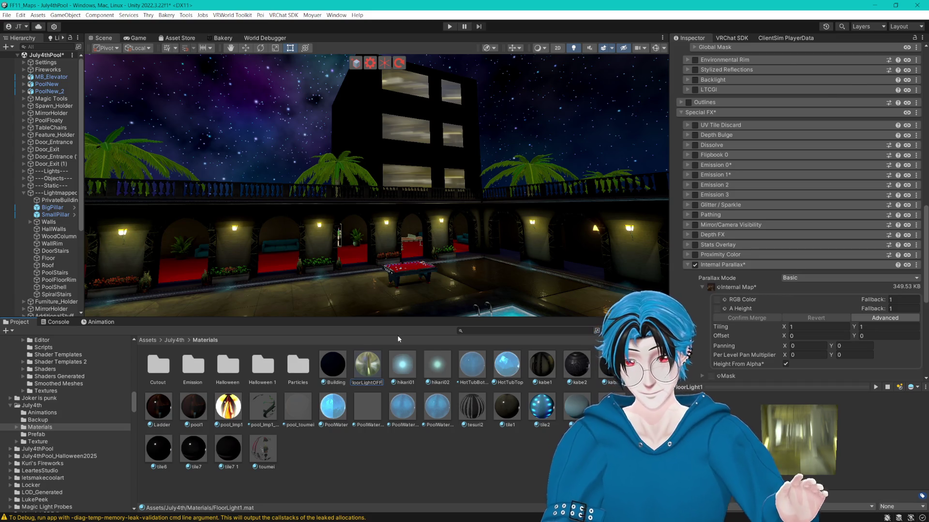
key(Return)
- Duplicate FloorLightOFF to create FloorLightOFF 1
scroll(479, 260, up, 5)
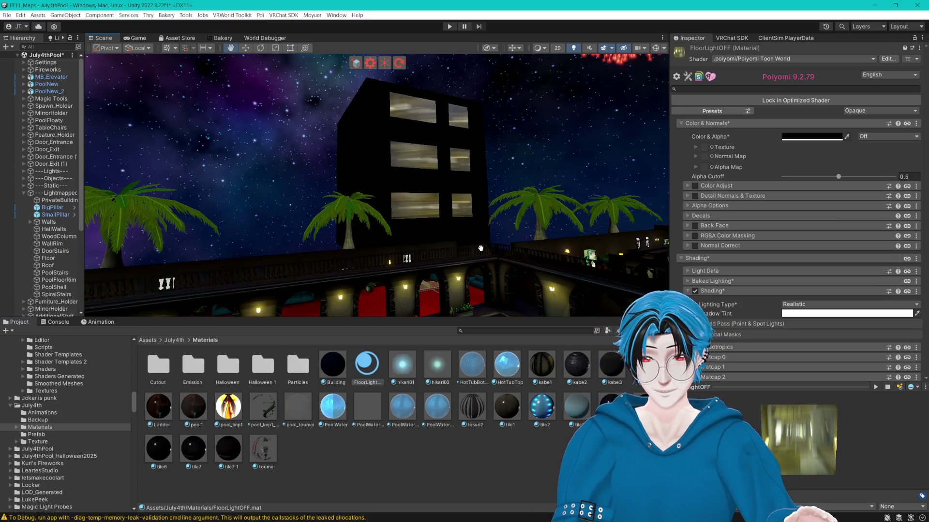
click(373, 394)
click(374, 371)
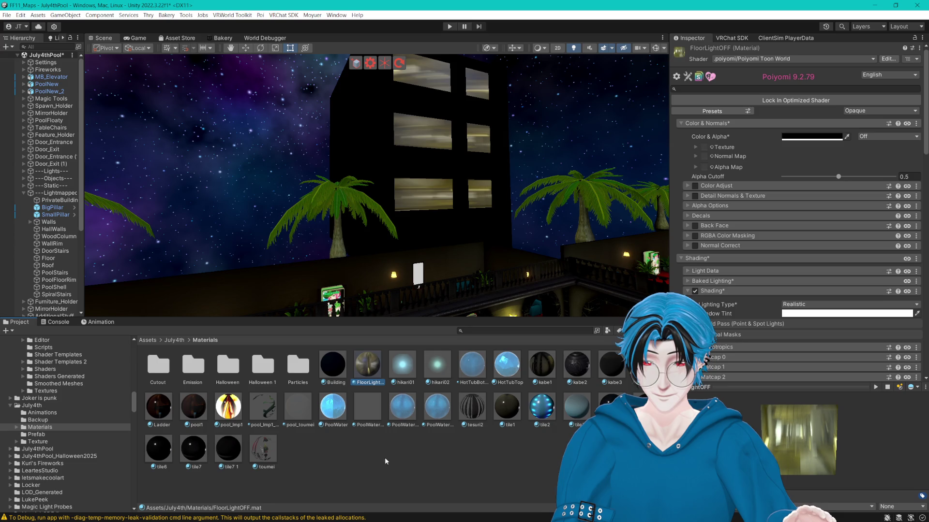
key(ctrl+d)
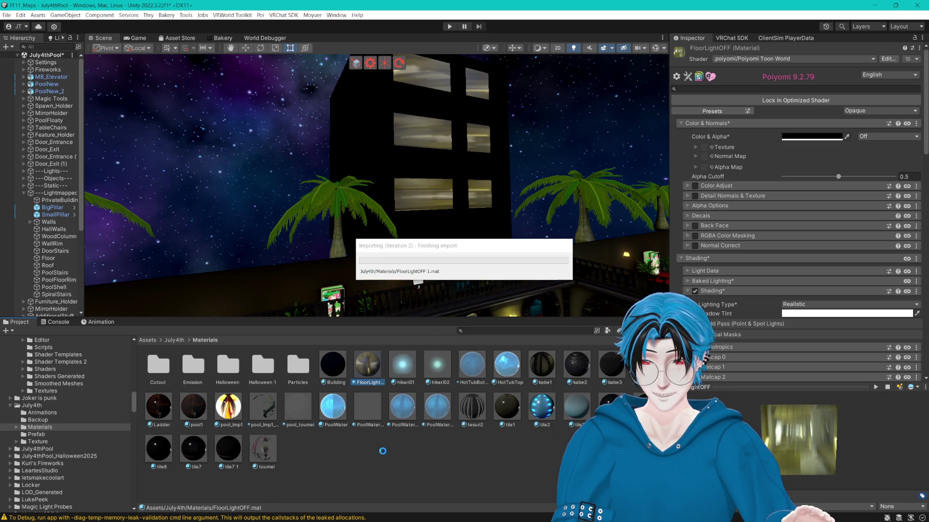
click(367, 368)
- Lower FloorLightOFF's internal parallax Max Depth while checking the windows
scroll(746, 257, down, 10)
scroll(746, 257, down, 5)
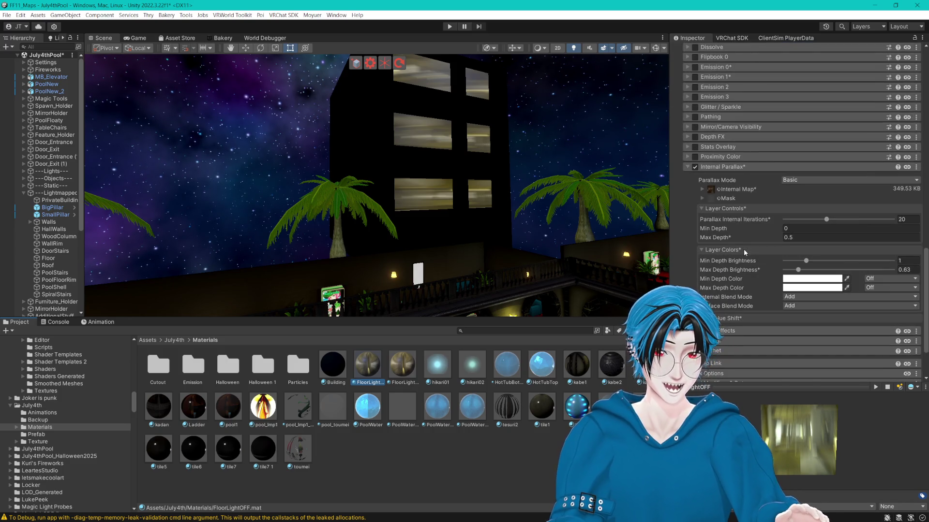
scroll(768, 231, down, 4)
drag(556, 121, 540, 203)
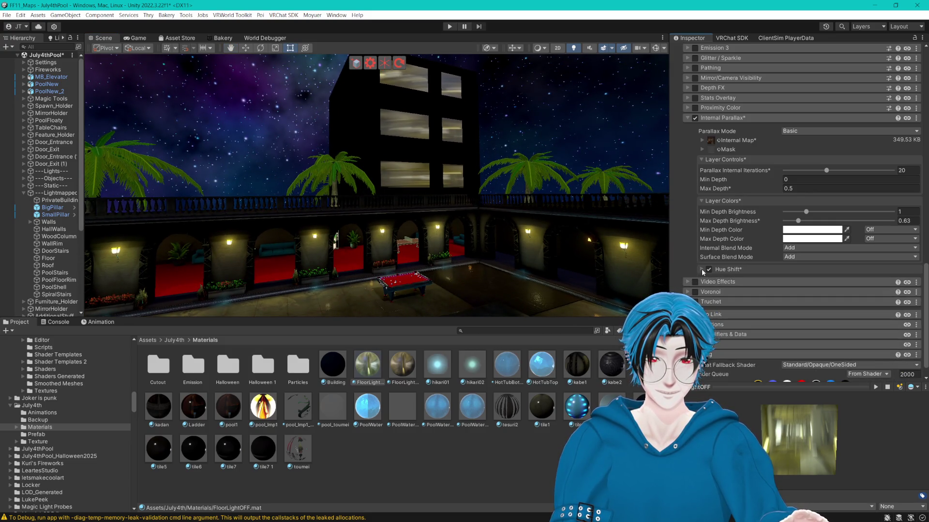
drag(778, 192, 771, 191)
drag(557, 191, 543, 189)
drag(562, 180, 713, 183)
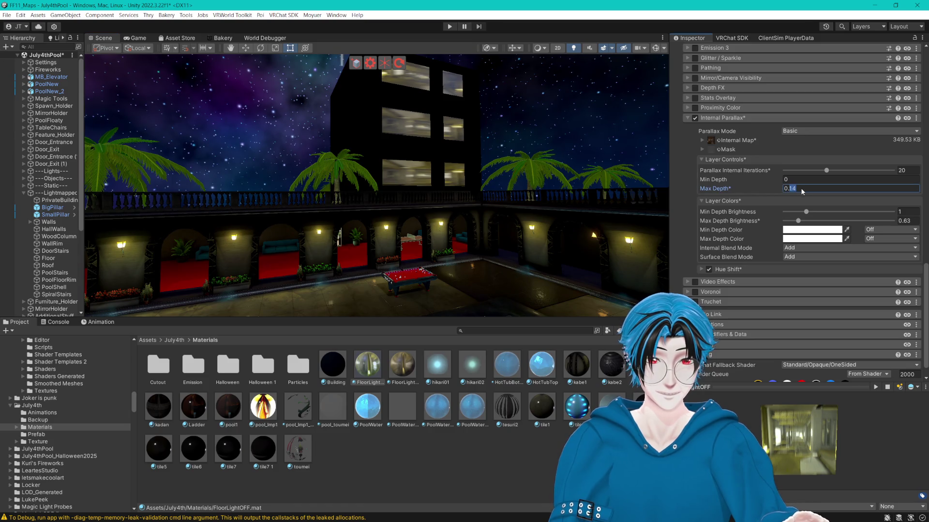
- Settle Max Depth at 0.4 and save the scene
text(5)
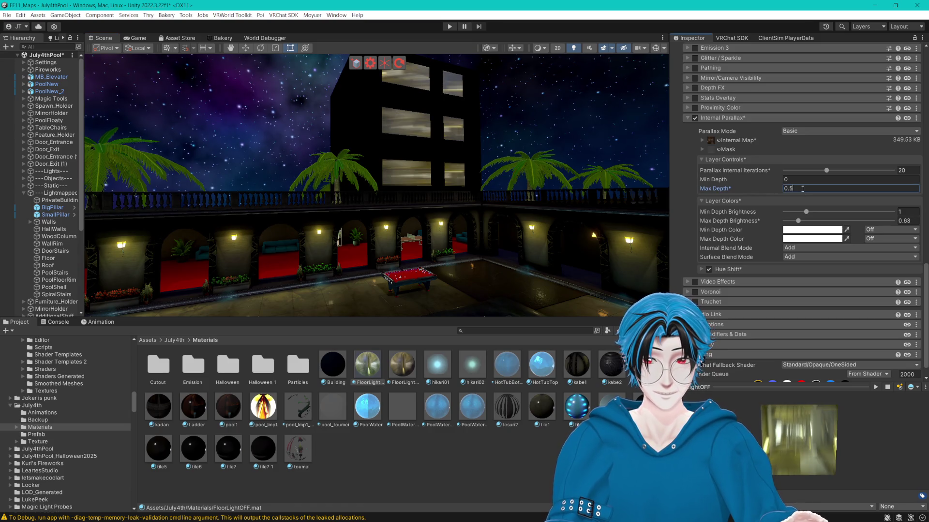
mouse_move(549, 174)
mouse_down()
mouse_move(319, 232)
mouse_move(500, 212)
mouse_move(549, 175)
mouse_up()
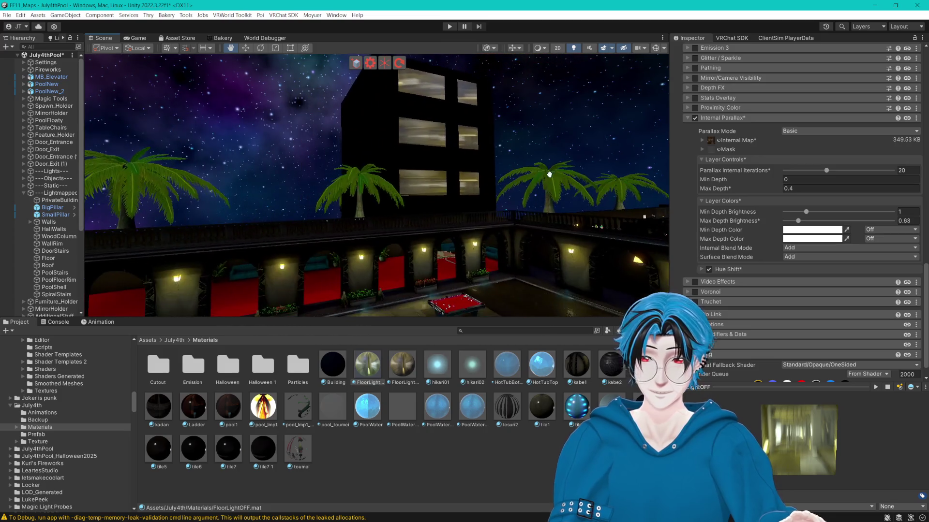
text(1)
mouse_move(604, 189)
mouse_down()
mouse_move(411, 193)
mouse_move(570, 185)
mouse_move(687, 140)
mouse_up()
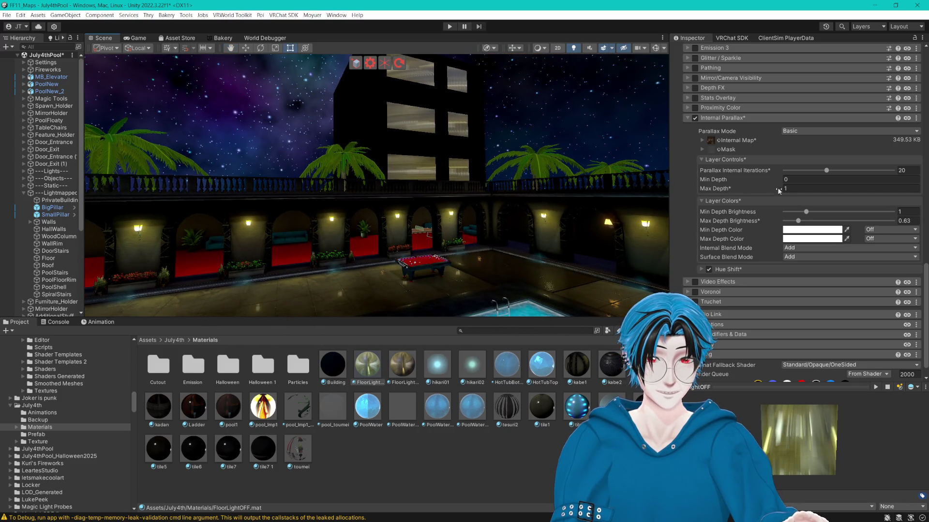
drag(779, 190, 745, 190)
mouse_move(606, 196)
mouse_down()
mouse_move(599, 202)
mouse_move(598, 194)
mouse_up()
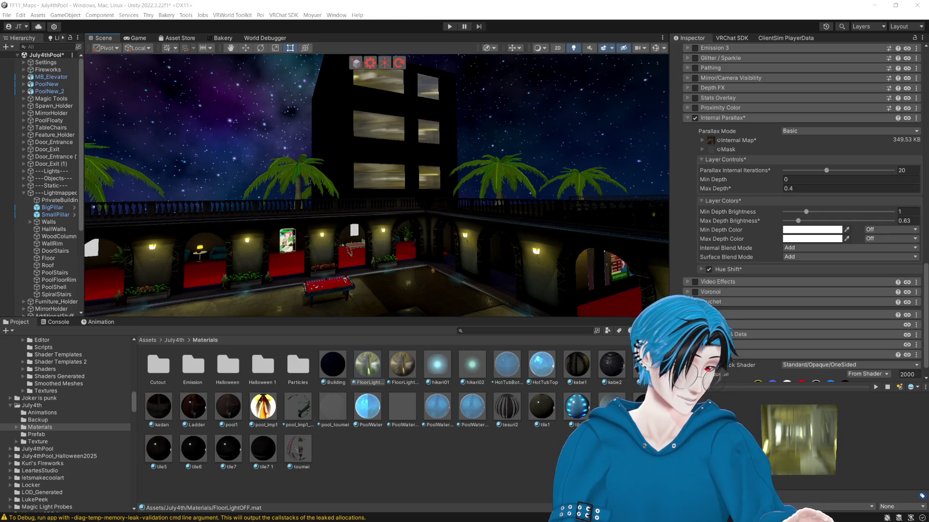
drag(488, 155, 522, 176)
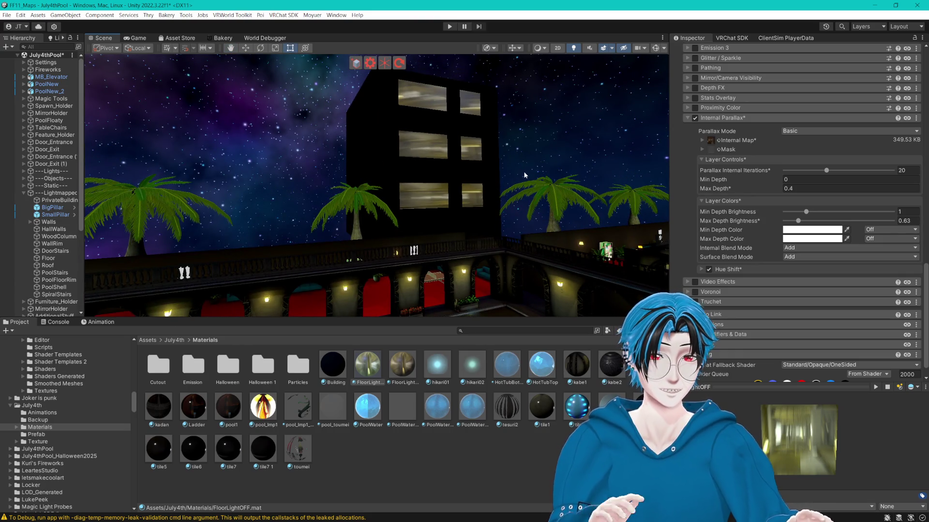
key(ctrl+s)
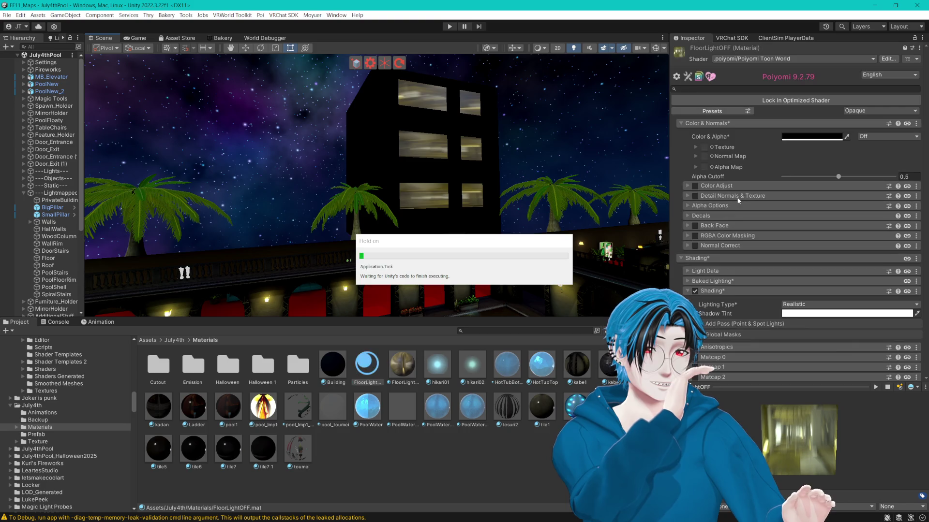
- Try different FloorLightOFF depth brightness values, reaching about 0.58 minimum and 0.63 maximum
click(361, 380)
click(362, 380)
scroll(769, 234, down, 10)
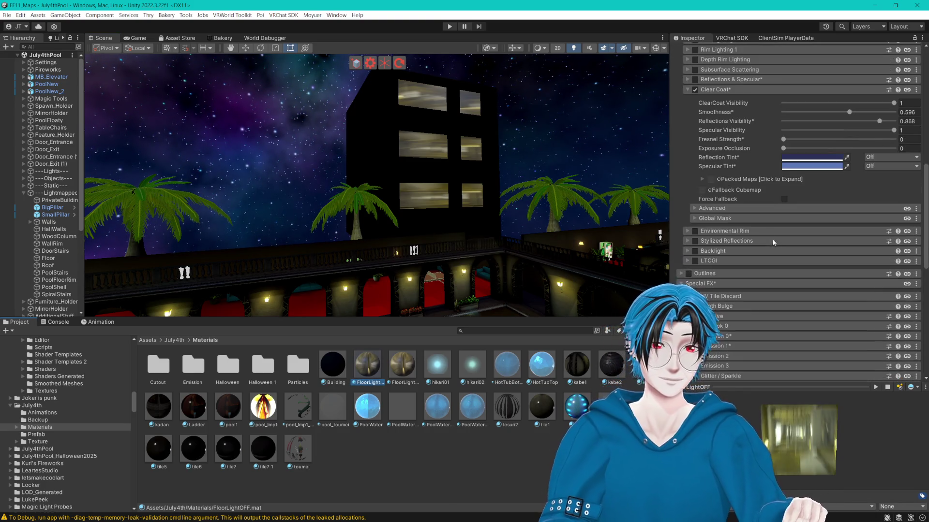
scroll(769, 208, down, 15)
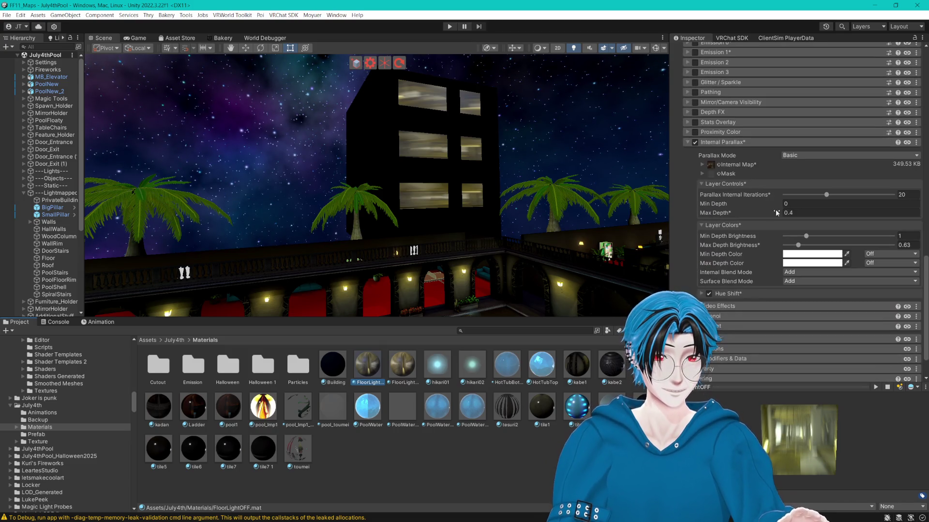
scroll(795, 248, down, 3)
mouse_move(805, 192)
mouse_down()
mouse_move(788, 196)
mouse_move(822, 195)
mouse_move(784, 200)
mouse_move(822, 200)
mouse_move(793, 201)
mouse_up()
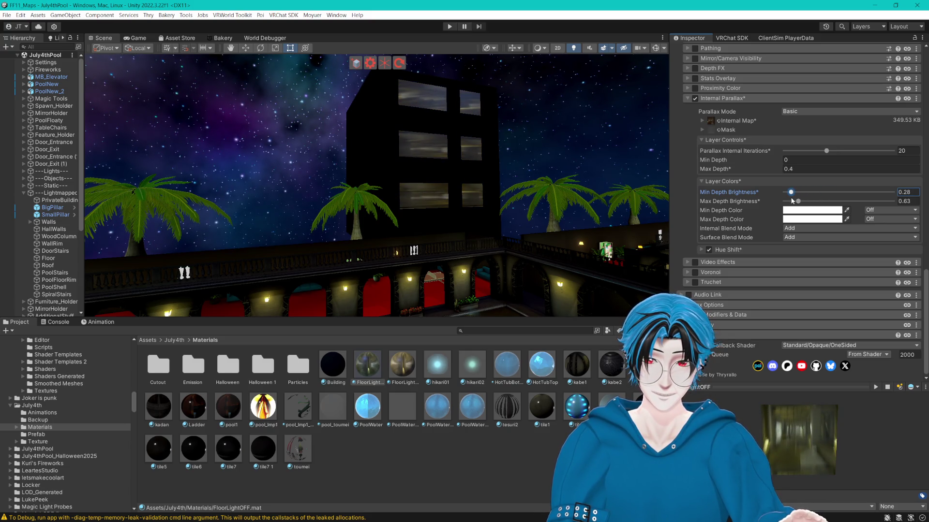
mouse_move(792, 200)
mouse_down()
mouse_move(782, 202)
mouse_move(814, 204)
mouse_move(797, 203)
mouse_up()
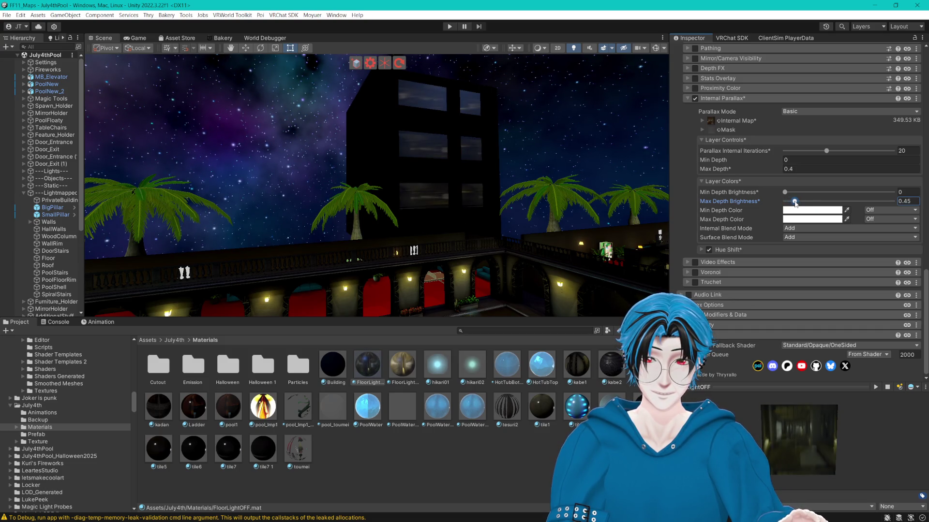
drag(597, 178, 661, 185)
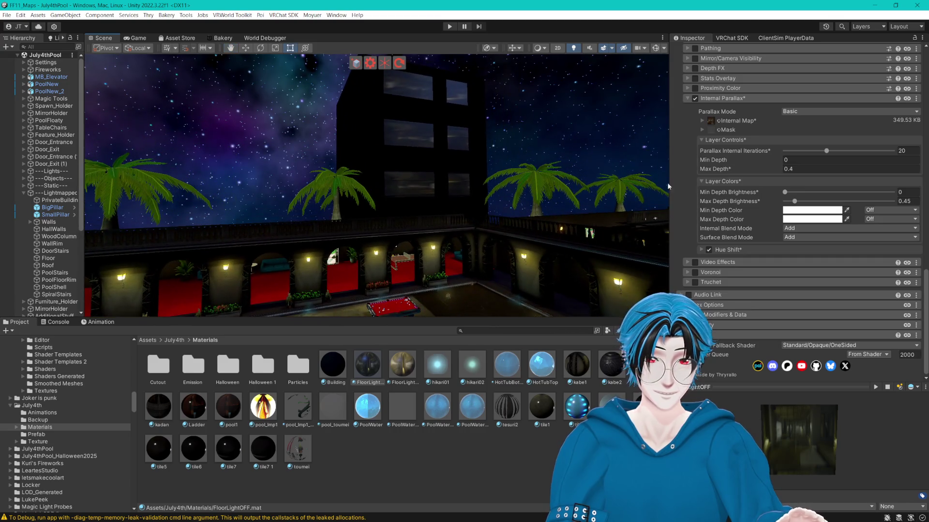
drag(794, 201, 798, 201)
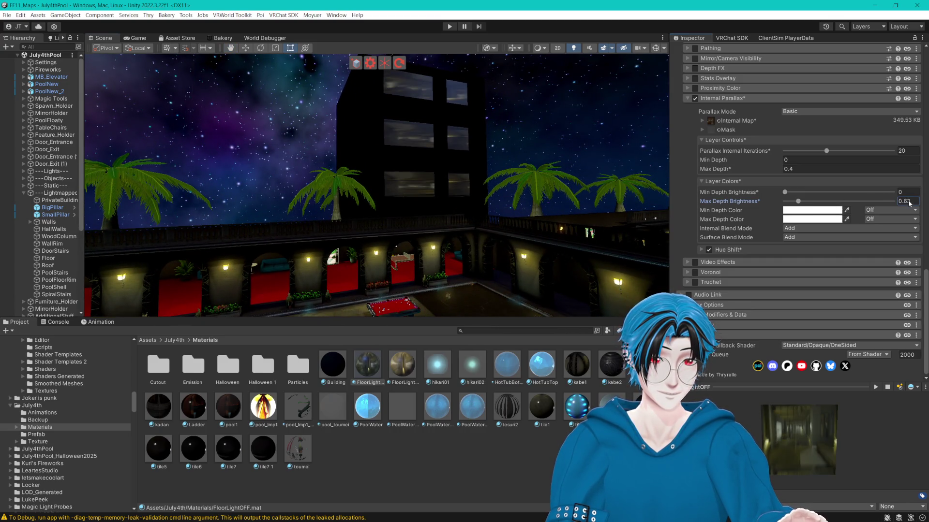
drag(785, 192, 798, 193)
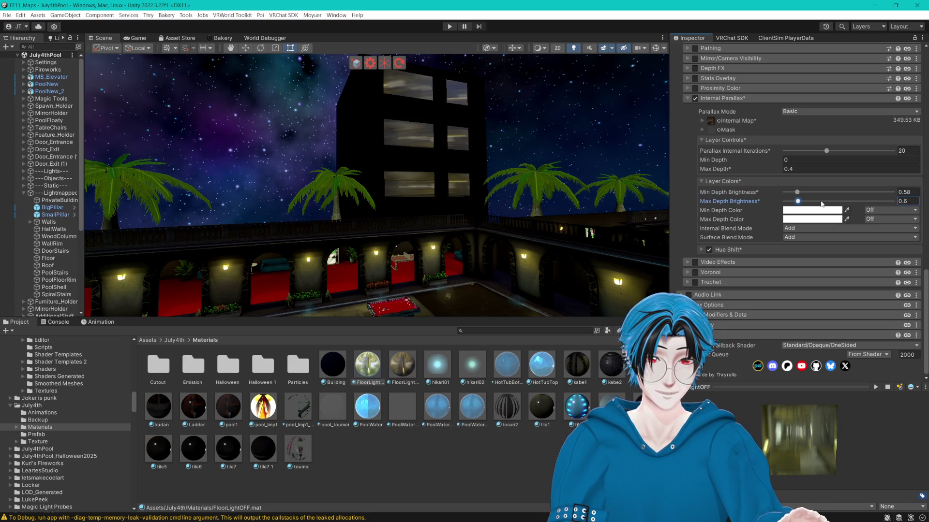
click(798, 202)
- Put FloorLightOFF 1 on the building windows and set depth brightness to 0.67 min, 1.26 max
click(402, 368)
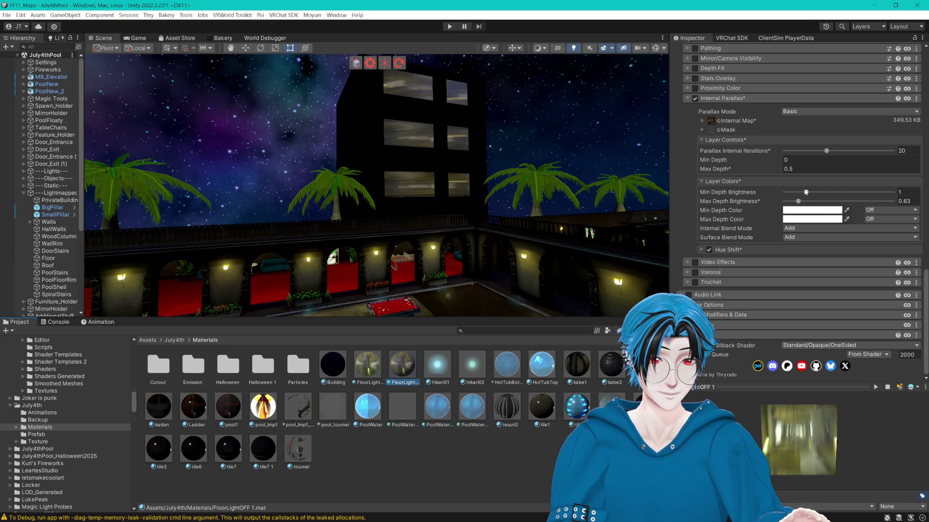
drag(405, 360, 415, 136)
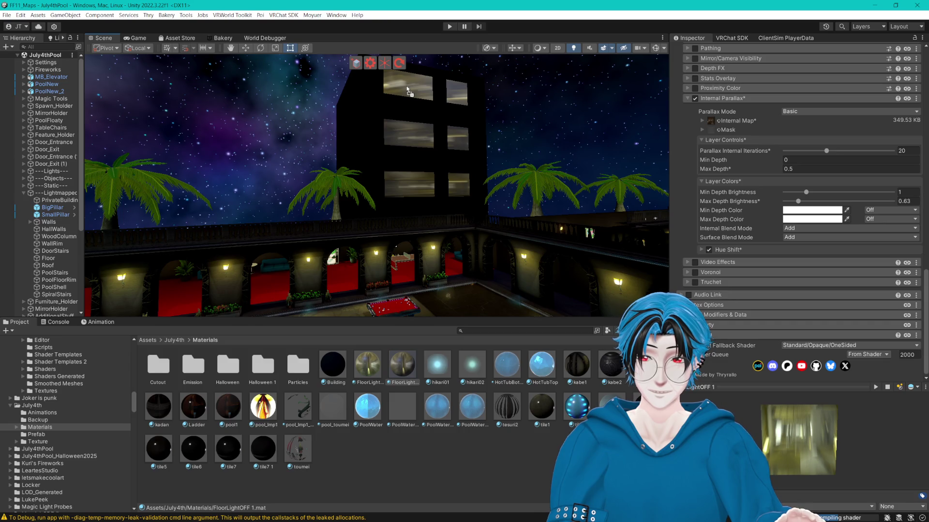
mouse_move(807, 195)
mouse_down()
mouse_move(828, 193)
mouse_move(826, 205)
mouse_move(817, 195)
mouse_move(786, 197)
mouse_move(848, 200)
mouse_move(812, 201)
mouse_up()
mouse_move(629, 171)
mouse_down()
mouse_move(536, 171)
mouse_move(629, 164)
mouse_up()
scroll(764, 140, up, 6)
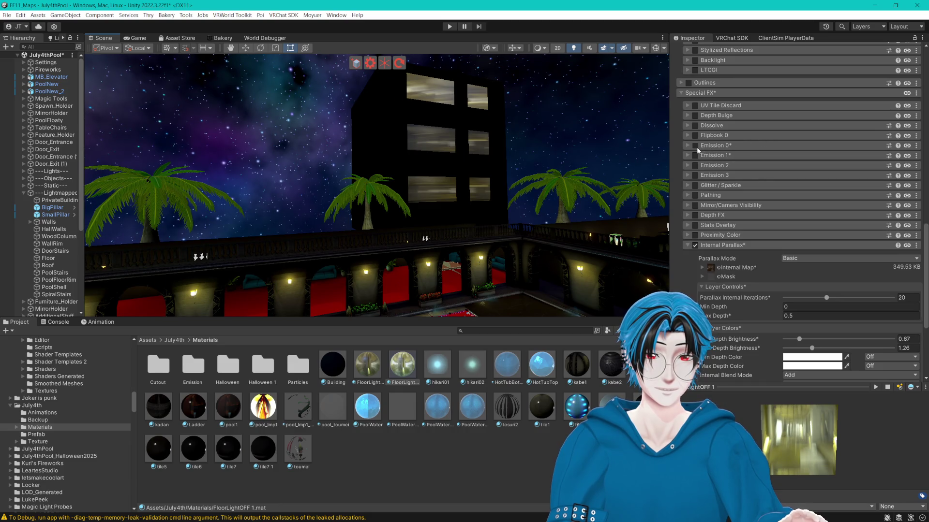
- Enable Emission 0 on FloorLightOFF 1 with Use Base Colors and a white emission colour at intensity 2
click(696, 147)
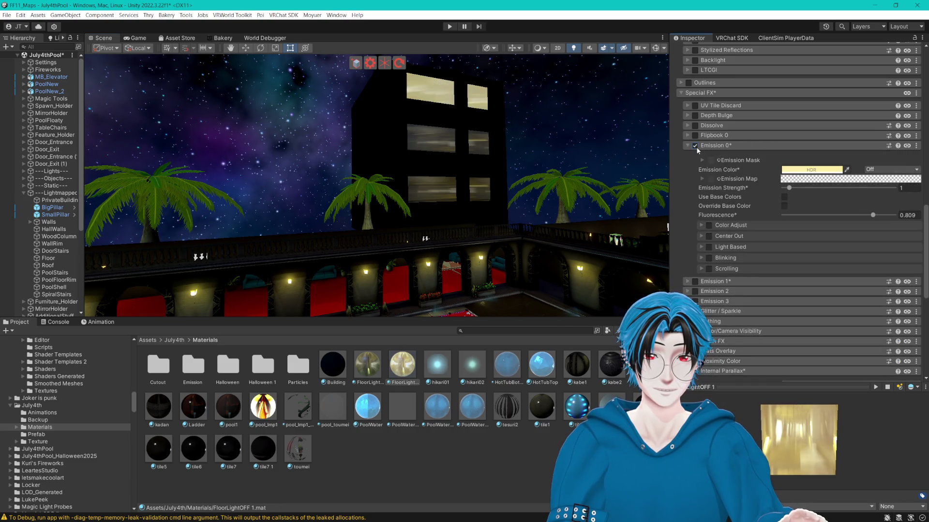
click(785, 198)
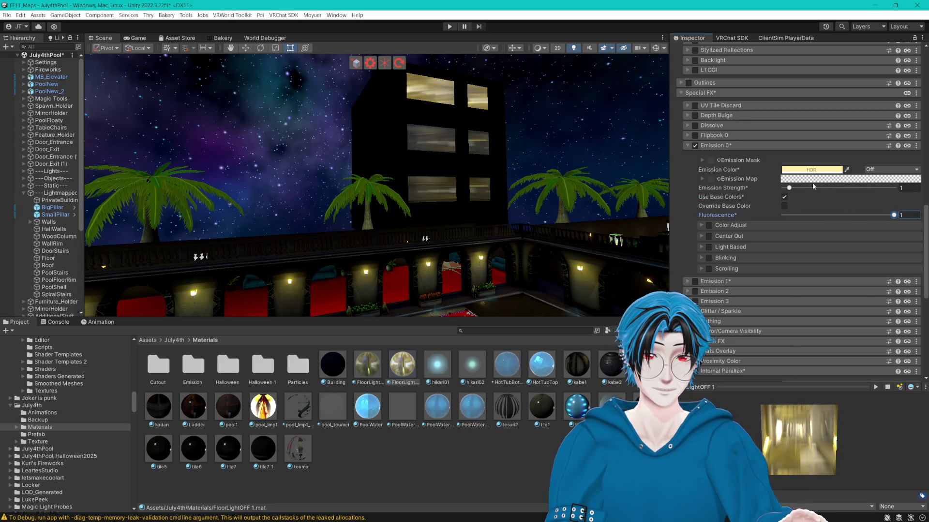
click(803, 170)
mouse_move(841, 222)
mouse_down()
mouse_move(790, 254)
mouse_move(791, 265)
mouse_up()
click(831, 218)
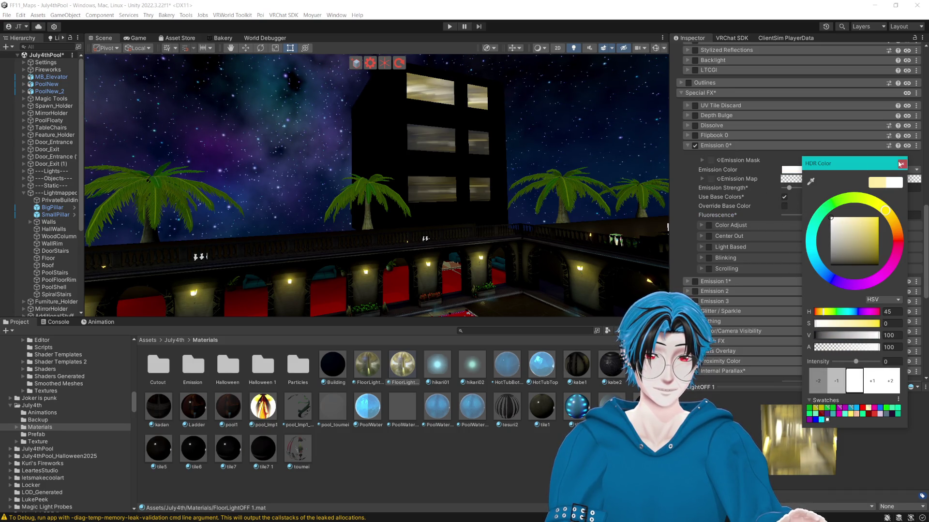
text(2)
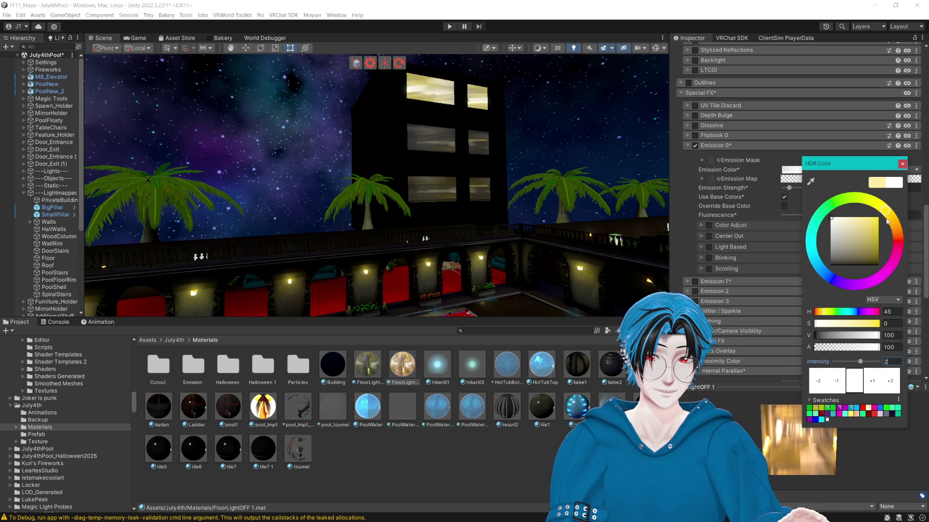
click(902, 164)
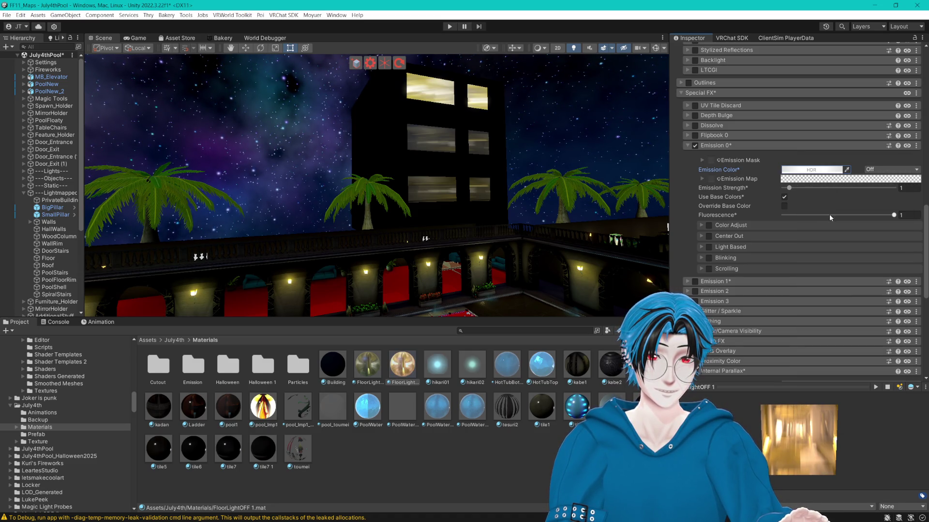
scroll(817, 259, down, 8)
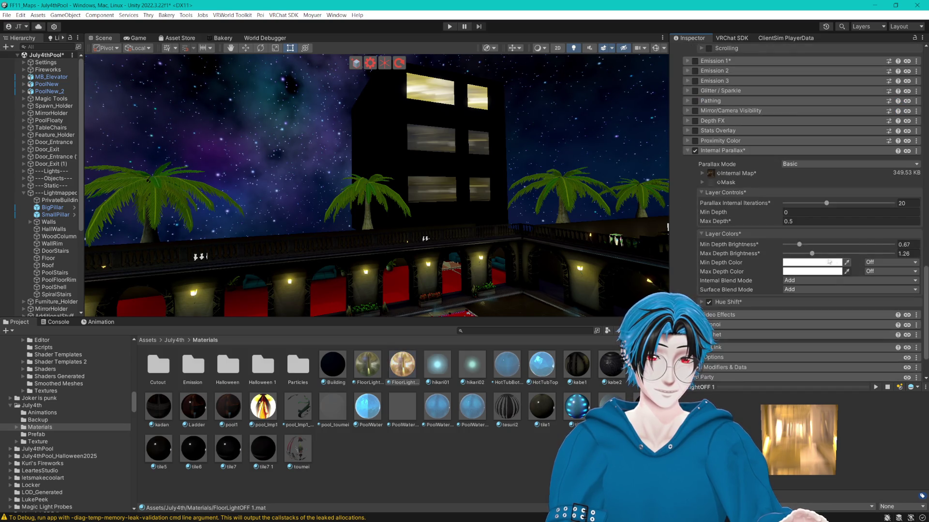
- Reset FloorLightOFF 1's parallax depth brightness to 0 minimum and 1 maximum
mouse_move(799, 244)
mouse_down()
mouse_move(777, 246)
mouse_move(814, 256)
mouse_up()
scroll(594, 204, up, 6)
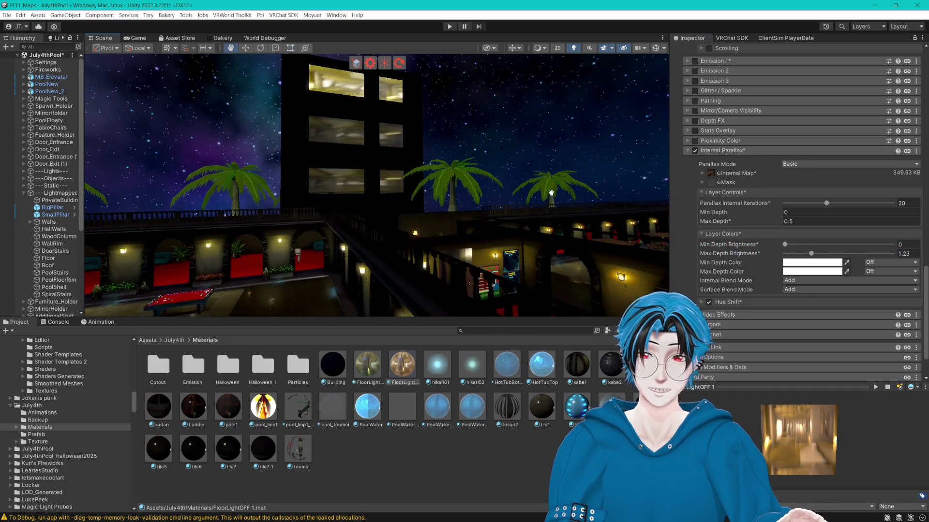
scroll(577, 191, up, 8)
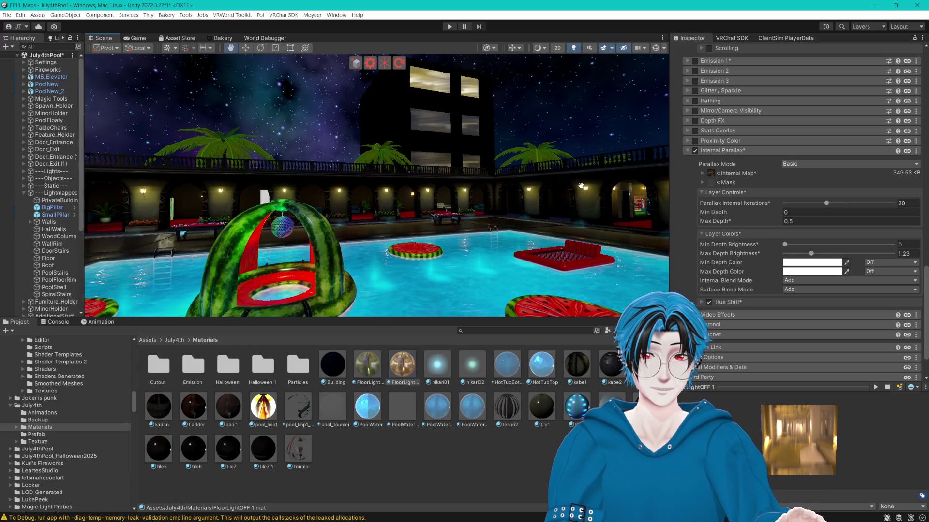
scroll(620, 178, up, 4)
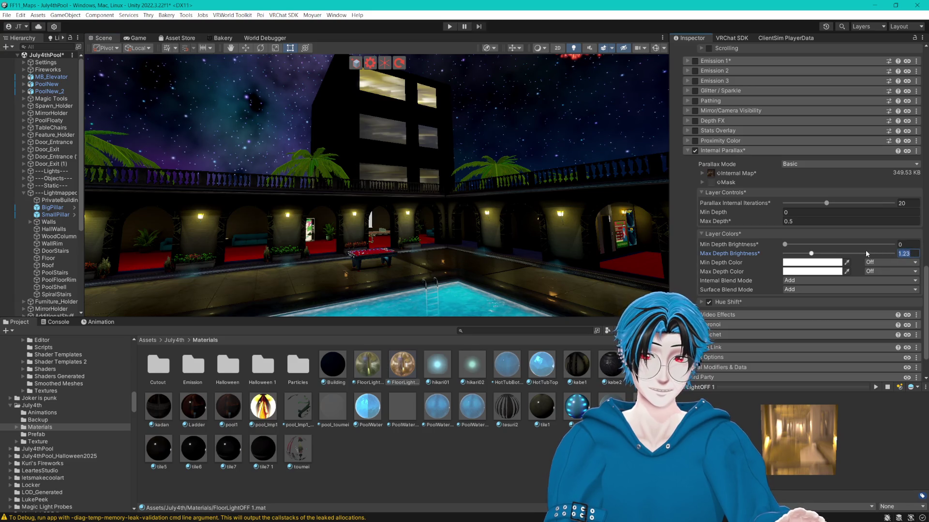
text(1)
key(Return)
scroll(552, 223, up, 6)
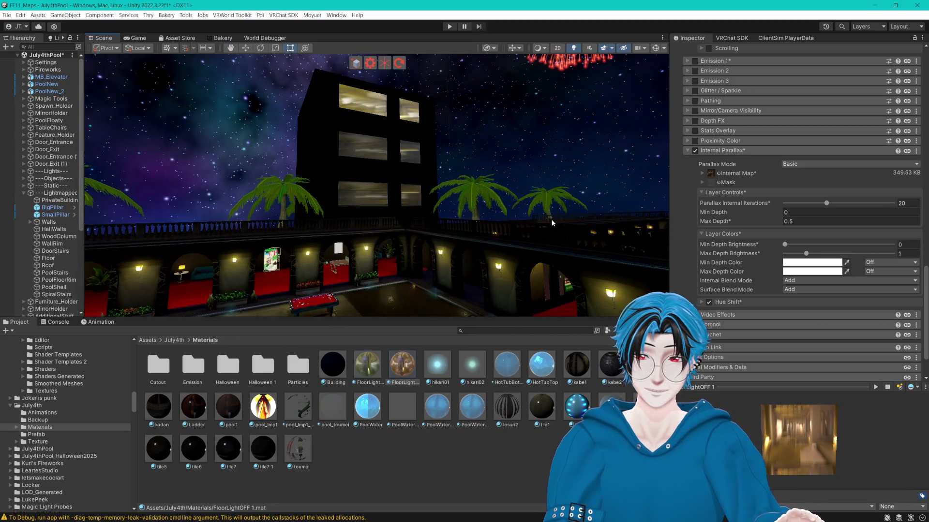
- Apply the FloorLight material to the building's lower and top windows, then select the copied material
mouse_move(403, 366)
mouse_down()
mouse_move(382, 156)
mouse_move(388, 200)
mouse_up()
mouse_move(383, 167)
mouse_down()
mouse_move(387, 154)
mouse_move(378, 196)
mouse_move(373, 159)
mouse_up()
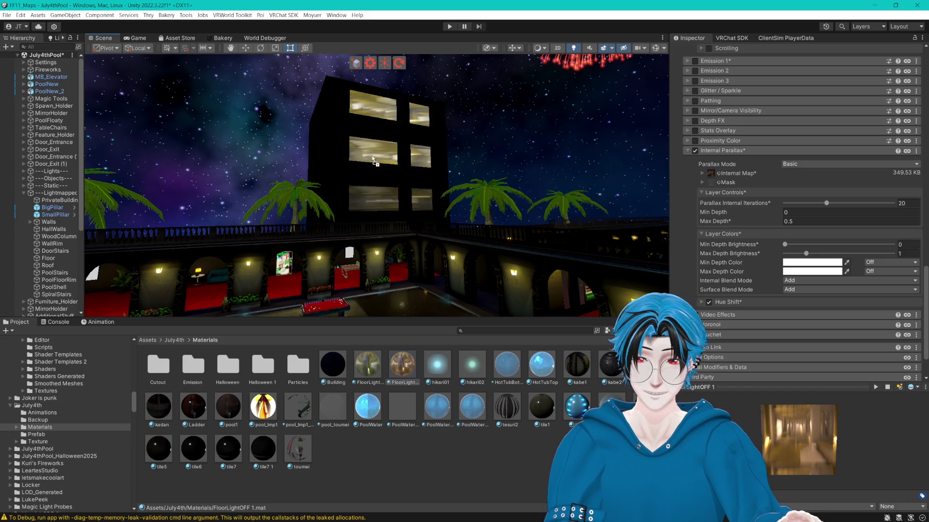
mouse_move(376, 107)
mouse_down()
mouse_move(378, 203)
mouse_move(378, 107)
mouse_move(380, 208)
mouse_move(426, 456)
mouse_up()
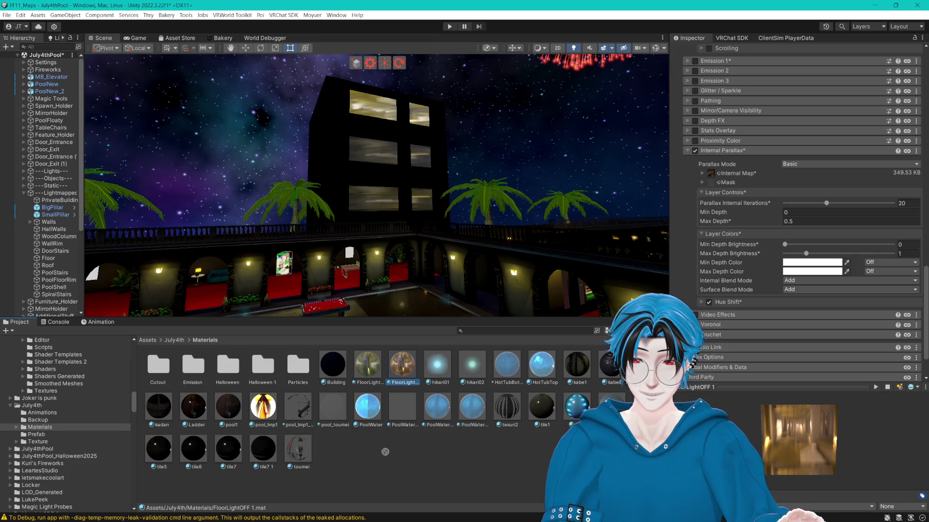
drag(373, 376, 371, 116)
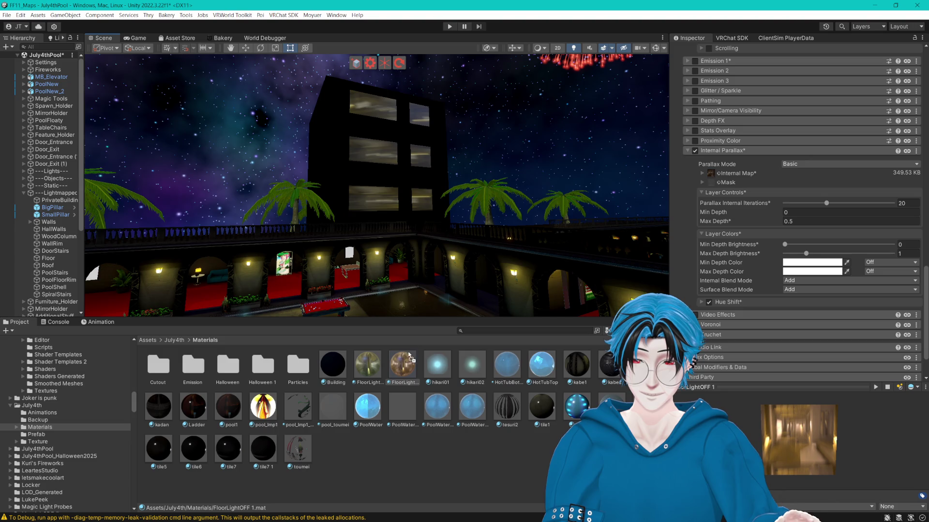
click(405, 370)
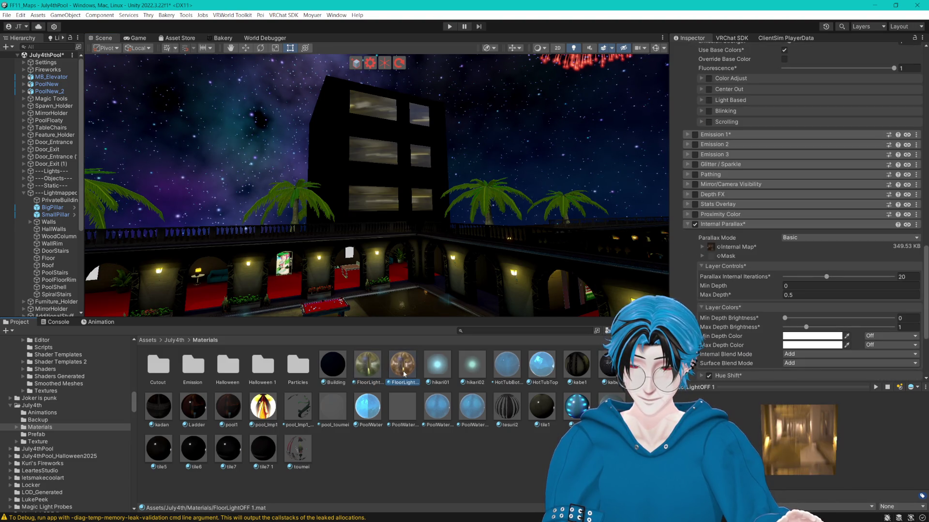
- Rename the copied material to FloorLightON
key(F2)
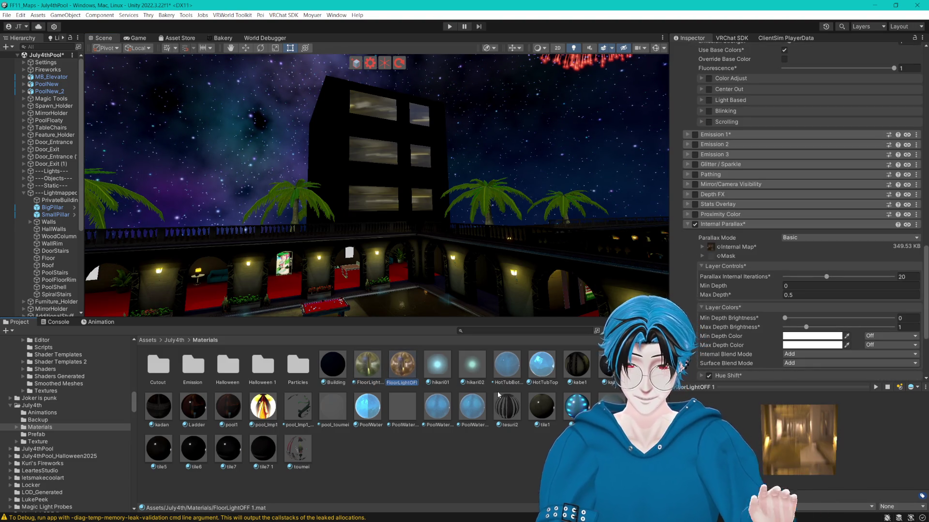
text(N)
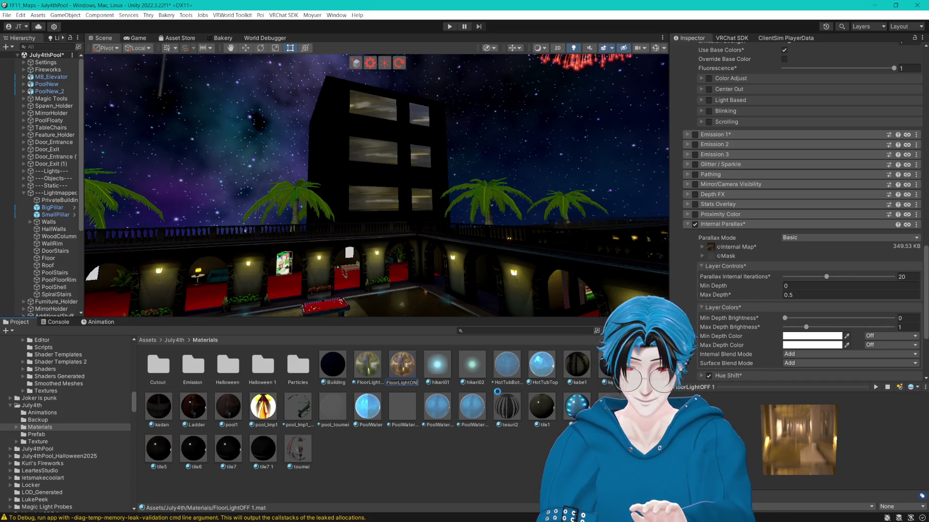
key(Return)
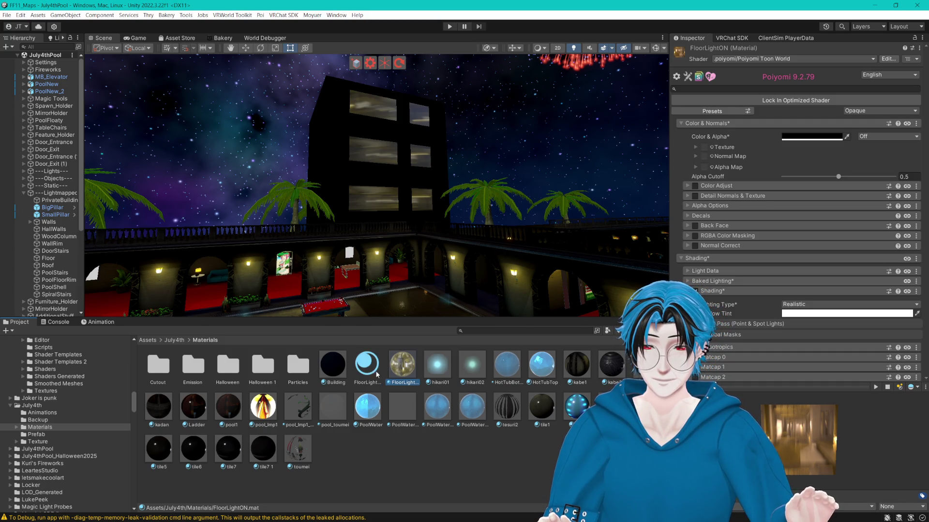
- Lock in optimized shaders for both FloorLightON and FloorLightOFF together
ctrl+click(367, 367)
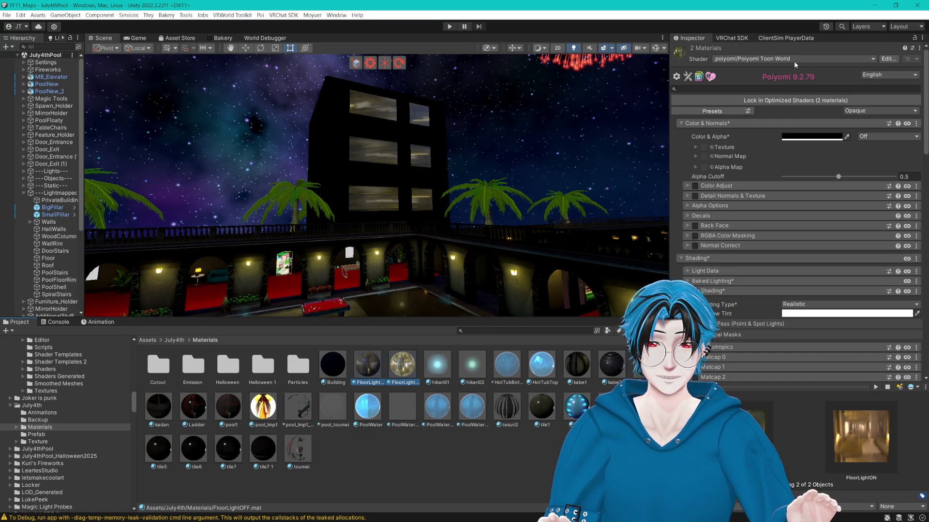
click(773, 101)
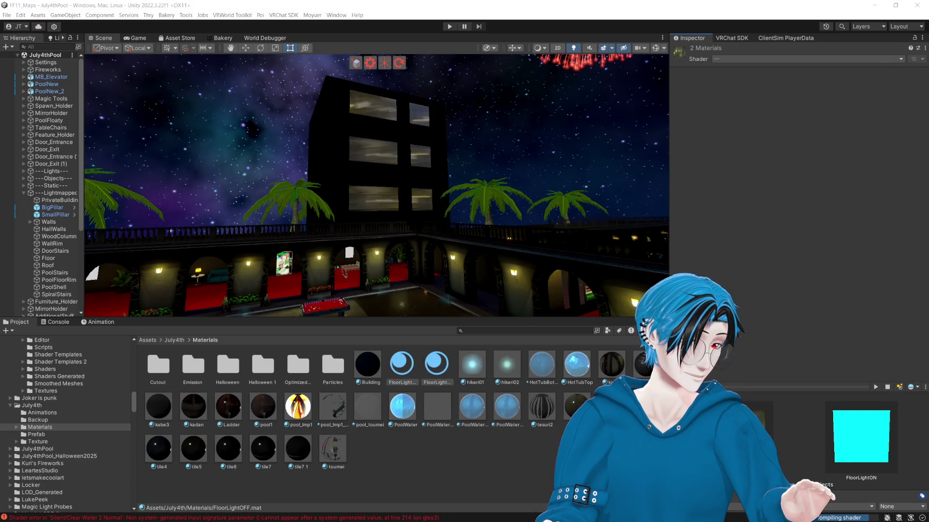
click(599, 3)
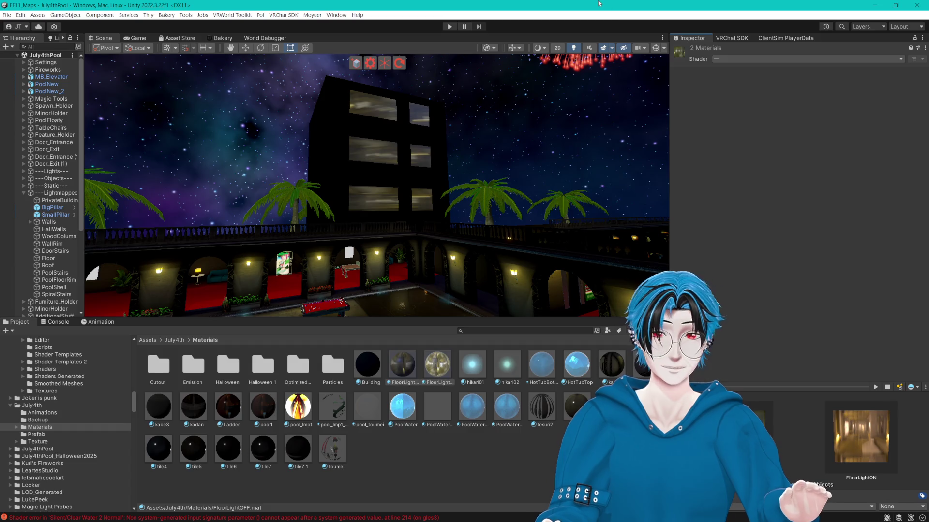
- Move PalmTree (2) slightly left to X 34.99, Z -52.16 and rotate it to a new tilt
mouse_move(333, 167)
mouse_down()
mouse_move(357, 159)
mouse_move(356, 269)
mouse_move(536, 174)
mouse_move(480, 209)
mouse_move(529, 247)
mouse_move(426, 221)
mouse_up()
click(423, 218)
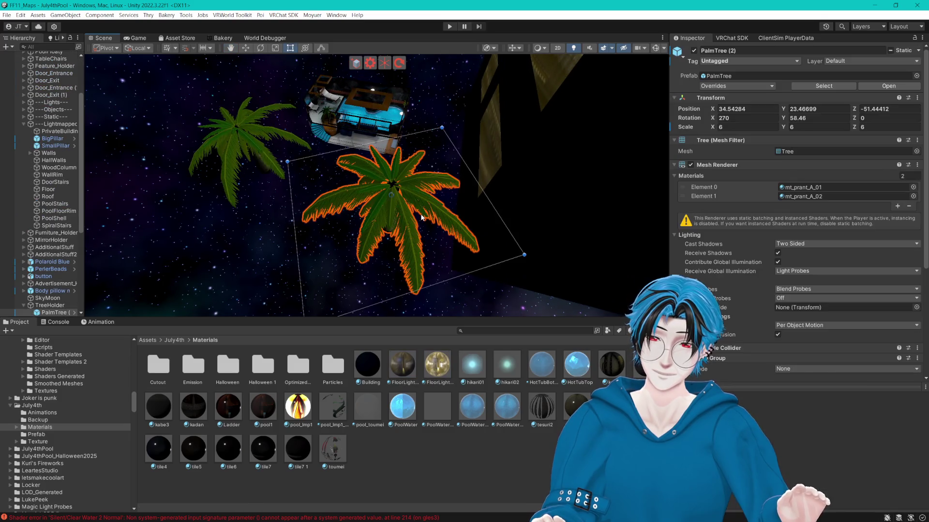
click(245, 49)
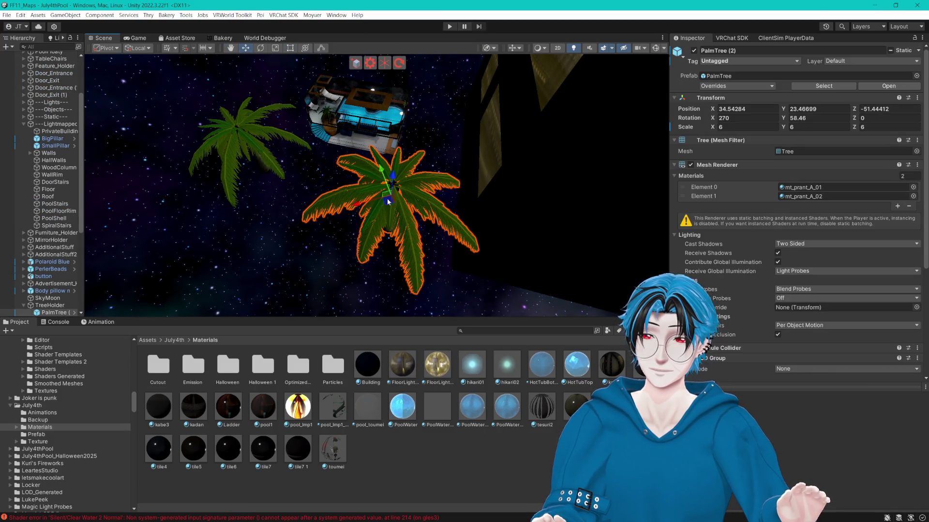
drag(357, 205, 346, 207)
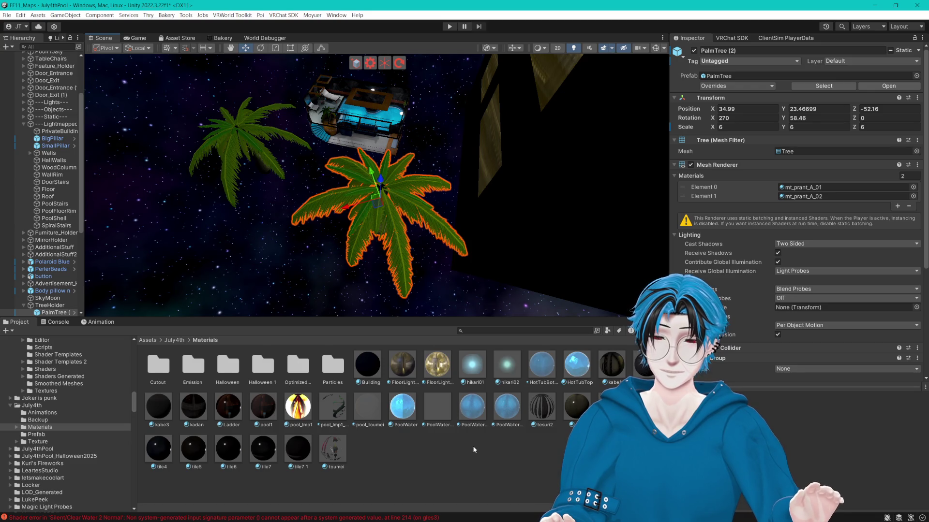
click(261, 48)
drag(400, 231, 389, 242)
- Deselect the palm, turn the view to the pool-hall balcony and select the Building material
click(460, 243)
mouse_move(460, 243)
mouse_down()
mouse_move(297, 118)
mouse_move(401, 136)
mouse_move(558, 221)
mouse_move(533, 198)
mouse_up()
click(368, 366)
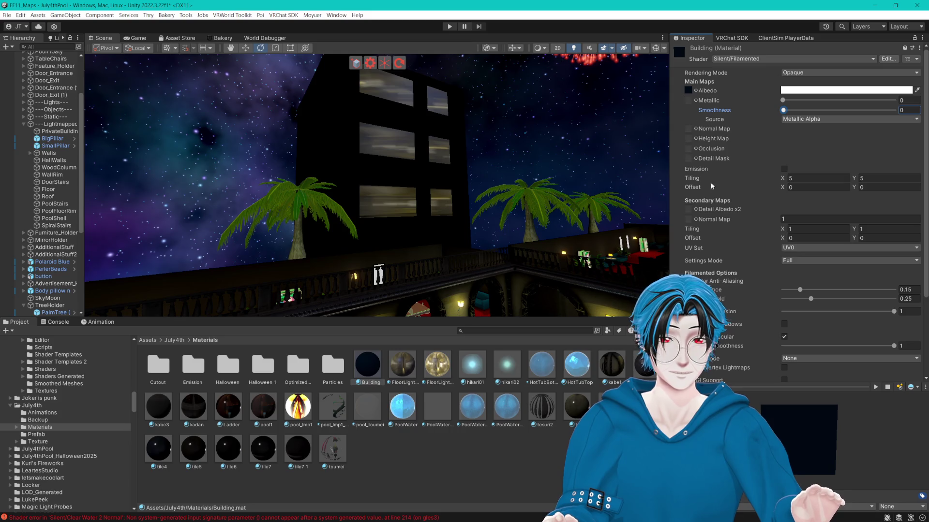
- Adjust the Building material's Filamented options: exposure occlusion 0, volumes support off, another rendering option enabled
scroll(707, 171, down, 5)
drag(813, 210, 748, 208)
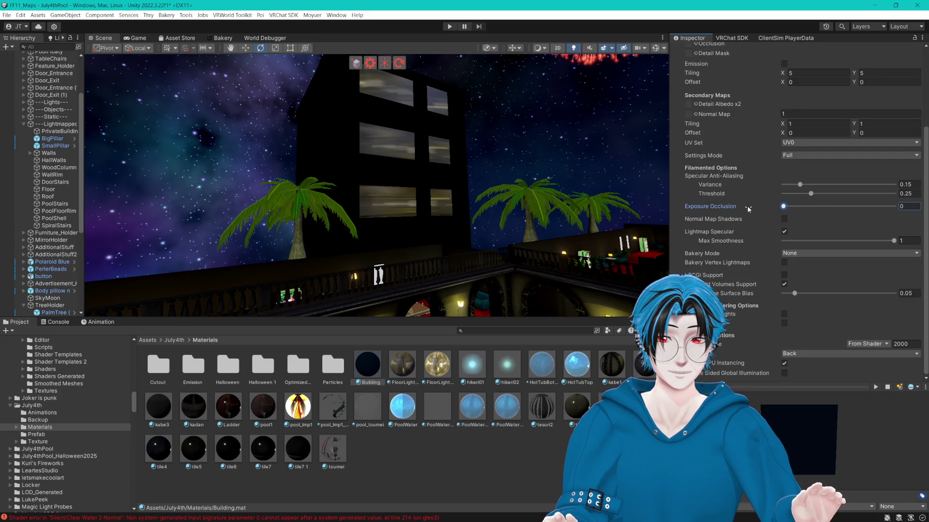
click(785, 285)
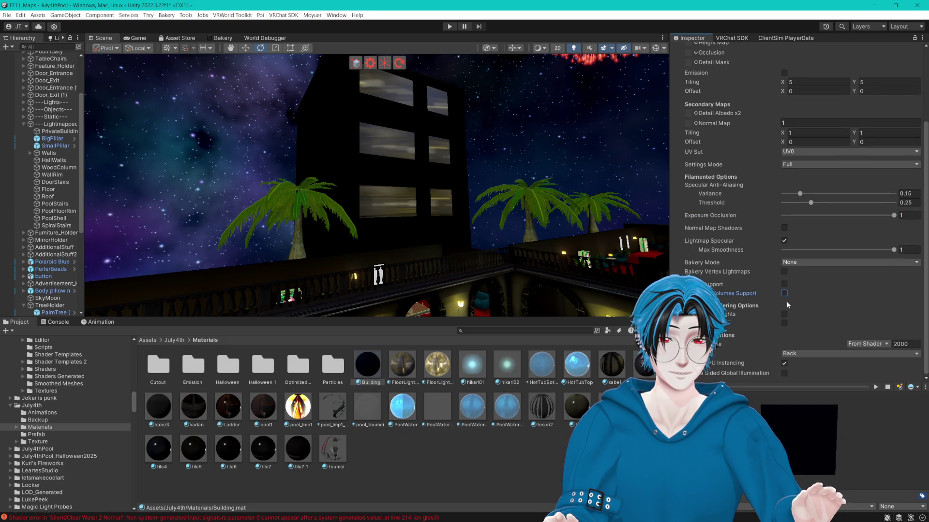
click(784, 293)
click(785, 294)
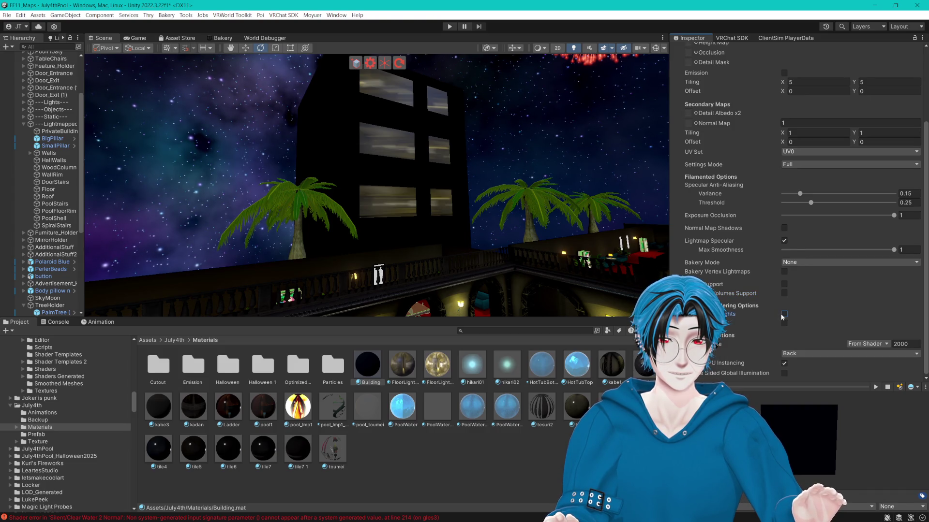
click(784, 315)
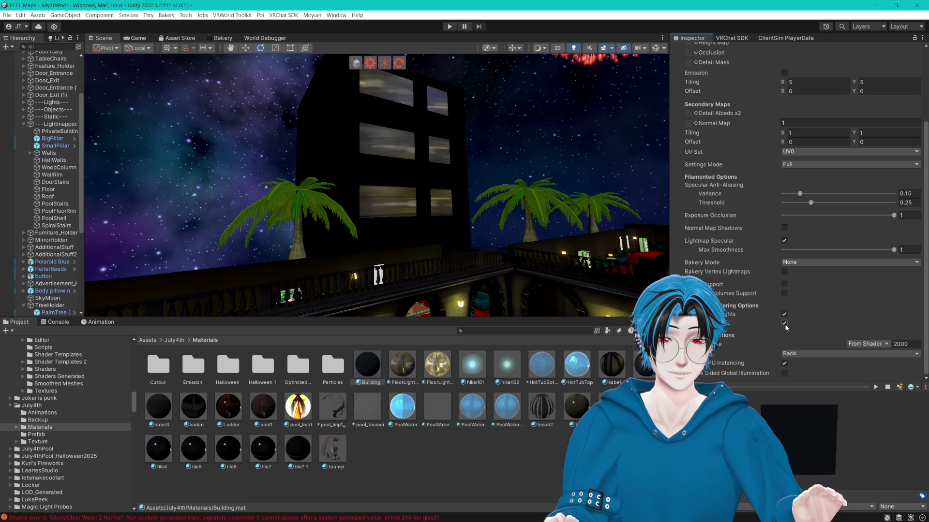
scroll(803, 321, up, 5)
- Compare Building smoothness values, settle on 1, and bring up the albedo texture chooser
drag(792, 113, 878, 113)
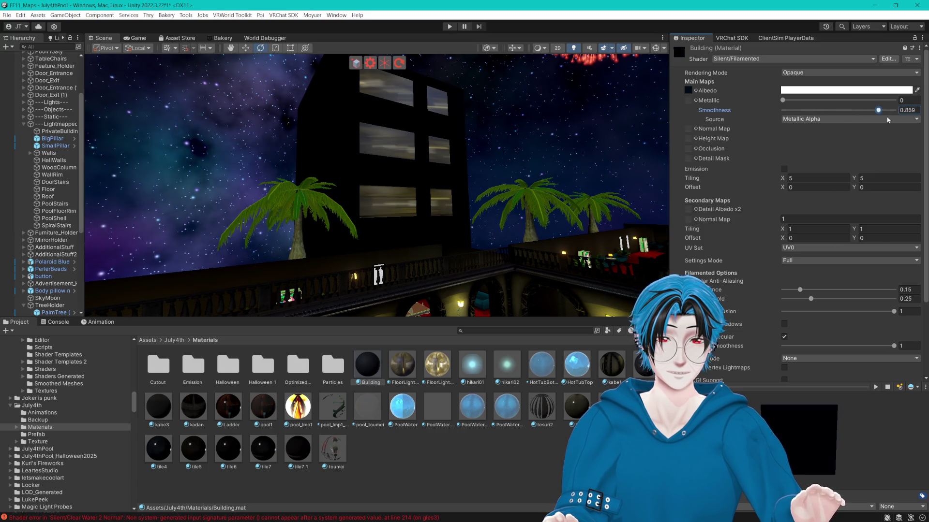
text(1)
key(Return)
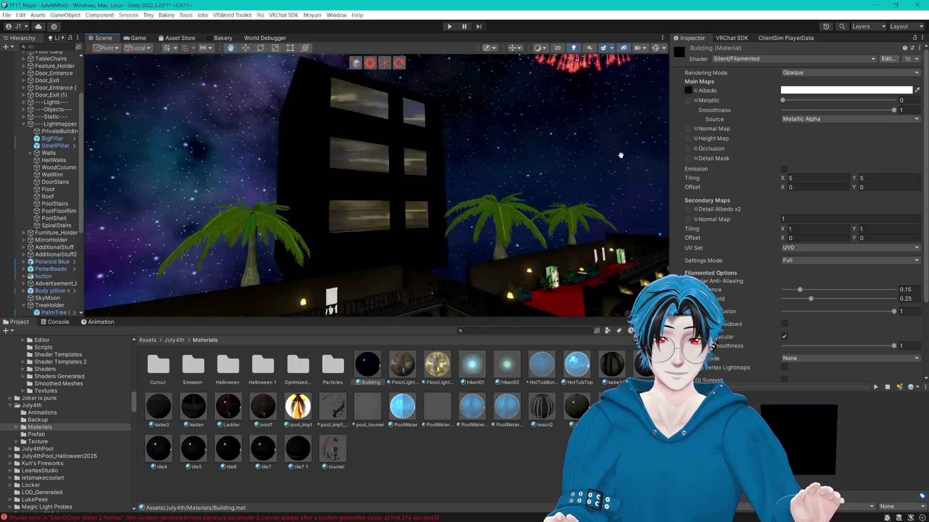
drag(832, 112, 821, 110)
drag(436, 164, 422, 157)
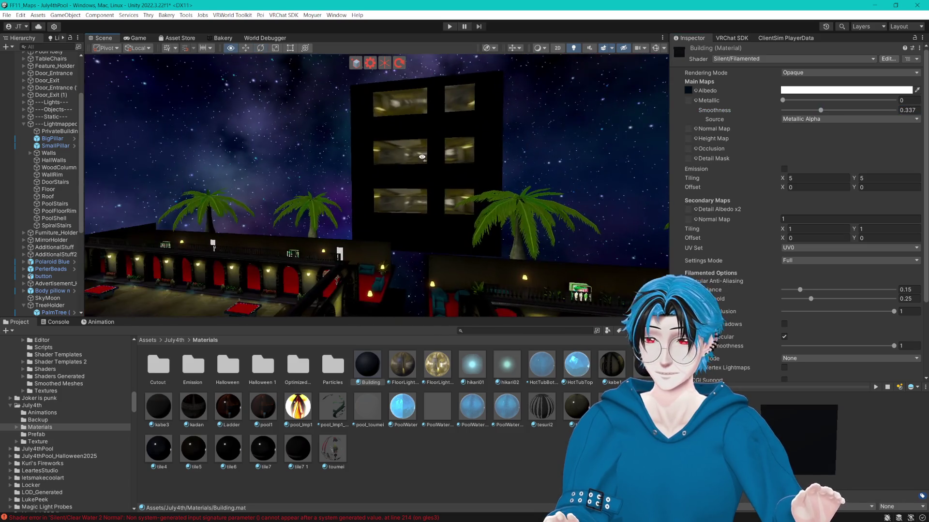
drag(819, 110, 895, 110)
drag(538, 164, 479, 183)
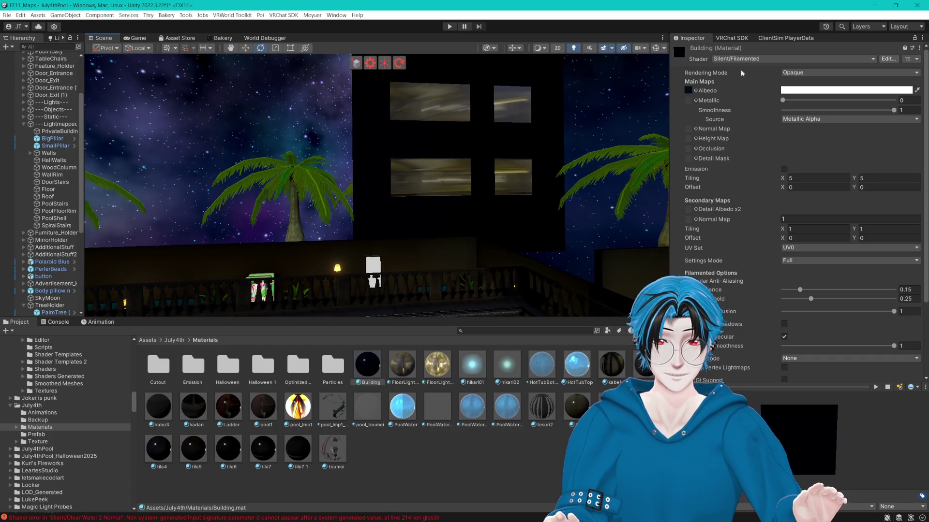
click(696, 91)
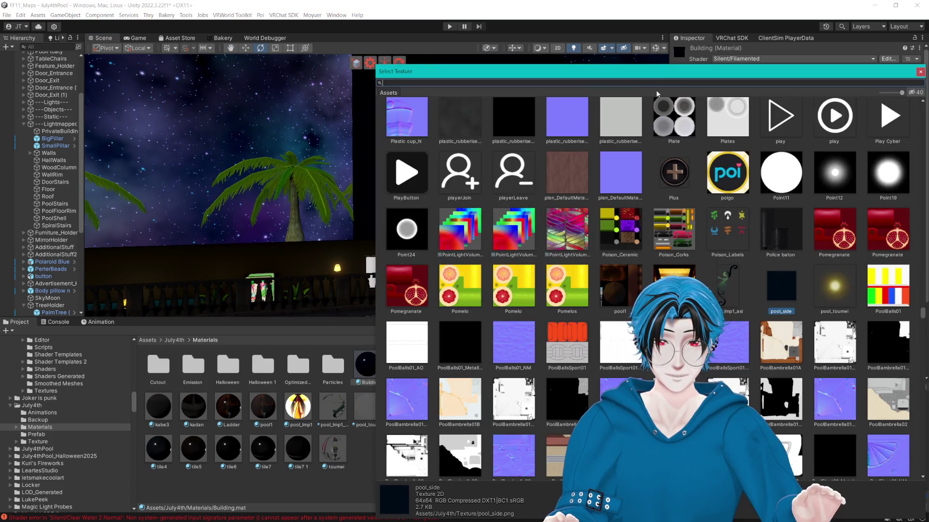
- Scroll through the Select Texture window, then dismiss it with Escape without choosing a texture
drag(572, 78, 523, 63)
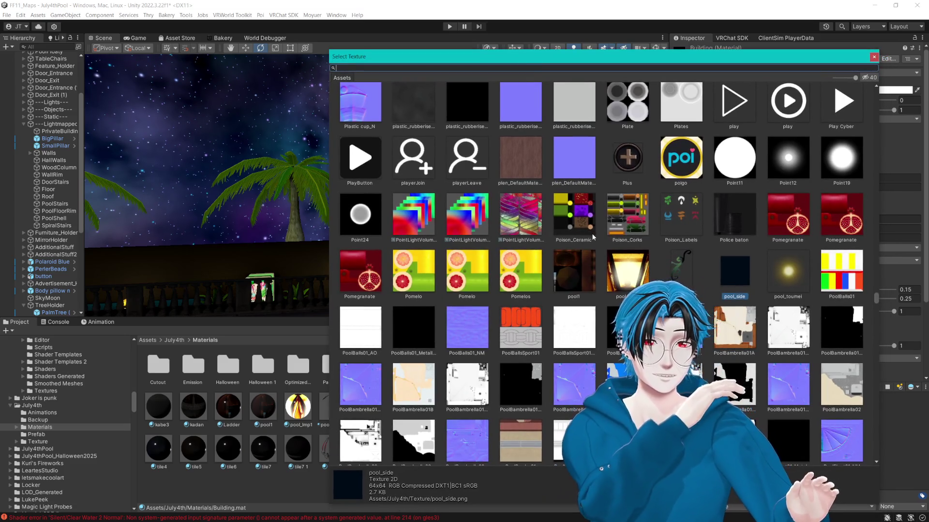
scroll(591, 233, down, 3)
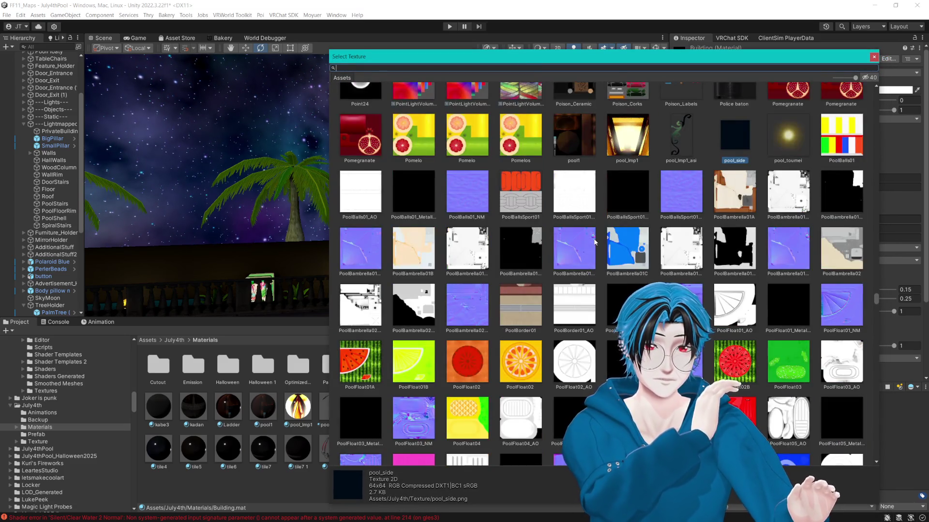
scroll(597, 237, down, 10)
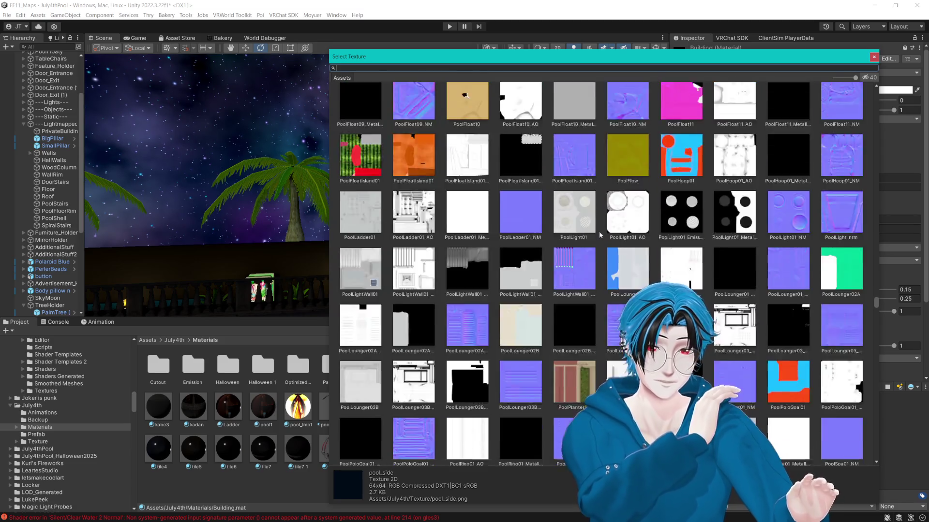
scroll(699, 244, down, 15)
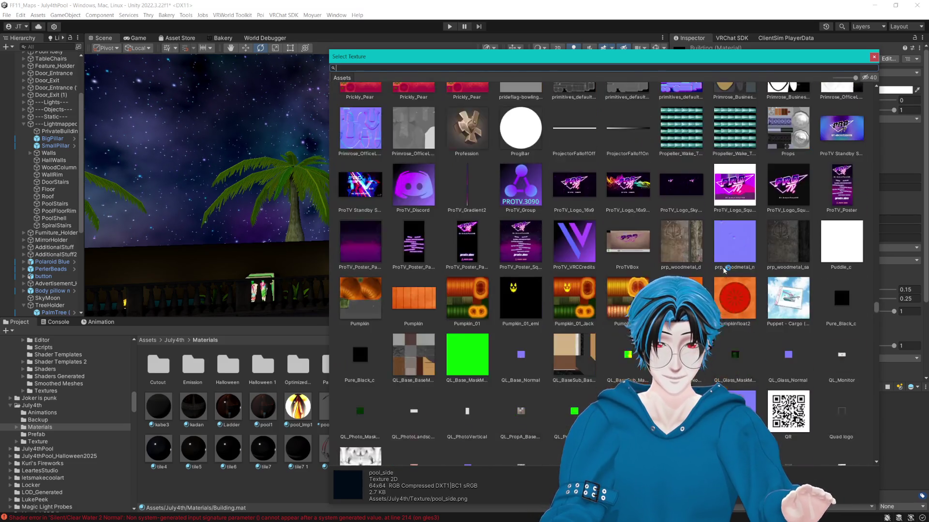
scroll(725, 264, down, 5)
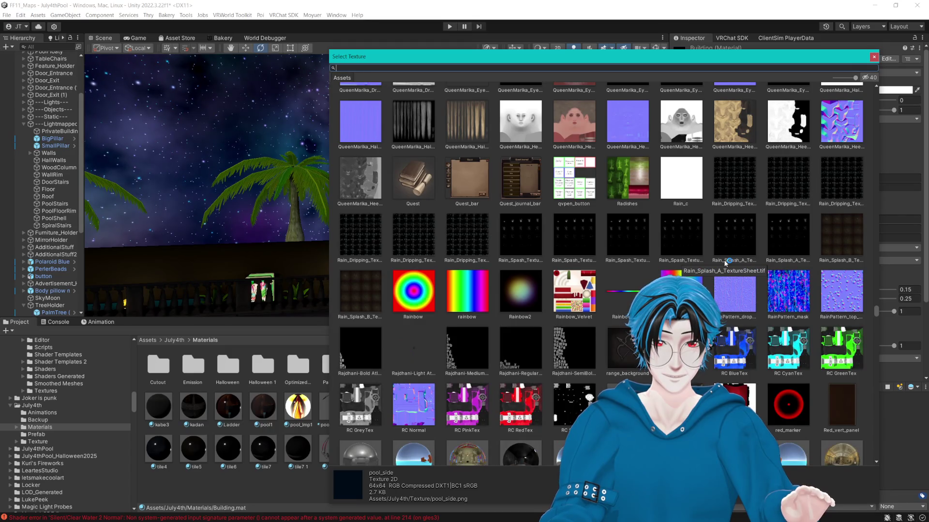
scroll(725, 264, down, 3)
key(Escape)
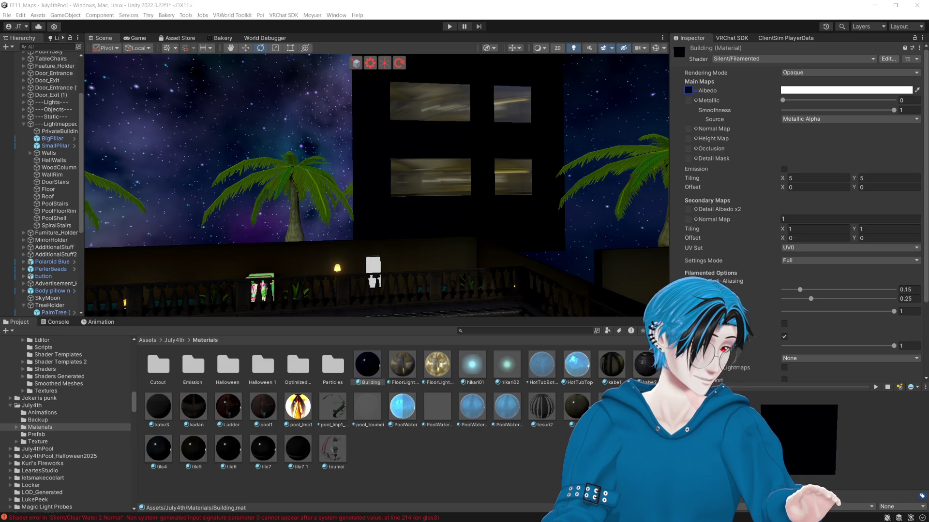
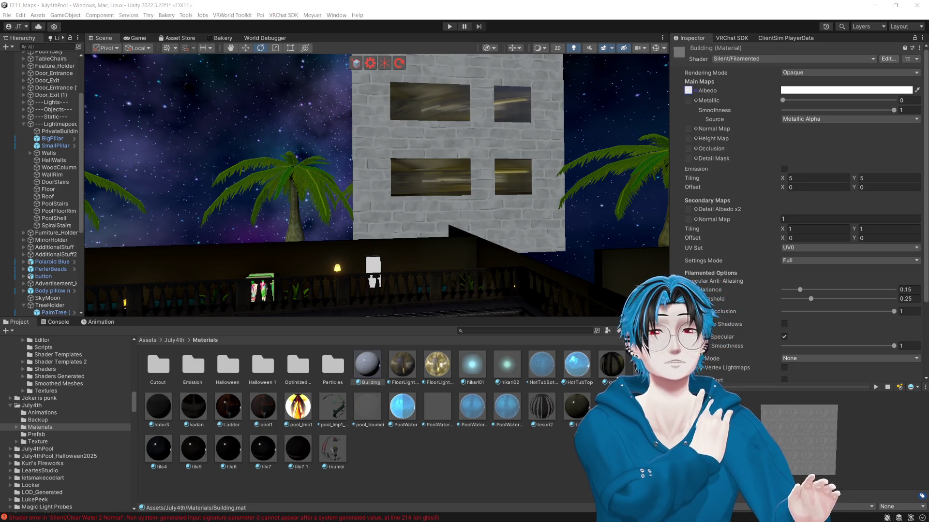
- Assign the Brick_wall texture as the Building material's albedo and its normal texture as the normal map
key(alt+Tab)
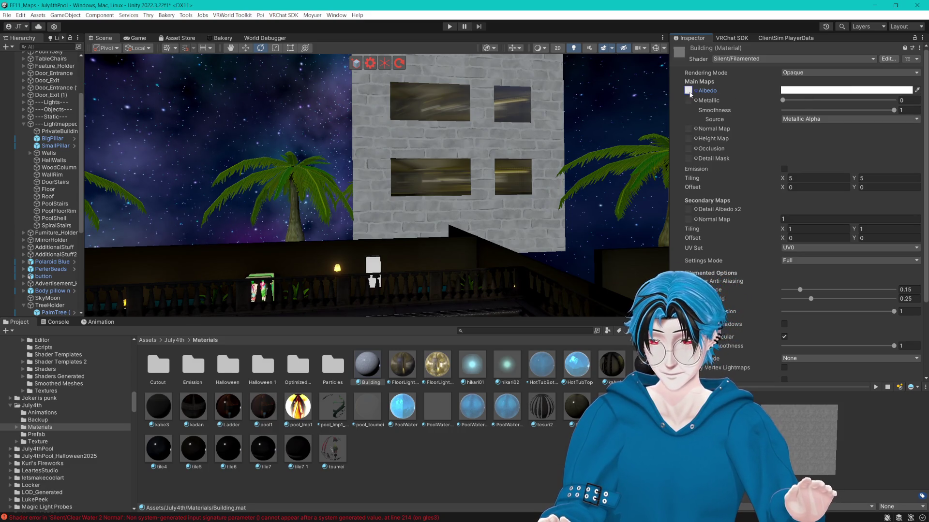
click(688, 91)
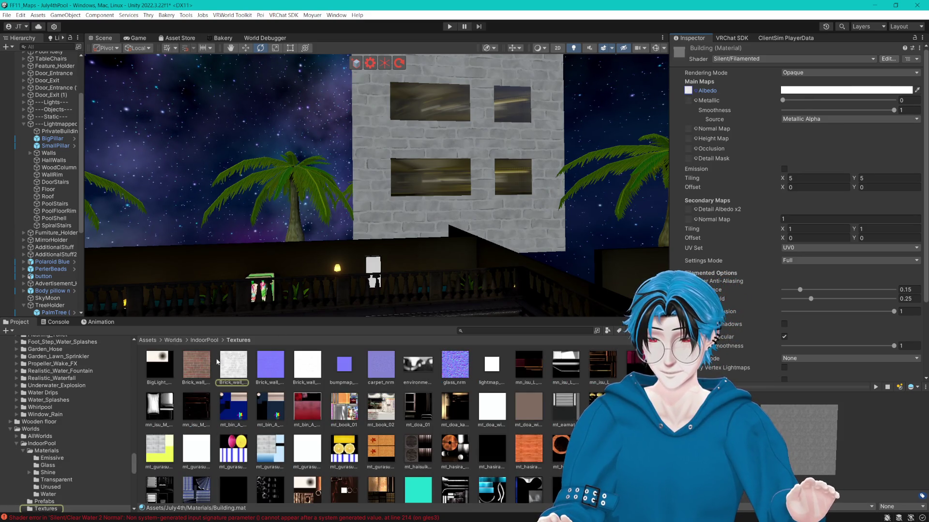
drag(275, 371, 690, 132)
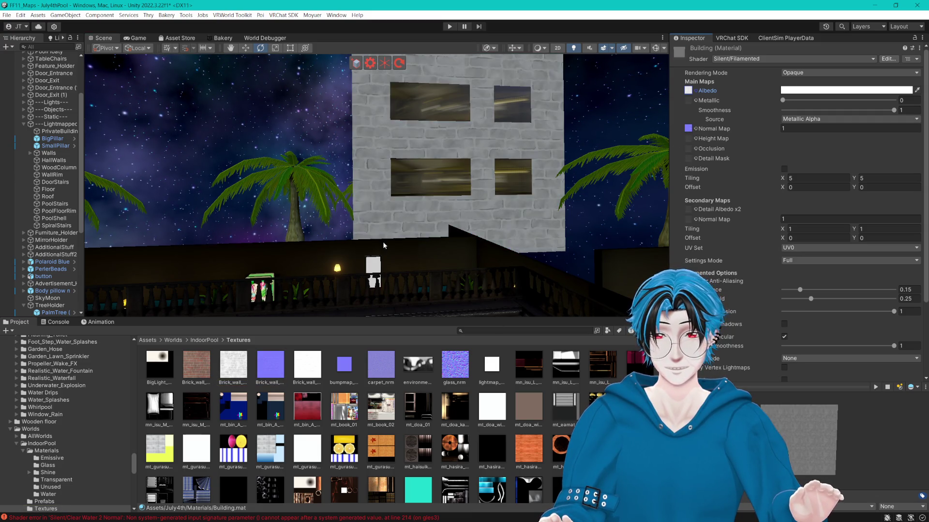
drag(199, 369, 691, 90)
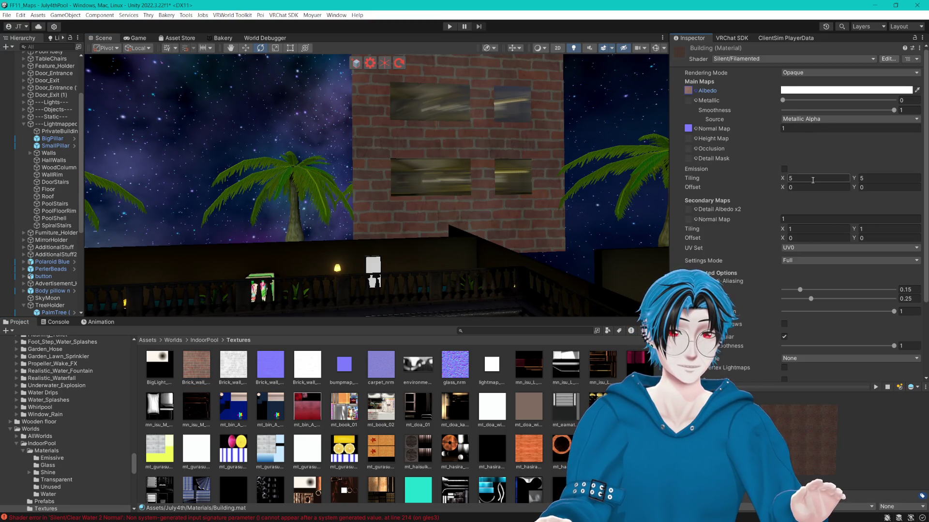
- Set the Building material's Main Maps tiling to 11 for both X and Y
text(8)
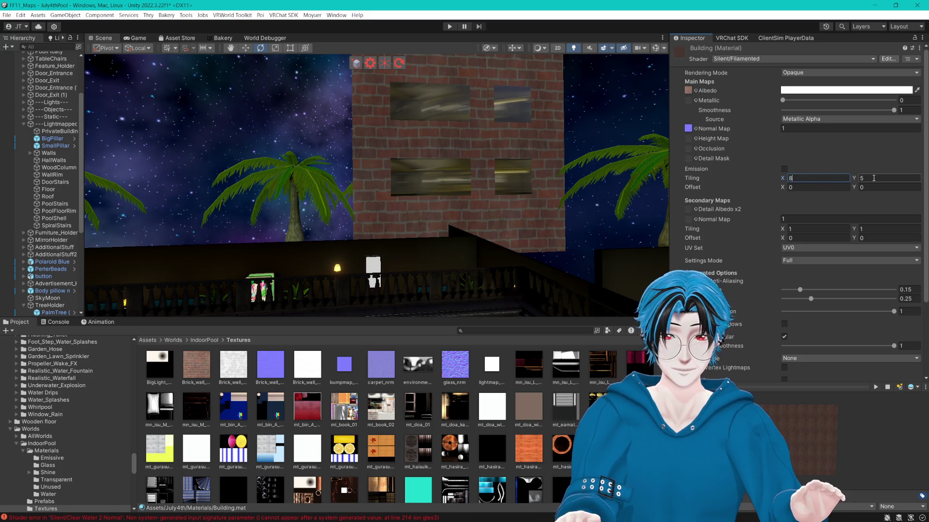
text(8)
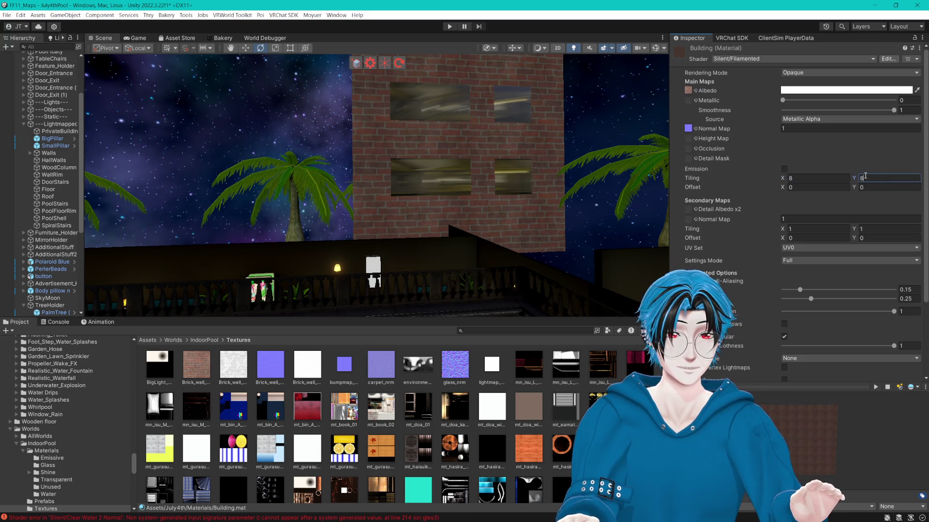
text(11)
key(shift+Tab)
text(11)
key(Return)
drag(599, 178, 642, 164)
- Darken the albedo colour to grey and raise Metallic to about 0.48
mouse_move(806, 100)
mouse_down()
mouse_move(869, 104)
mouse_move(804, 111)
mouse_move(894, 114)
mouse_up()
click(812, 91)
drag(851, 160, 803, 178)
drag(545, 176, 611, 159)
mouse_move(808, 103)
mouse_down()
mouse_move(796, 103)
mouse_move(836, 105)
mouse_move(842, 117)
mouse_up()
- Enable surface bias at about 0.245 and lower Smoothness to 0.268
scroll(800, 310, down, 5)
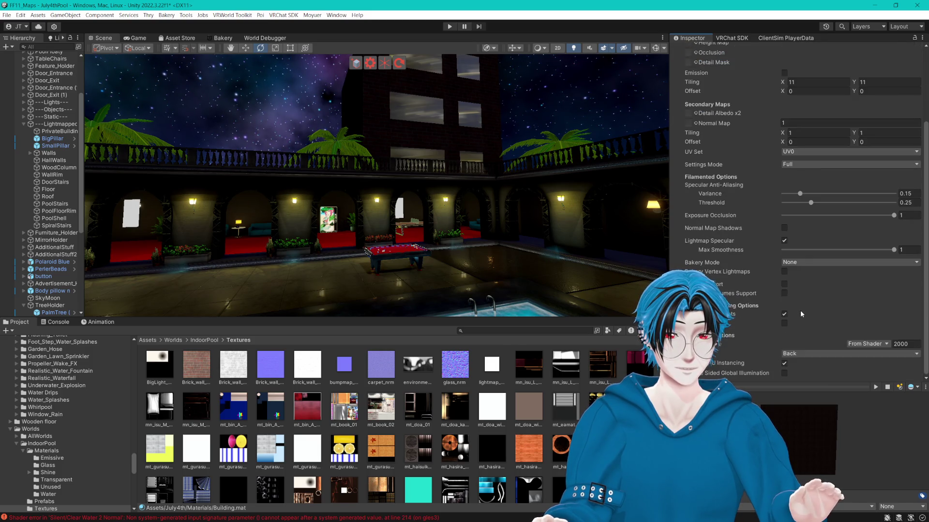
click(785, 293)
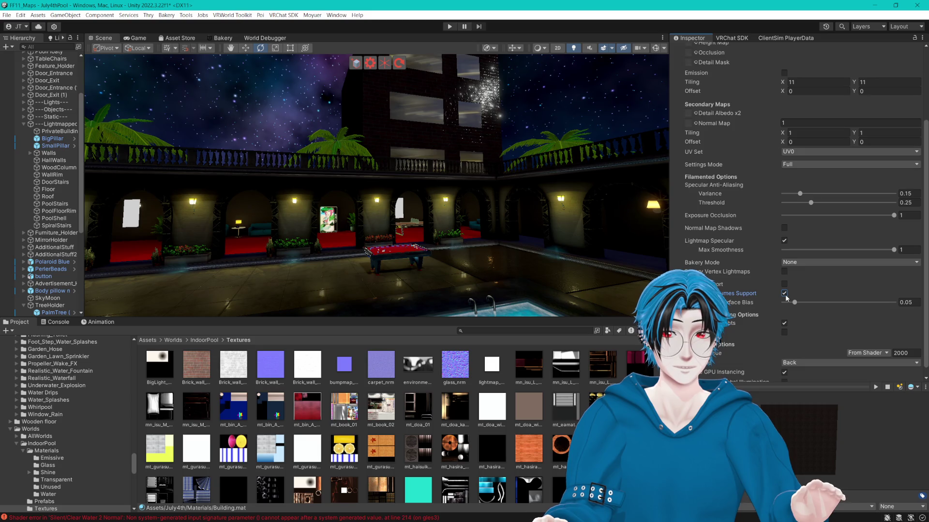
drag(795, 303, 837, 303)
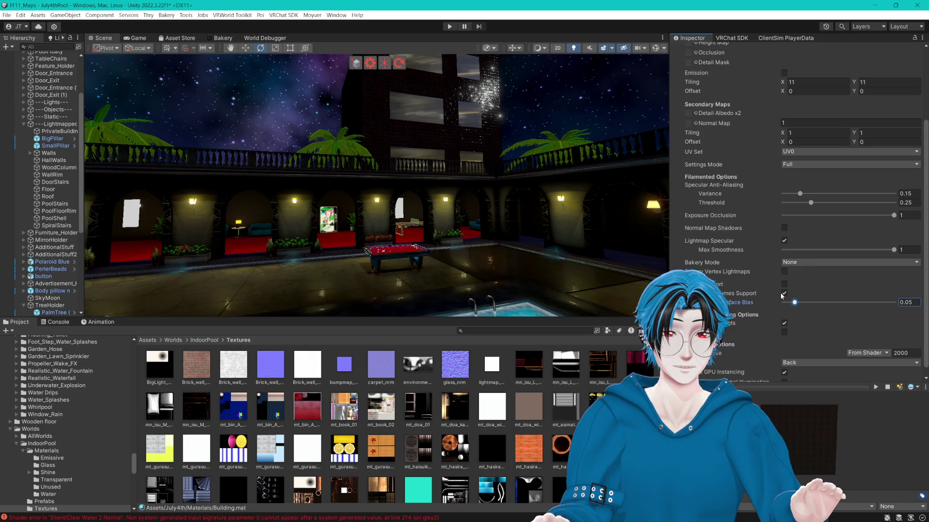
scroll(824, 210, up, 5)
mouse_move(881, 110)
mouse_down()
mouse_move(770, 123)
mouse_move(813, 120)
mouse_up()
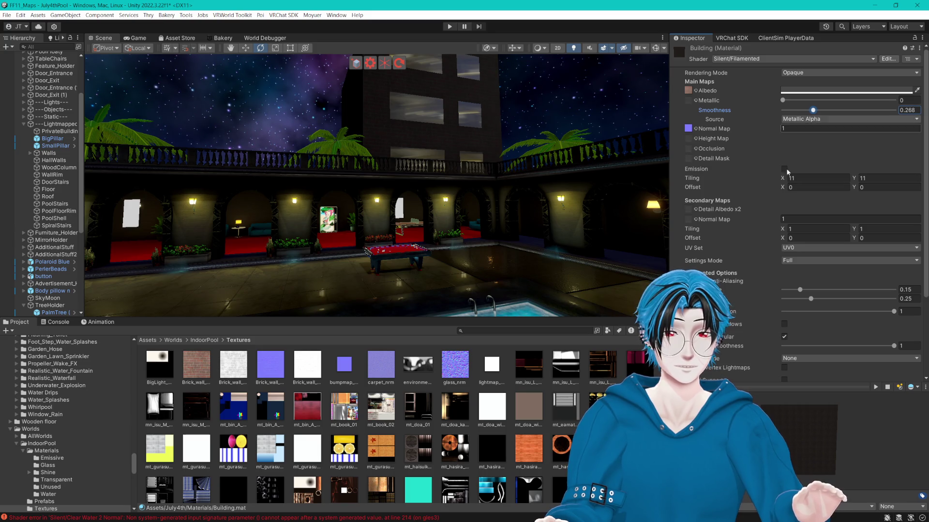
- Turn off specular highlights and surface-bias support, and raise Smoothness to 1
click(784, 337)
scroll(784, 363, down, 3)
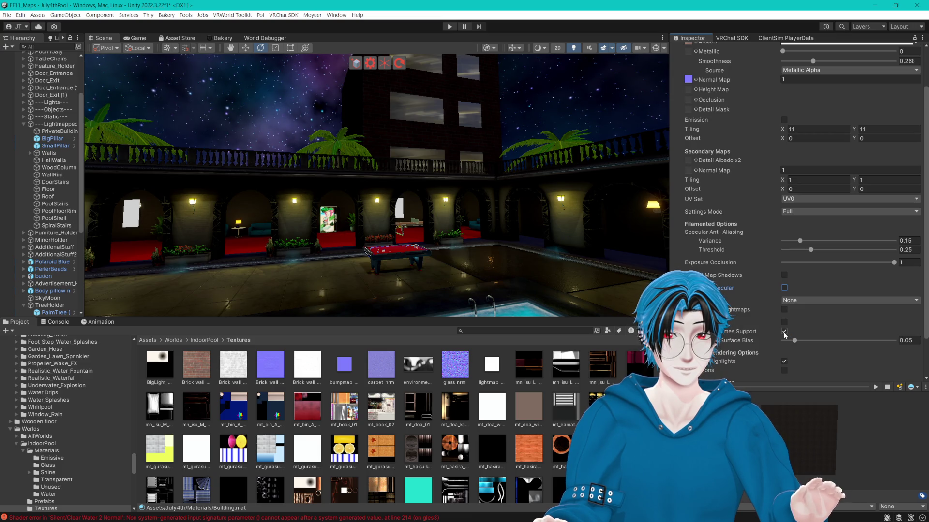
click(784, 331)
scroll(792, 101, up, 3)
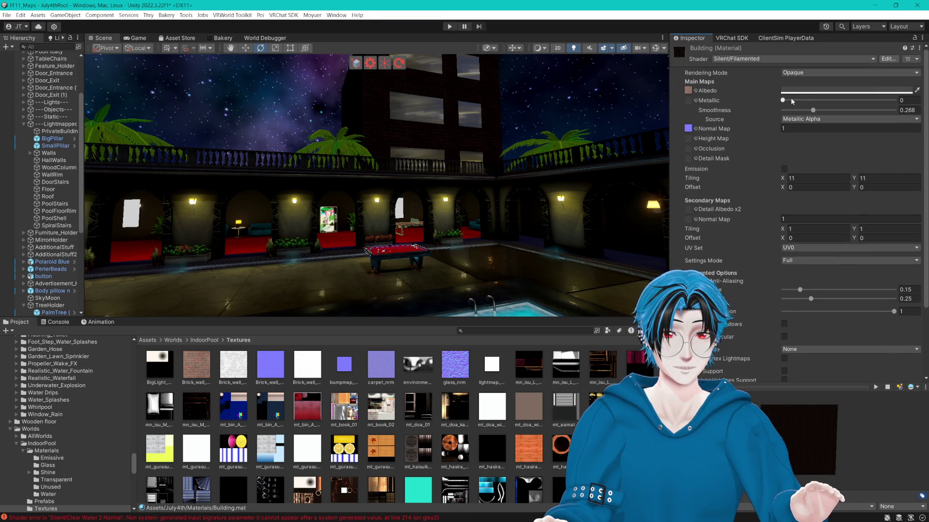
drag(813, 110, 894, 111)
mouse_move(484, 169)
mouse_down()
mouse_move(508, 152)
mouse_move(522, 164)
mouse_up()
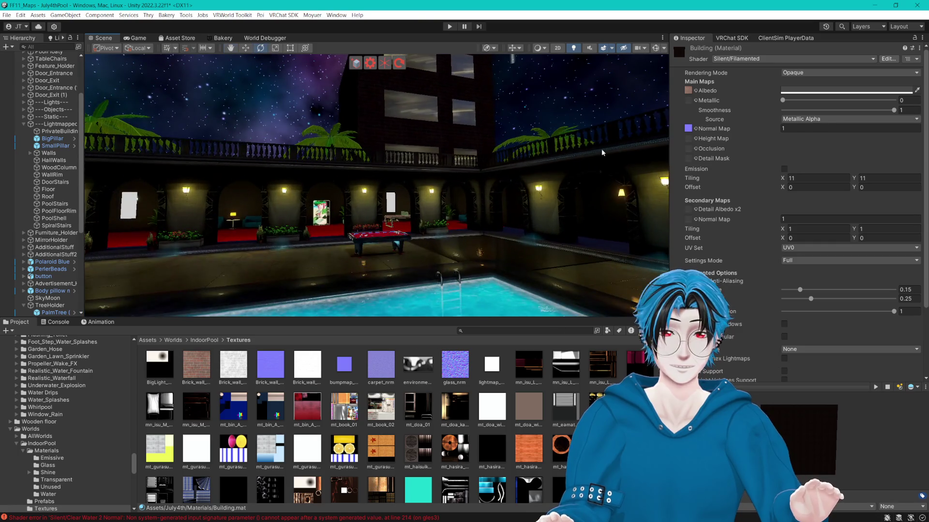
- Nudge the Building material's albedo colour slightly darker in the colour picker
click(895, 92)
drag(855, 180, 831, 178)
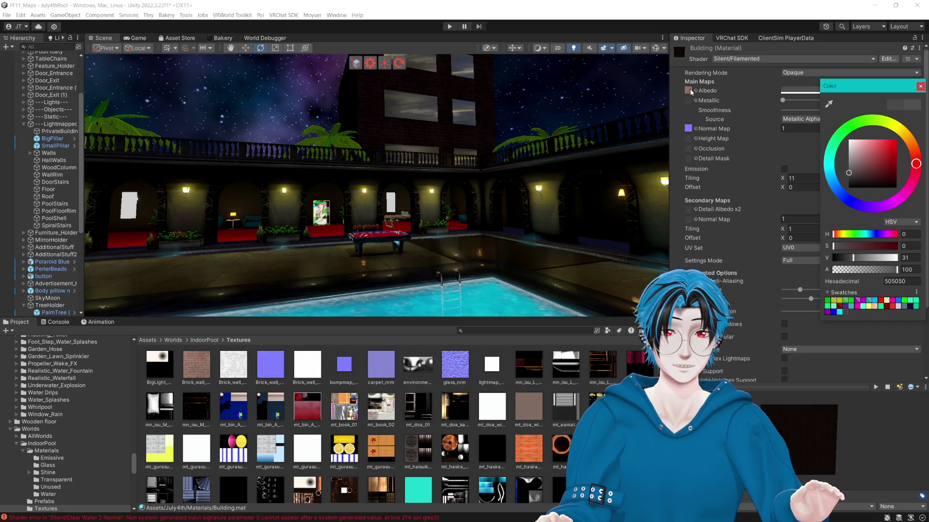
click(400, 281)
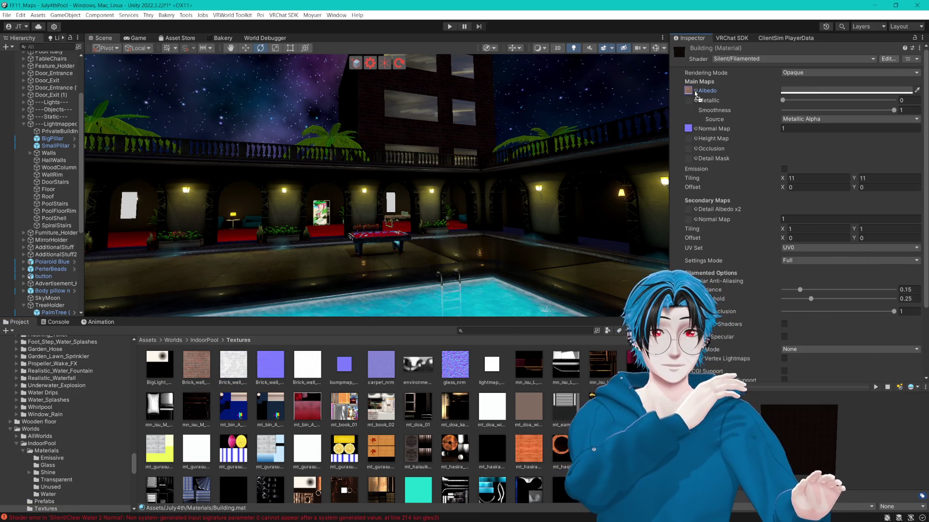
click(847, 90)
click(824, 169)
click(793, 100)
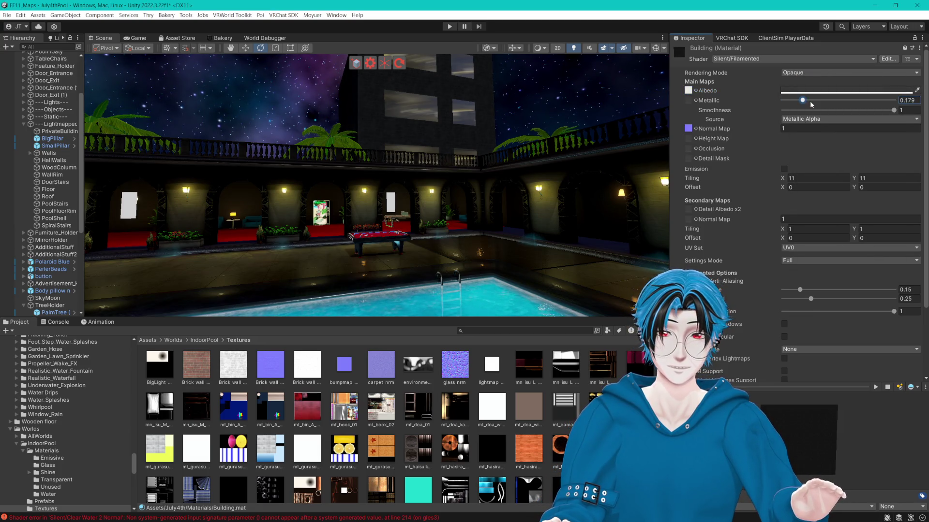
- Adjust the exposure occlusion setting and set Metallic to about 0.668
drag(814, 106, 789, 105)
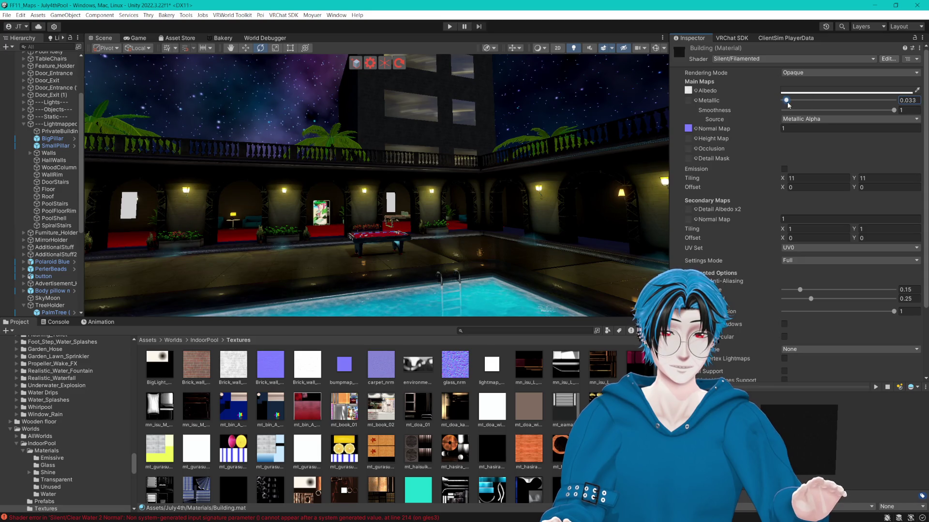
scroll(737, 234, down, 3)
click(905, 225)
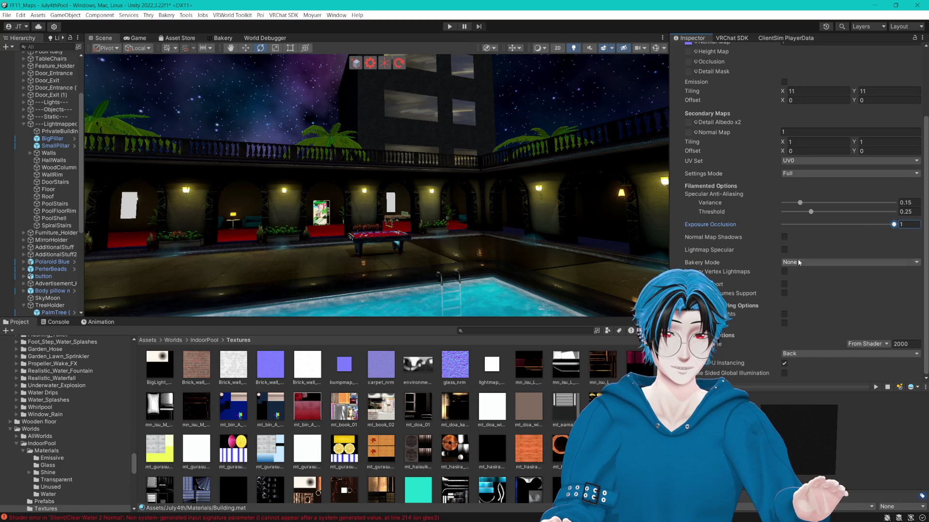
click(786, 315)
scroll(787, 291, up, 3)
click(805, 110)
drag(788, 102, 853, 103)
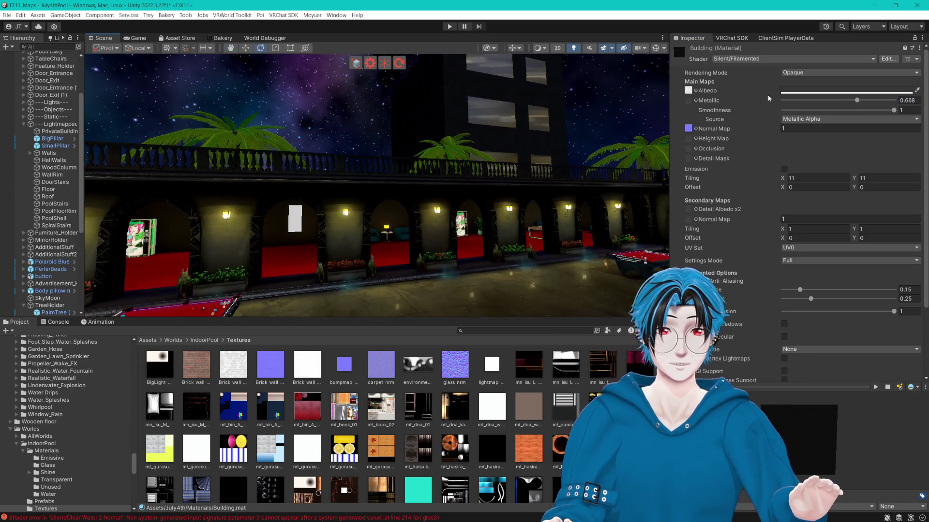
click(846, 91)
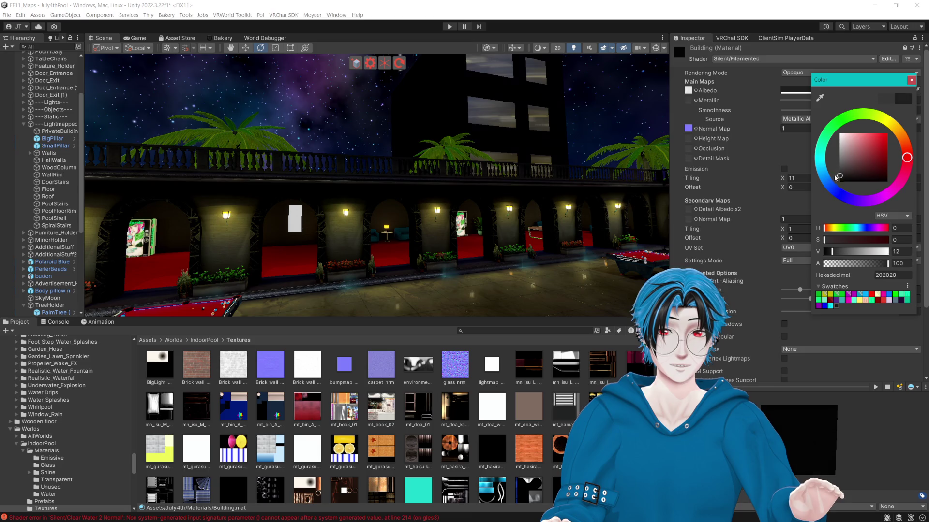
- Lighten the near-black albedo to about 23, then review the building front-on
drag(836, 178, 826, 173)
click(558, 144)
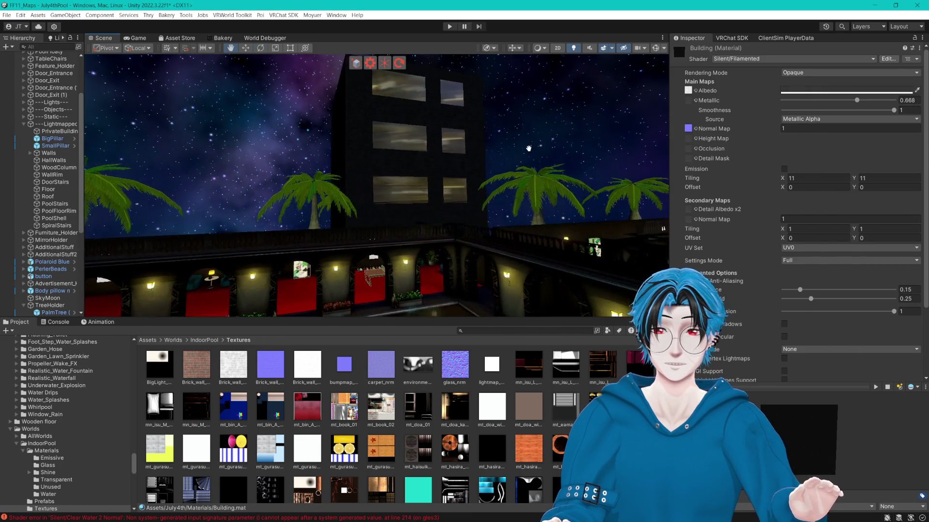
click(459, 221)
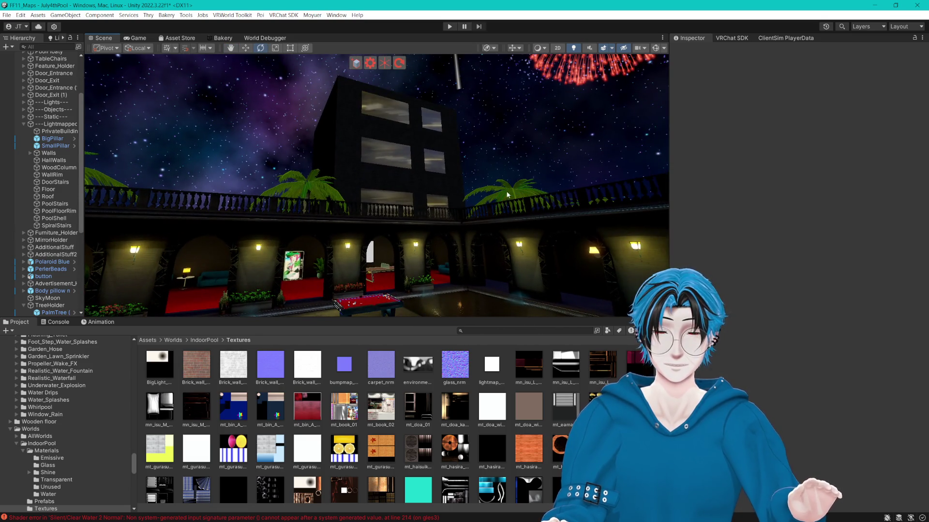
mouse_move(520, 193)
mouse_down()
mouse_move(528, 221)
mouse_move(506, 223)
mouse_move(521, 234)
mouse_up()
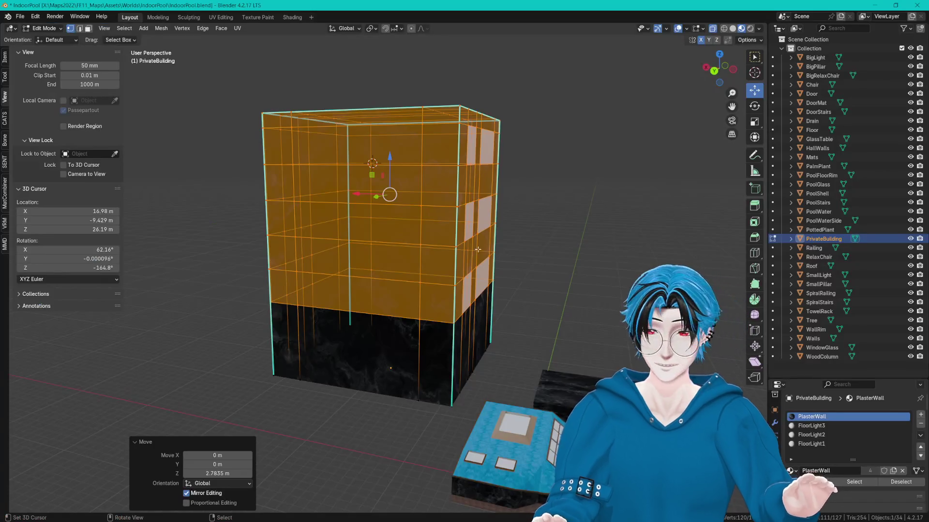
drag(425, 232, 510, 226)
click(521, 227)
- Save the blend file and select all of the building's faces
key(ctrl+s)
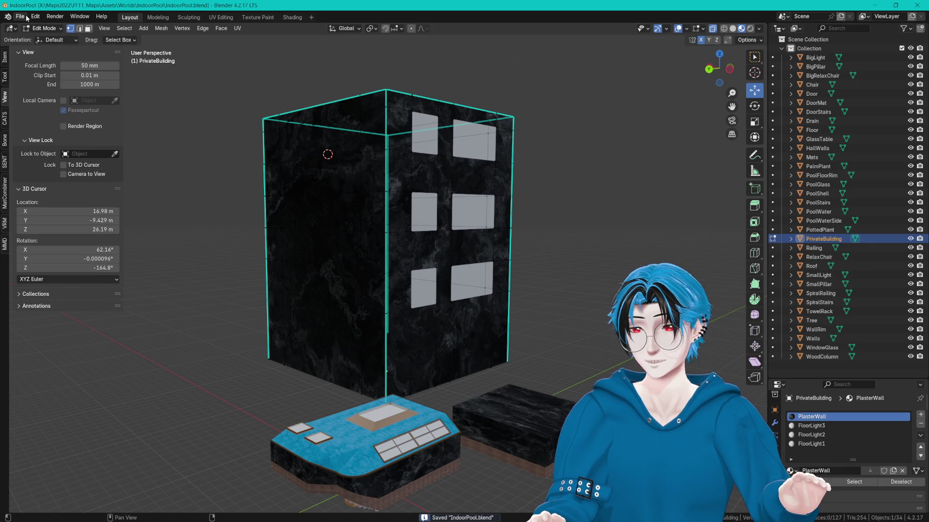
mouse_move(319, 152)
mouse_down()
mouse_move(307, 149)
mouse_move(300, 119)
mouse_up()
mouse_move(435, 204)
mouse_down()
mouse_move(459, 200)
mouse_move(501, 241)
mouse_up()
key(a)
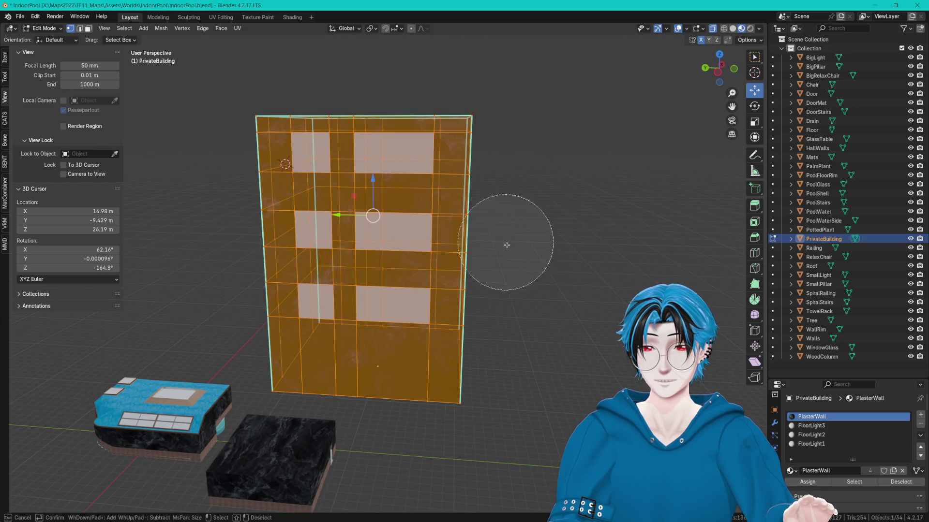
- Deselect the top and lower face rows, then scale the window band to 0.853 in Z
mouse_move(493, 384)
mouse_down()
mouse_move(527, 392)
mouse_move(290, 373)
mouse_up()
key(c)
key(Escape)
drag(256, 143, 259, 145)
key(c)
mouse_move(261, 70)
mouse_down()
mouse_move(331, 58)
mouse_move(479, 63)
mouse_move(443, 78)
mouse_move(302, 73)
mouse_up()
key(Escape)
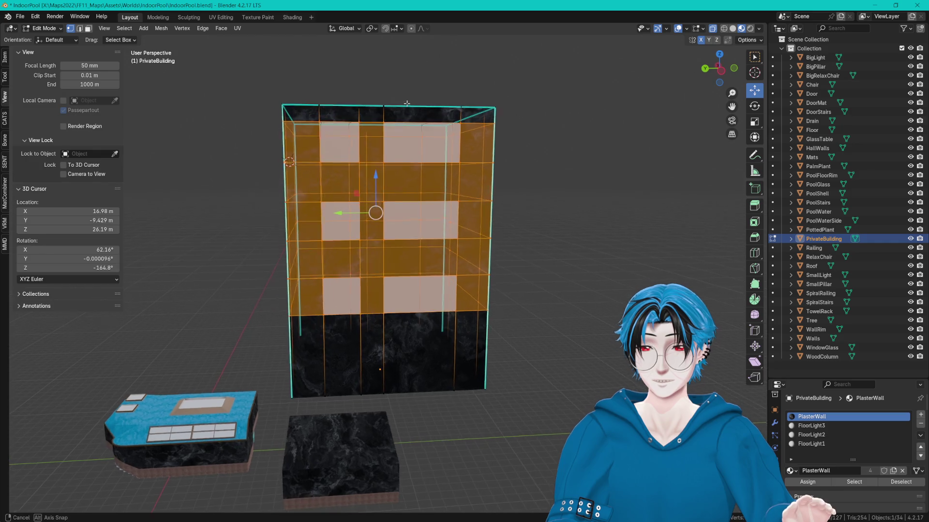
key(s)
key(z)
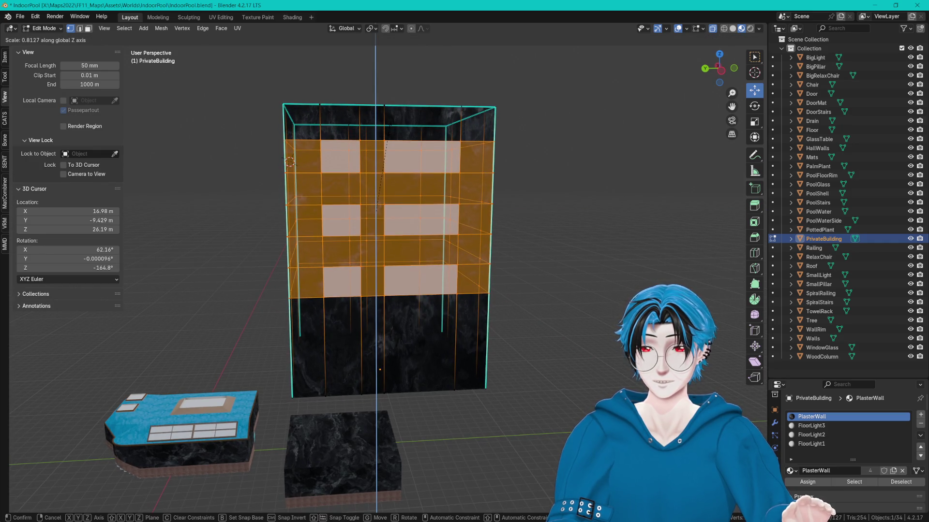
click(291, 161)
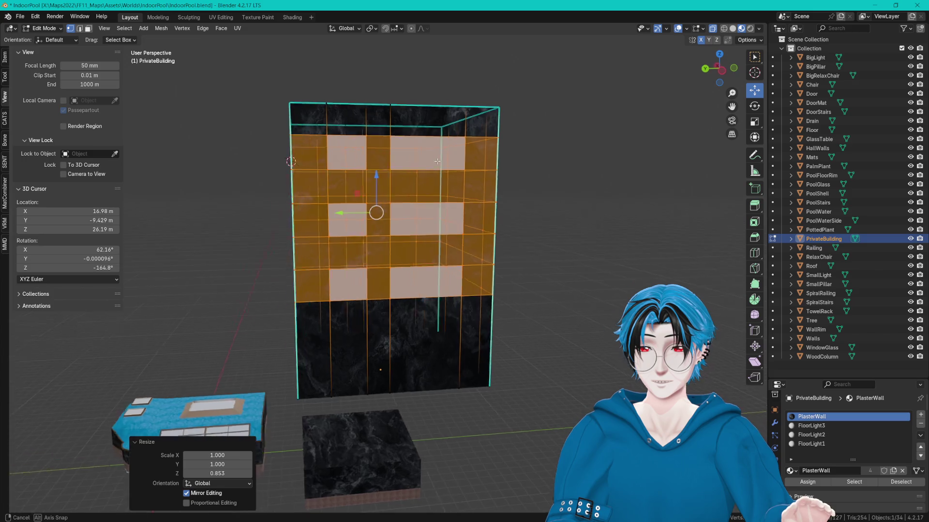
- In face select mode, select all faces using the PlasterWall material
key(alt+a)
key(ctrl+Tab)
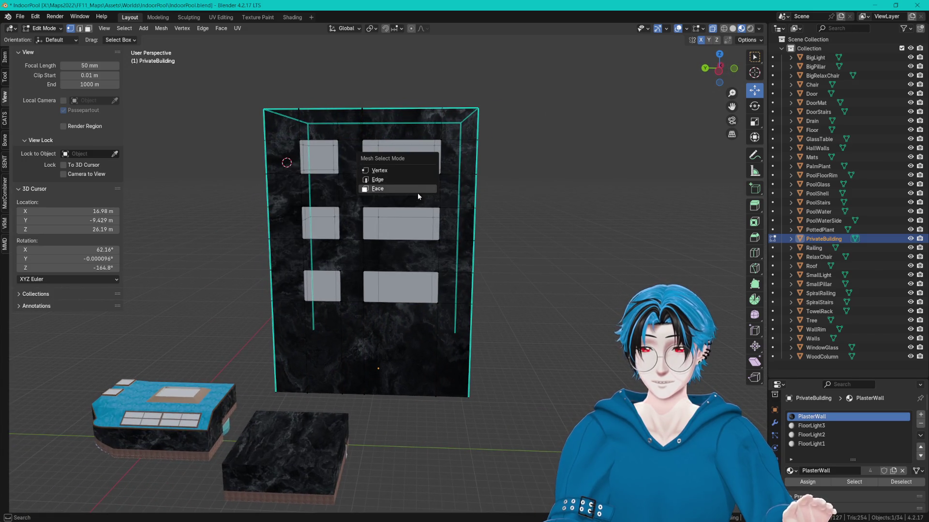
click(406, 193)
key(a)
key(alt+a)
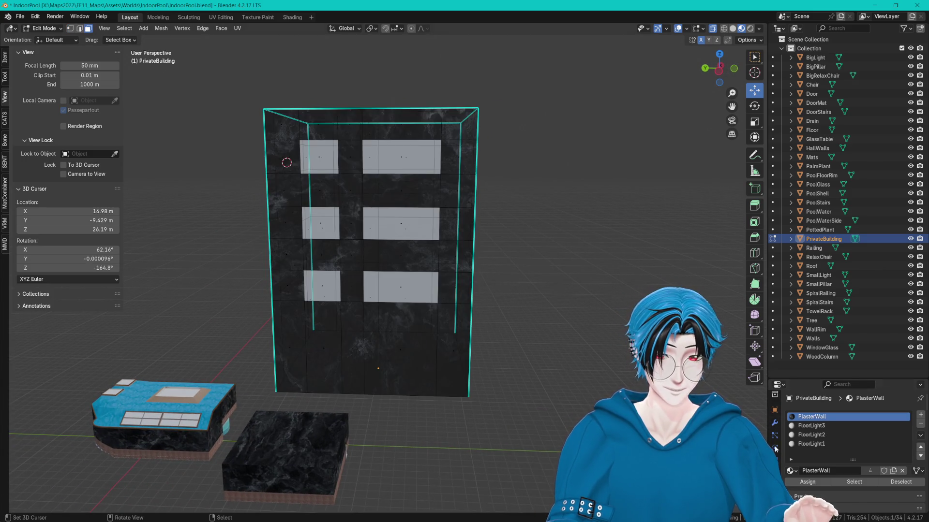
click(854, 484)
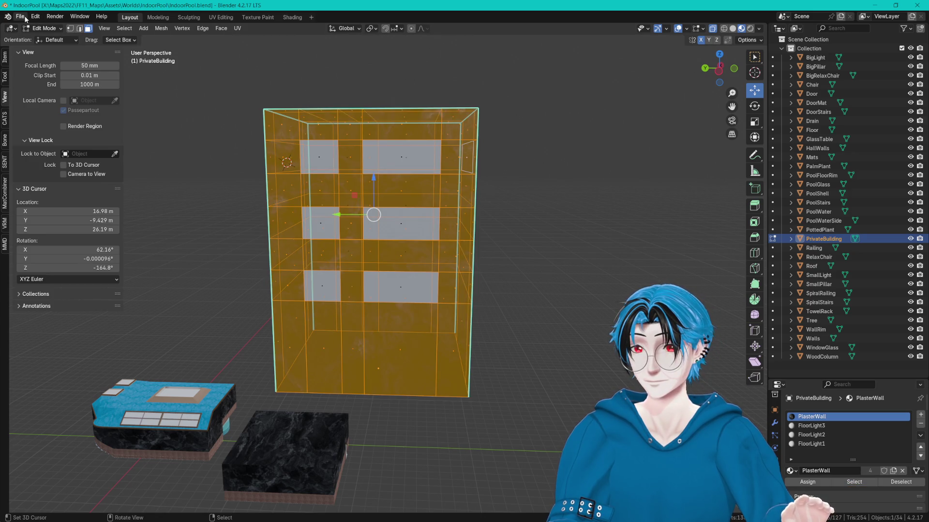
- Re-unwrap the plaster wall faces with Smart UV Project
key(u)
click(339, 128)
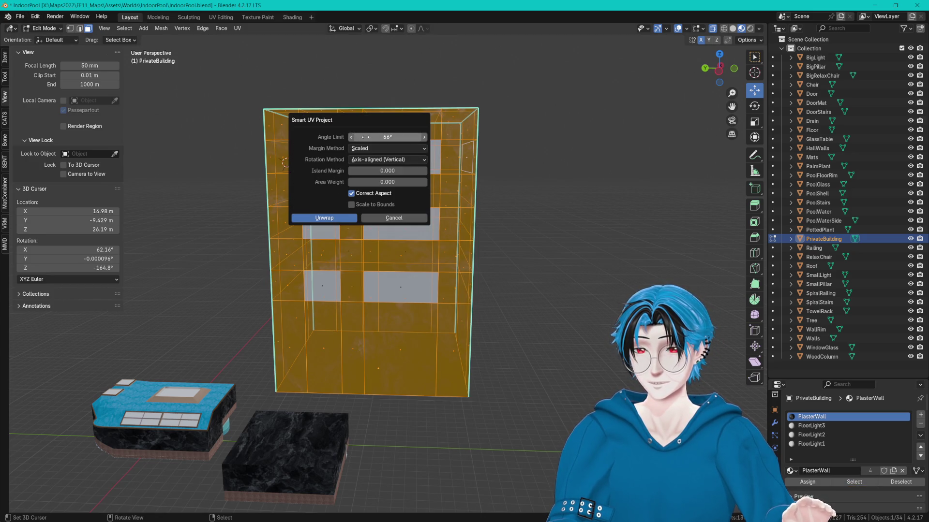
click(337, 218)
- Select two horizontal face loops on the building wall
key(alt+a)
drag(264, 147, 274, 145)
scroll(348, 152, up, 2)
click(401, 181)
key(alt+a)
alt+click(260, 164)
alt+shift+click(272, 250)
drag(272, 250, 389, 72)
- Try scaling the two face loops along X, cancelling each attempt
key(s)
key(x)
key(Escape)
key(s)
key(x)
key(Escape)
key(s)
key(x)
key(Escape)
key(s)
key(x)
key(Escape)
- Squeeze the two face bands closer together by scaling along Z
key(s)
key(z)
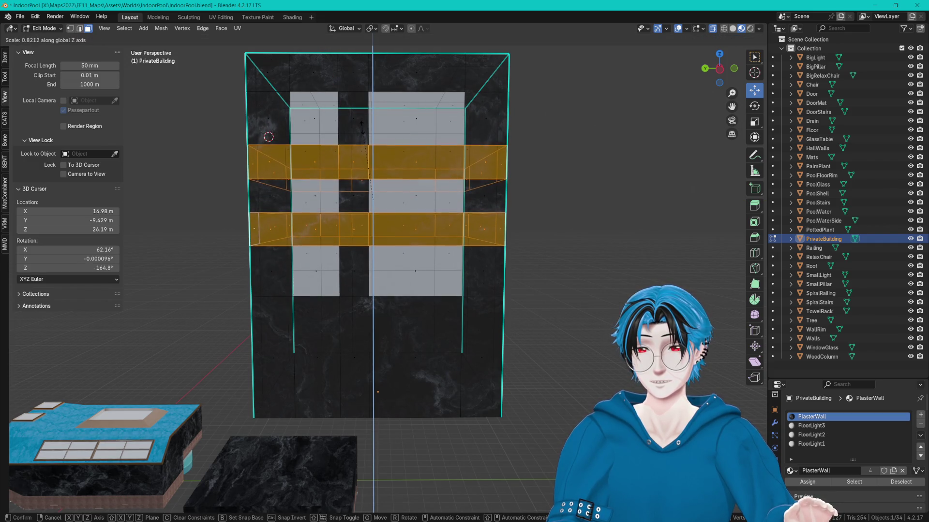
click(362, 124)
drag(466, 171, 379, 170)
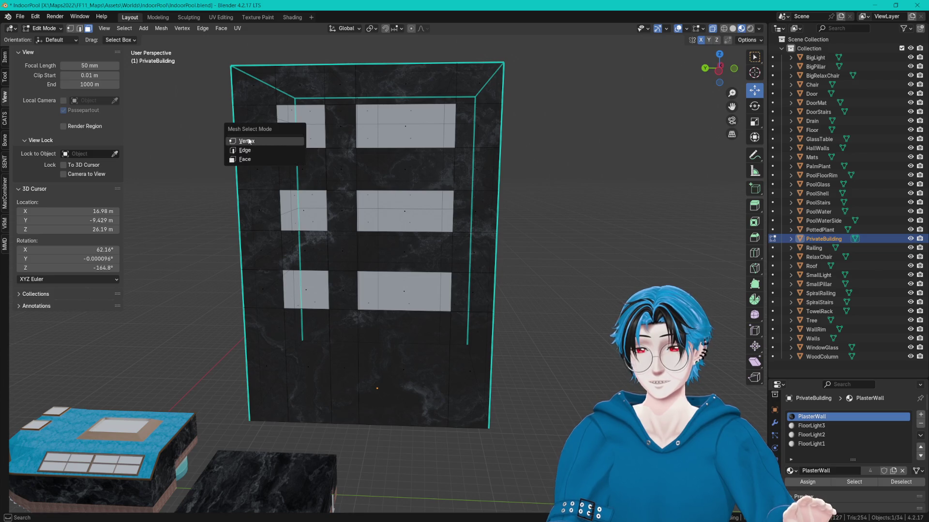
- In vertex mode, paint-select the middle wall band and raise it along Z
click(248, 141)
key(ctrl+Tab)
click(266, 221)
key(c)
drag(230, 252, 417, 253)
key(Escape)
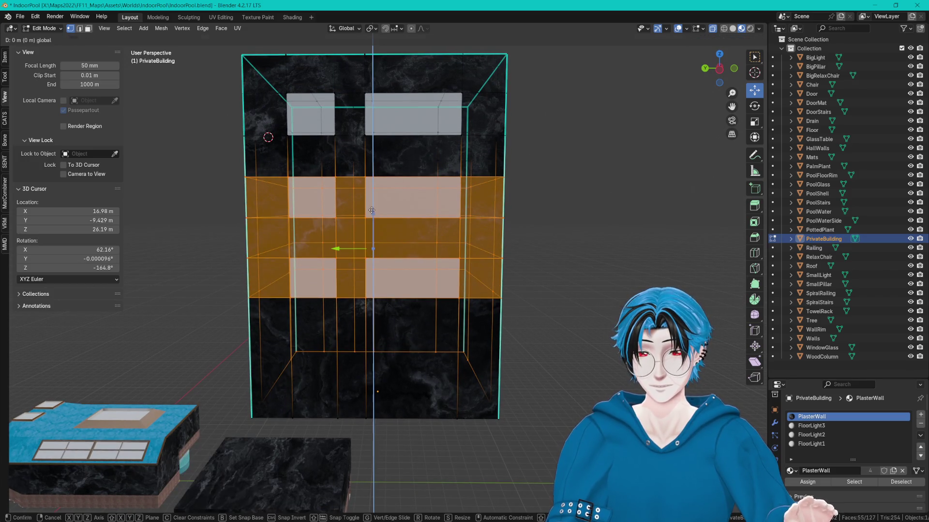
key(c)
drag(304, 399, 477, 401)
key(Escape)
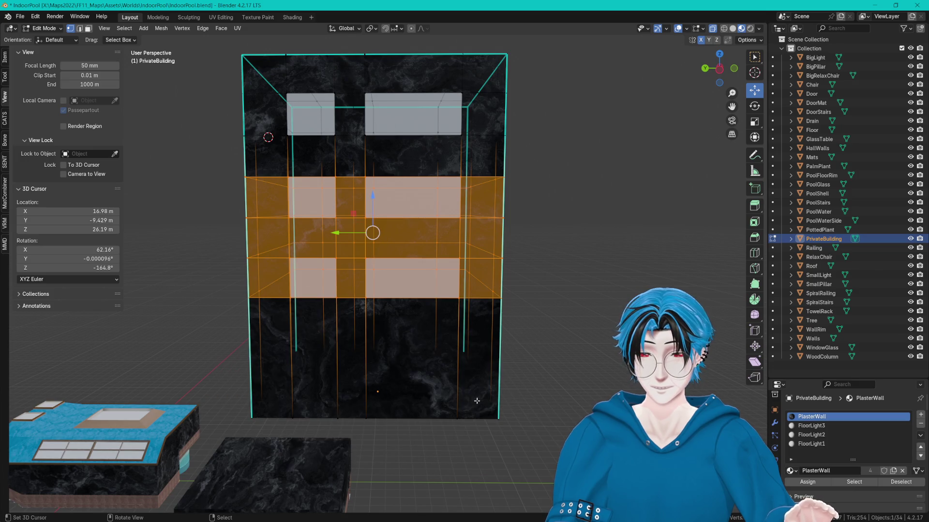
mouse_move(369, 193)
mouse_down()
mouse_move(368, 178)
mouse_move(378, 193)
mouse_move(365, 180)
mouse_move(365, 193)
mouse_up()
key(alt+a)
- Paint-select the band beneath the lower window row and raise it 1 m in Z
key(c)
mouse_move(529, 316)
mouse_down()
mouse_move(394, 269)
mouse_move(254, 275)
mouse_up()
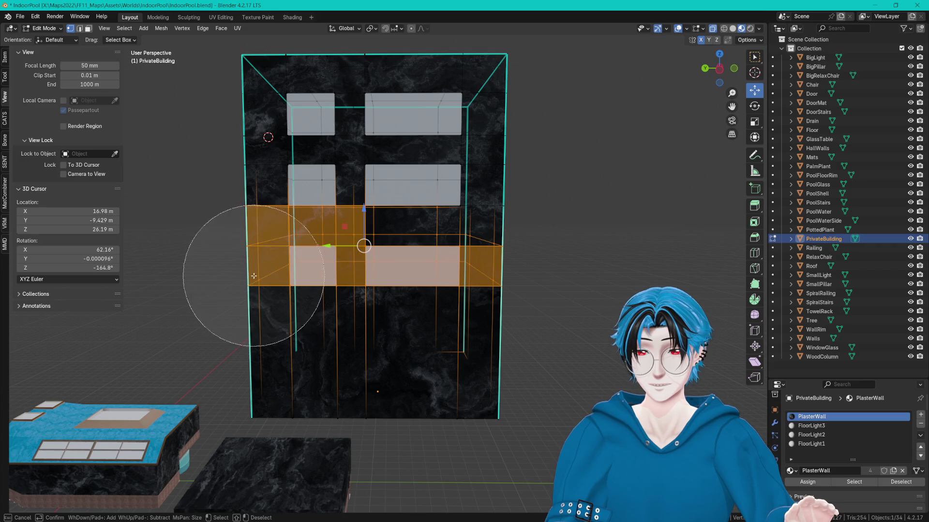
drag(270, 156, 405, 145)
right_click(407, 208)
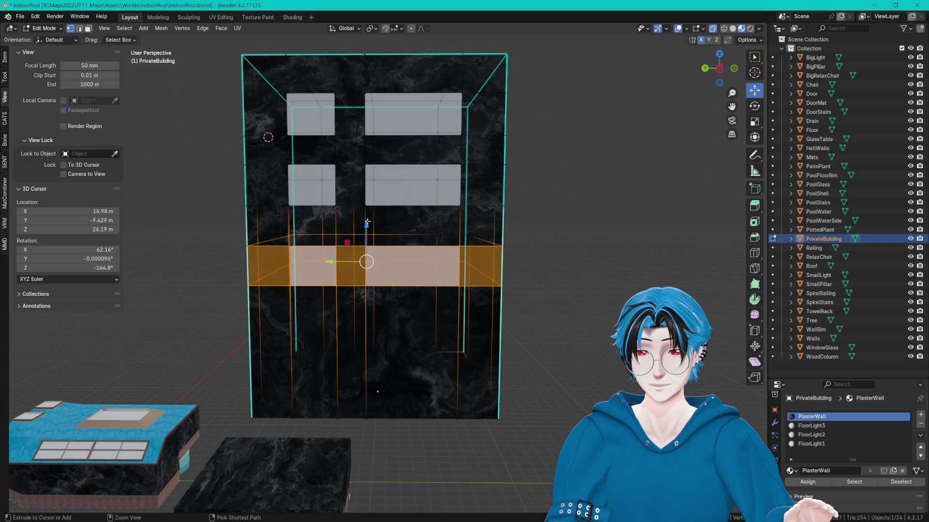
key(c)
drag(472, 306, 266, 290)
right_click(454, 391)
key(c)
drag(454, 390, 290, 373)
right_click(290, 373)
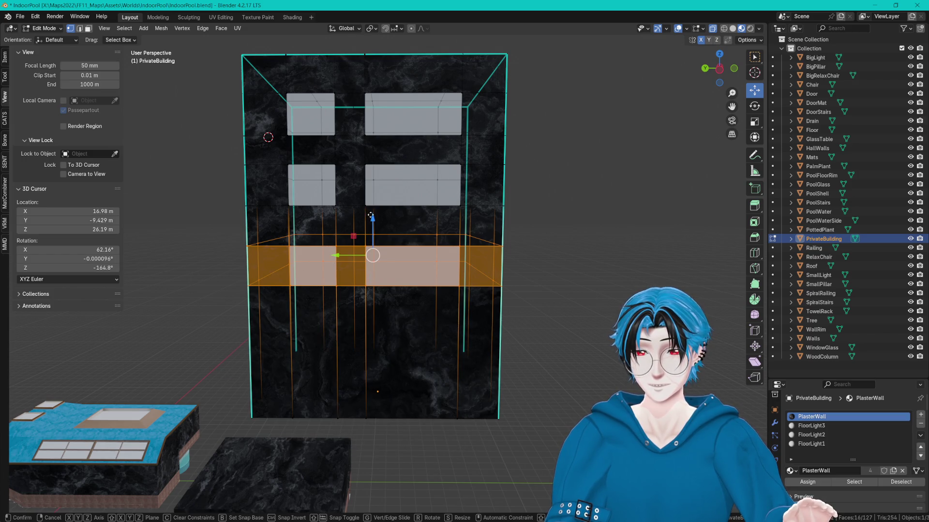
key(g)
key(z)
click(369, 209)
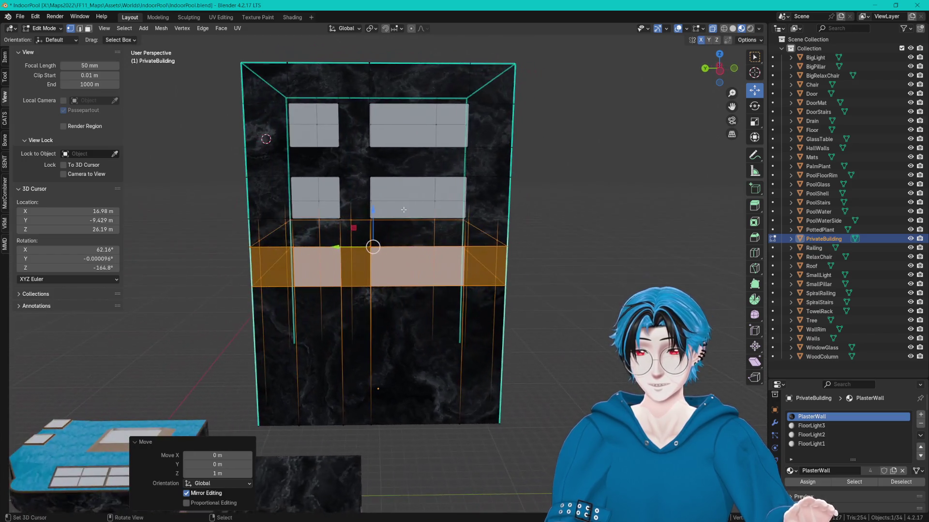
- Move the upper wall band up 1 m, then return it to its original height
key(c)
drag(270, 187, 415, 182)
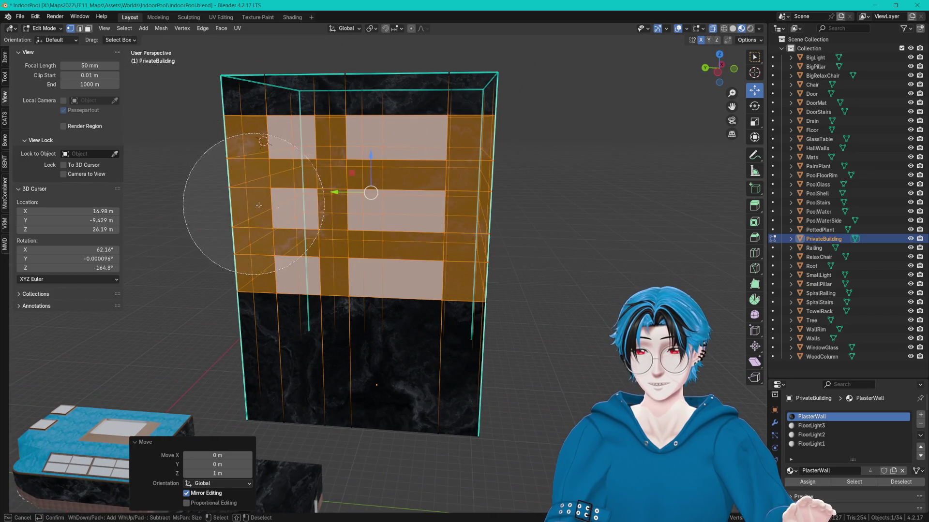
right_click(386, 176)
key(g)
key(z)
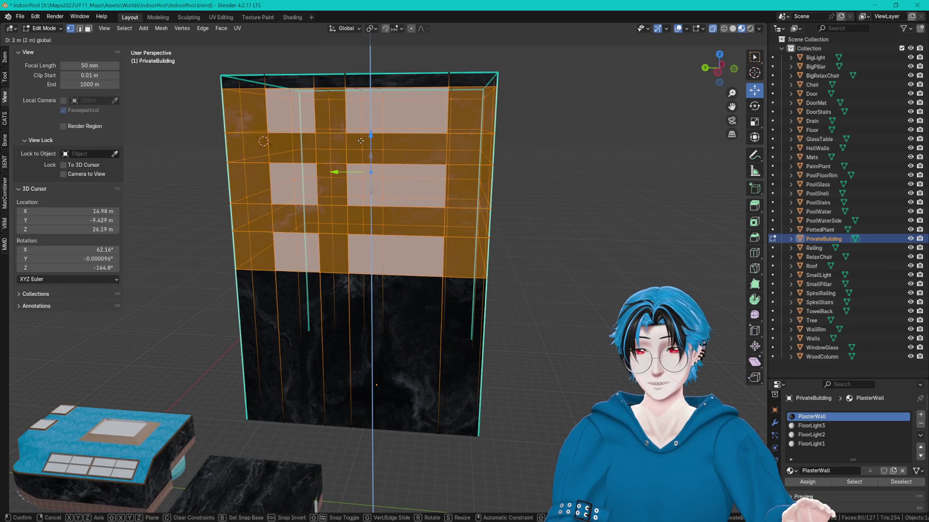
click(371, 148)
key(g)
key(z)
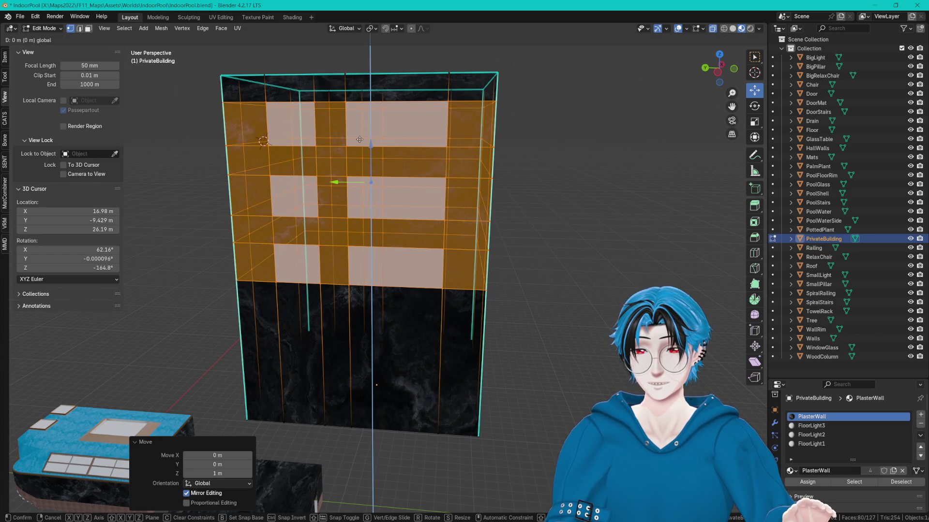
click(369, 182)
- Clear the selection and paint-select the upper building faces
mouse_move(368, 183)
mouse_down()
mouse_move(565, 196)
mouse_move(511, 201)
mouse_up()
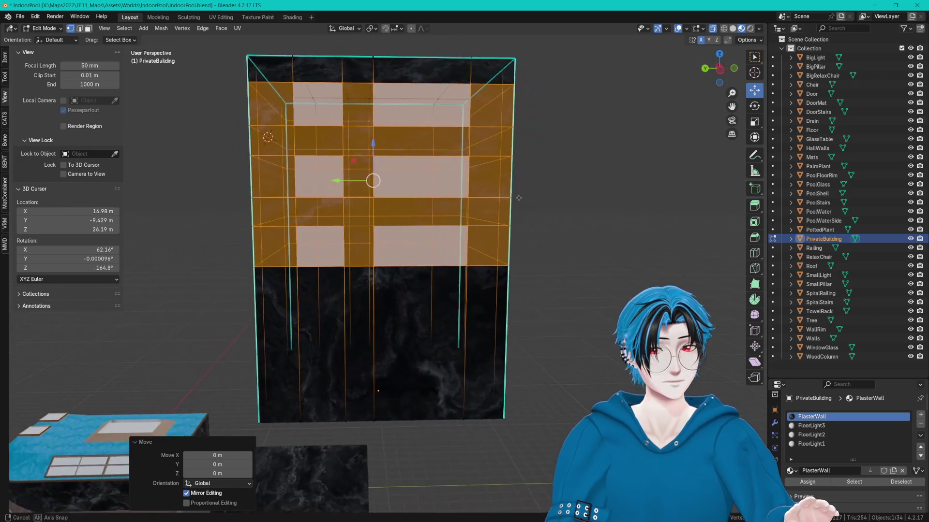
key(alt+a)
scroll(512, 201, down, 3)
key(c)
drag(307, 172, 478, 175)
right_click(478, 175)
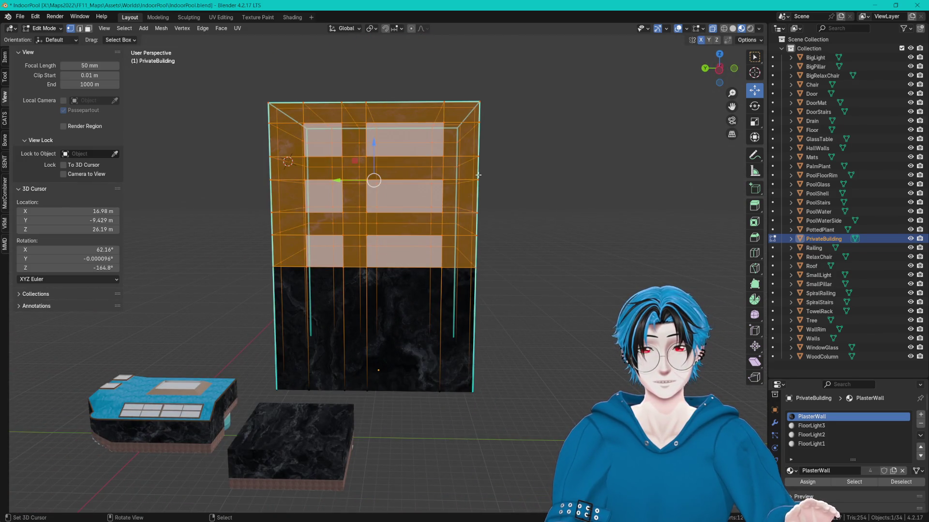
- Try lowering the upper faces about 4.3 m, undo it, and save the blend file
mouse_move(368, 147)
mouse_down()
mouse_move(411, 189)
mouse_move(503, 215)
mouse_up()
key(ctrl+z)
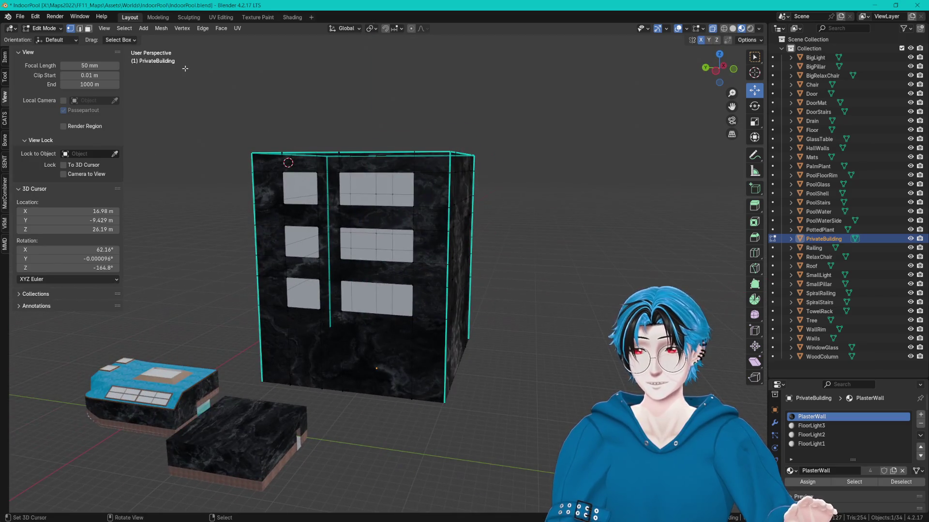
key(ctrl+s)
- Select the PlasterWall faces and re-unwrap them with Smart UV Project
scroll(356, 184, up, 3)
key(a)
key(alt+a)
key(Tab)
key(Tab)
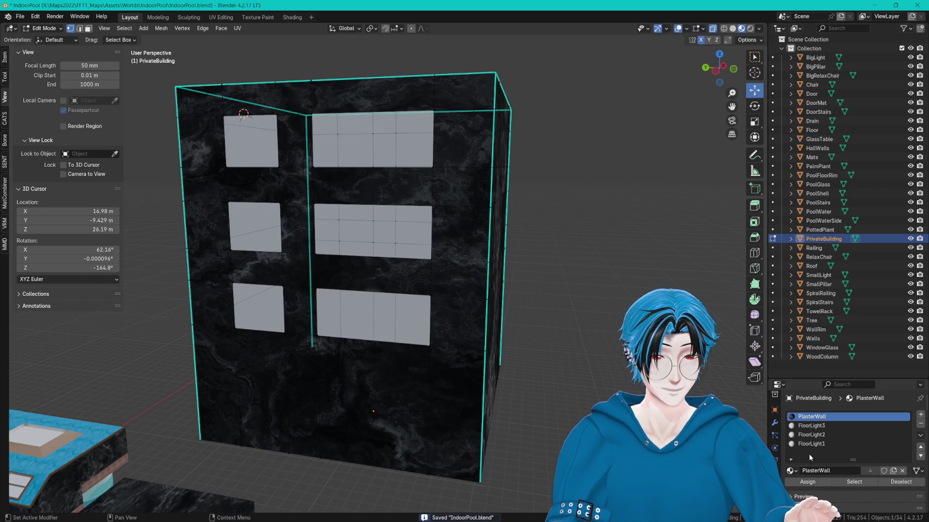
click(846, 485)
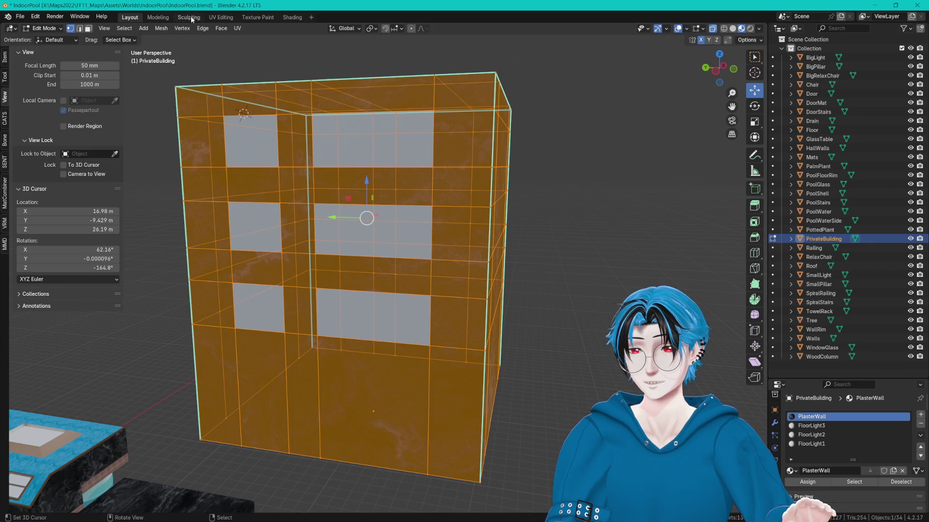
key(alt+a)
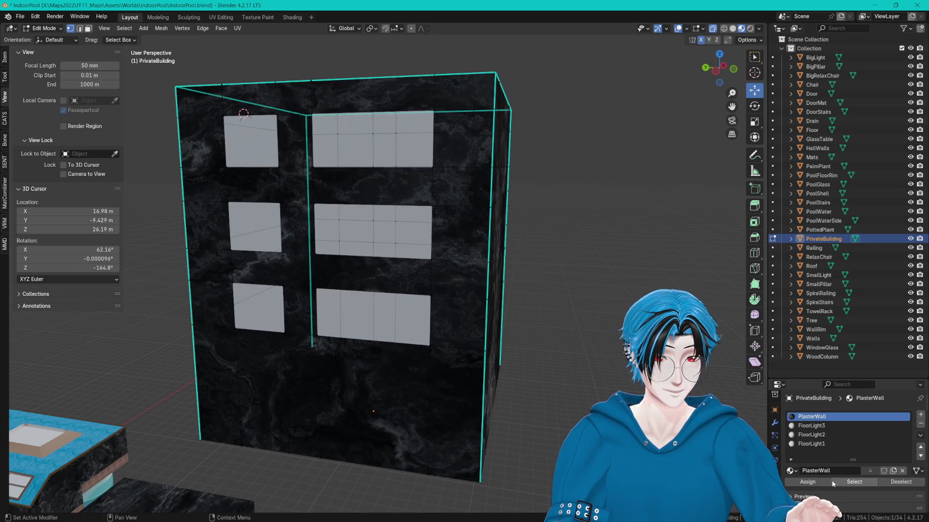
click(833, 483)
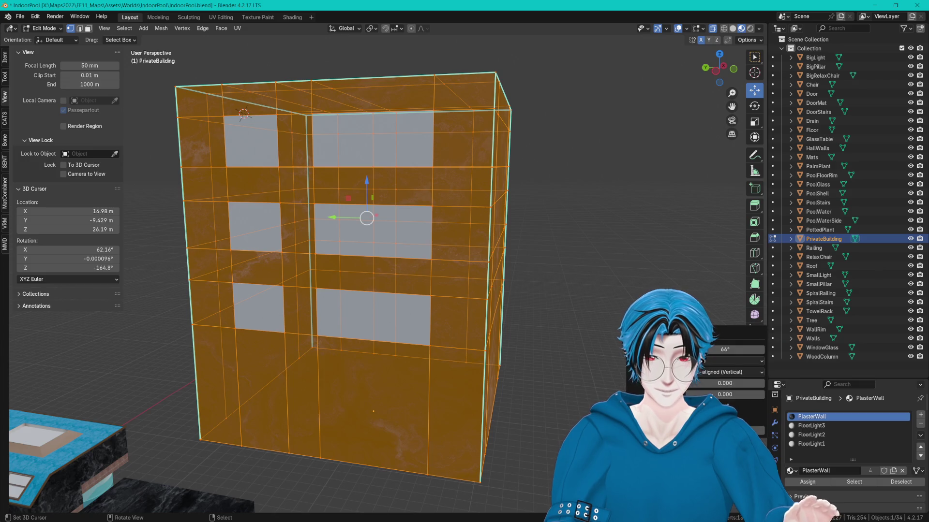
key(Return)
- Export the scene as FBX over IndoorPool.fbx and switch to Unity
click(21, 16)
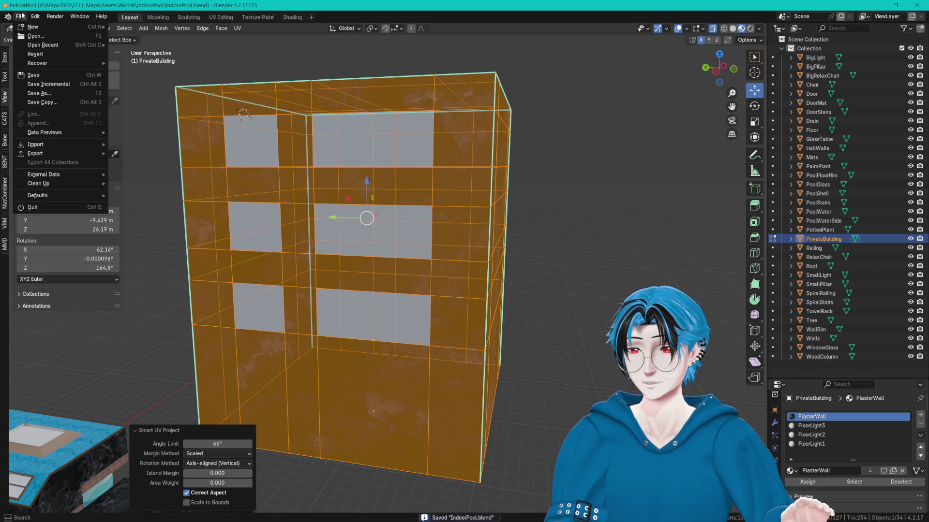
mouse_move(58, 152)
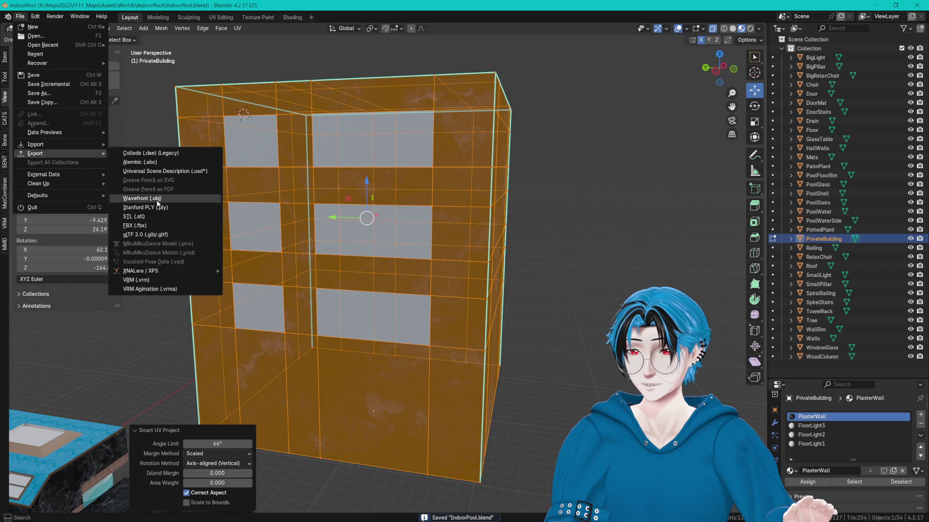
click(140, 225)
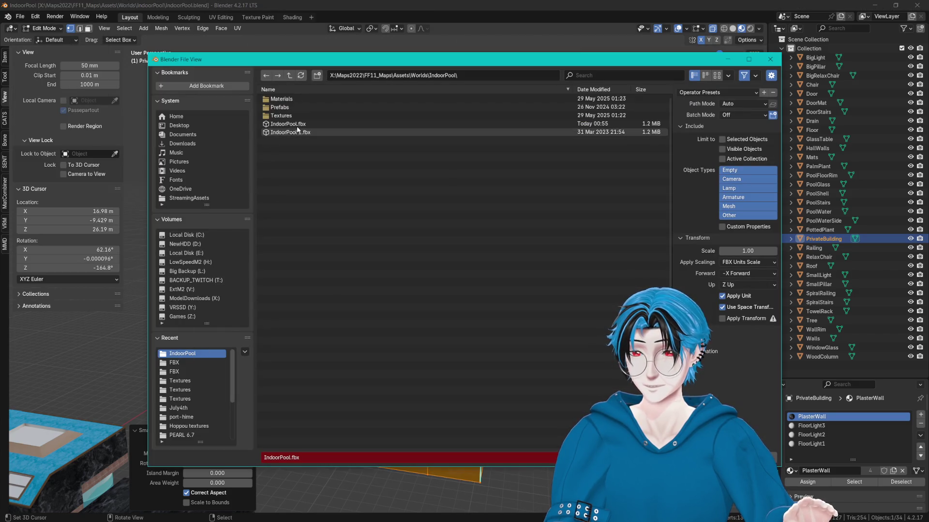
click(338, 123)
key(Return)
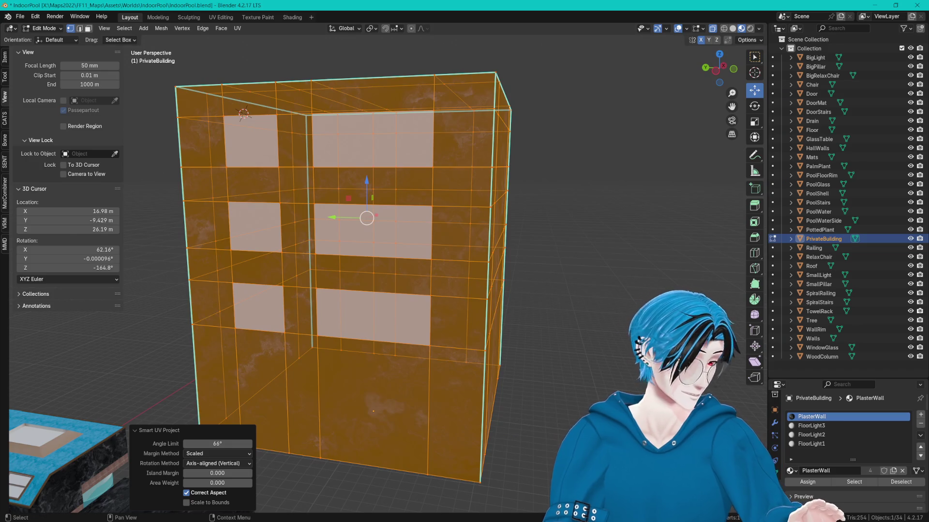
key(alt+Tab)
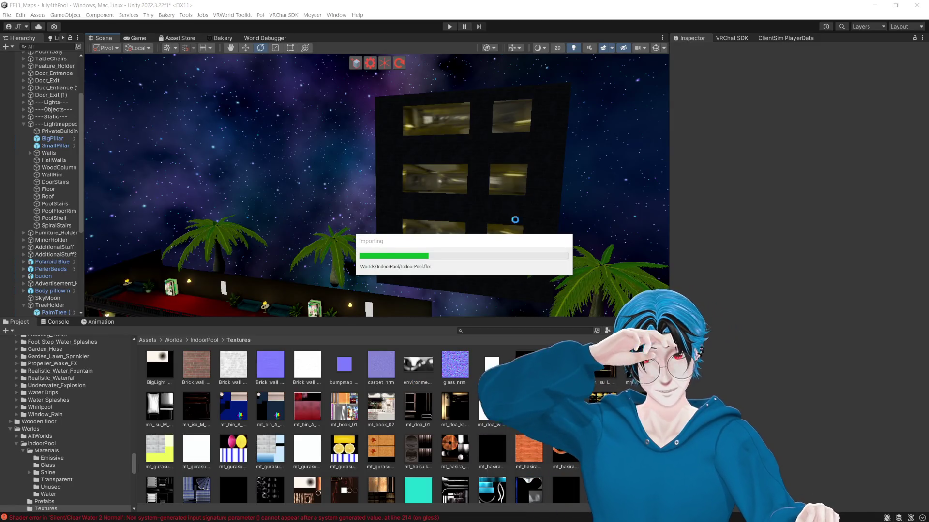
- Orbit over the re-imported building and pool courtyard, then select PrivateBuilding
mouse_move(475, 163)
mouse_down()
mouse_move(541, 144)
mouse_move(549, 131)
mouse_move(424, 124)
mouse_move(417, 129)
mouse_move(432, 140)
mouse_move(406, 145)
mouse_move(518, 151)
mouse_move(529, 195)
mouse_move(514, 203)
mouse_up()
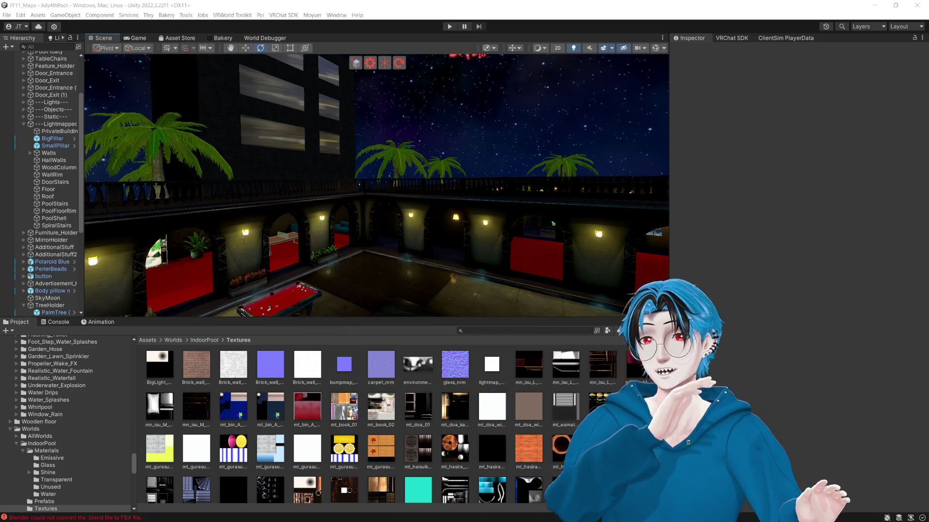
mouse_move(430, 125)
mouse_down()
mouse_move(502, 158)
mouse_move(535, 157)
mouse_move(537, 205)
mouse_move(552, 202)
mouse_move(516, 197)
mouse_up()
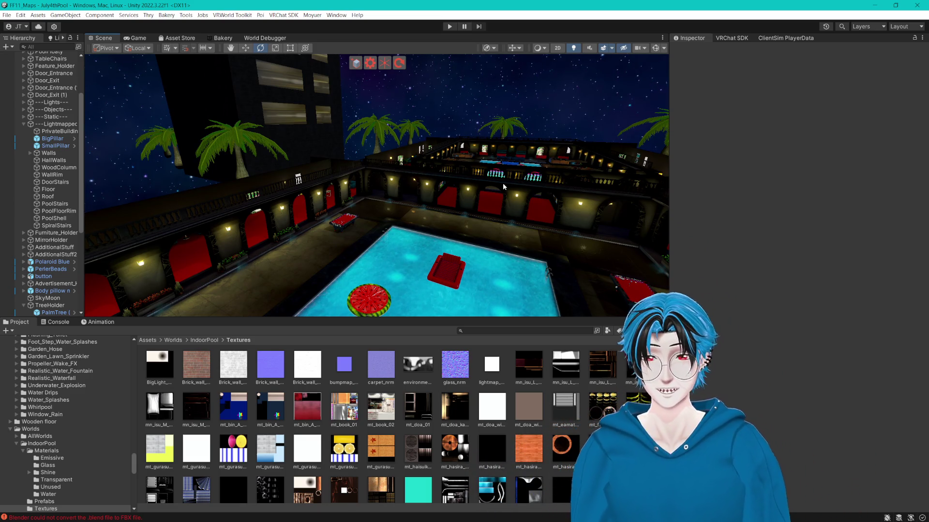
mouse_move(486, 150)
mouse_down()
mouse_move(530, 144)
mouse_move(403, 194)
mouse_move(420, 160)
mouse_move(373, 155)
mouse_move(514, 164)
mouse_move(523, 151)
mouse_up()
scroll(551, 152, up, 5)
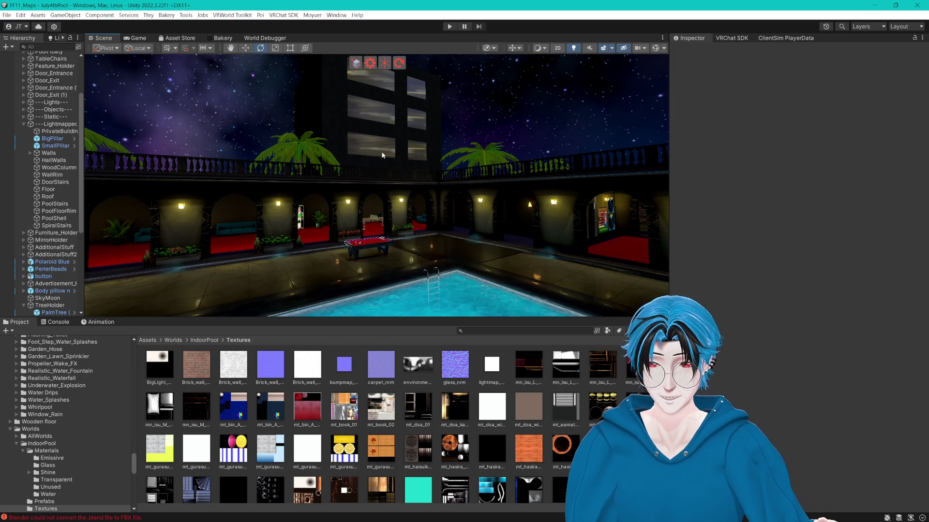
click(367, 138)
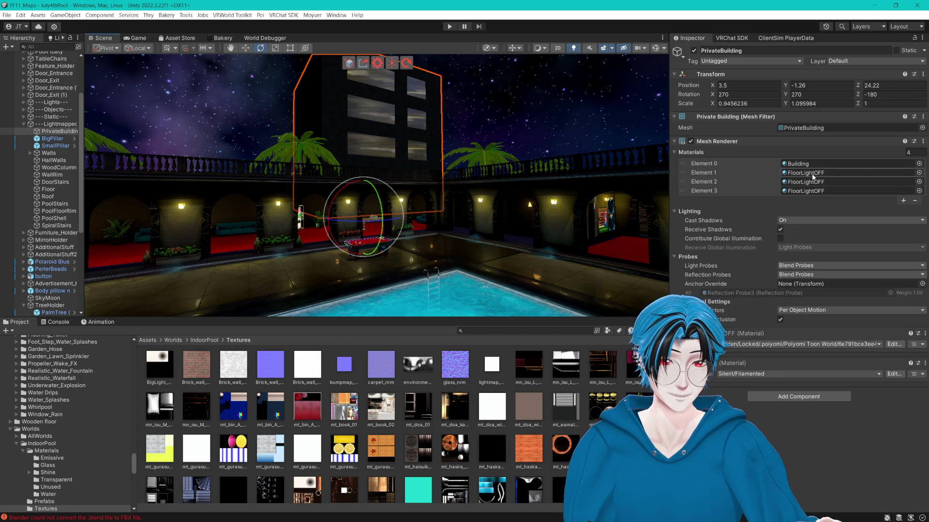
- Reveal the building's material, deselect it, and look around the courtyard and dark lounge
click(812, 175)
click(434, 457)
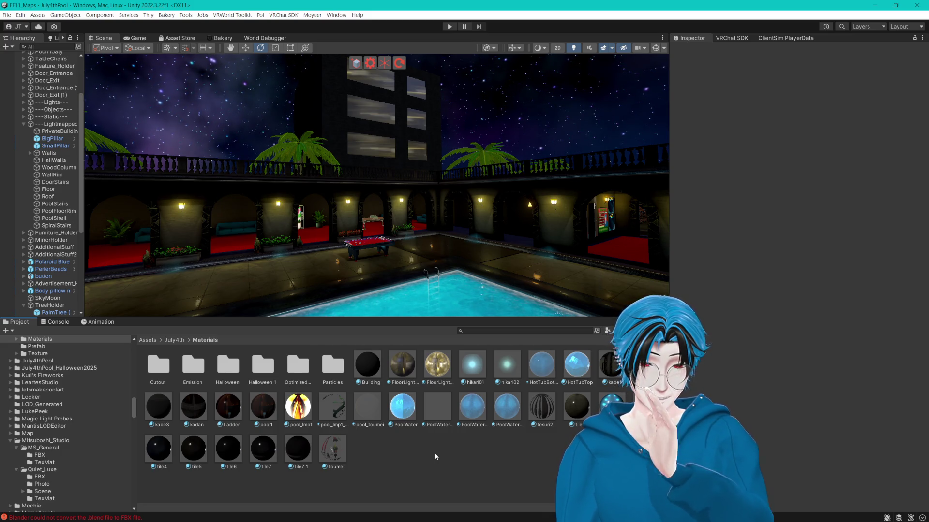
mouse_move(443, 216)
mouse_down()
mouse_move(498, 207)
mouse_move(452, 213)
mouse_up()
scroll(453, 213, down, 5)
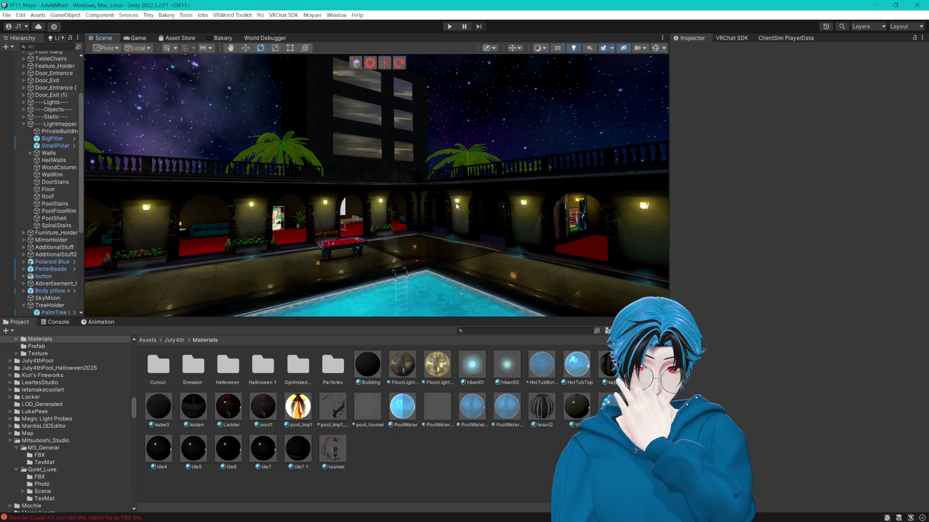
mouse_move(431, 121)
mouse_down()
mouse_move(393, 158)
mouse_move(486, 145)
mouse_move(121, 150)
mouse_move(551, 164)
mouse_move(474, 144)
mouse_move(485, 146)
mouse_up()
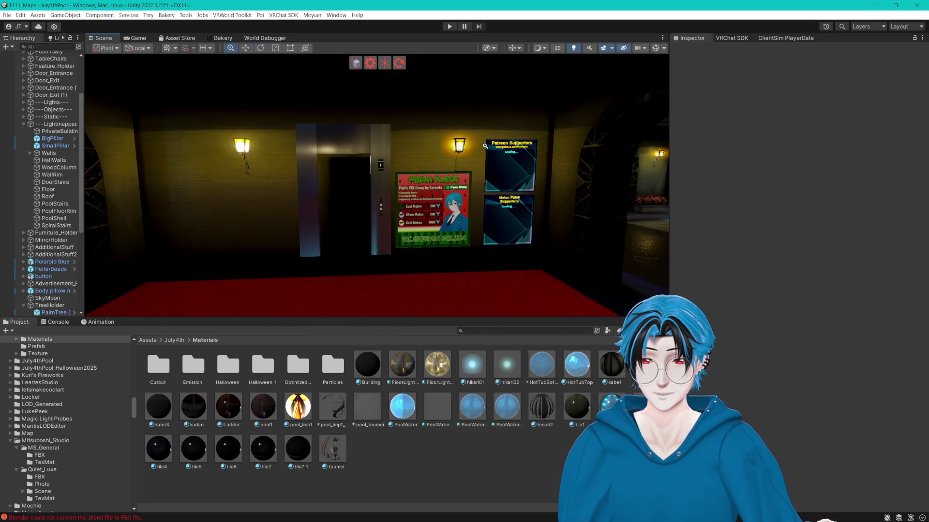
scroll(485, 146, up, 2)
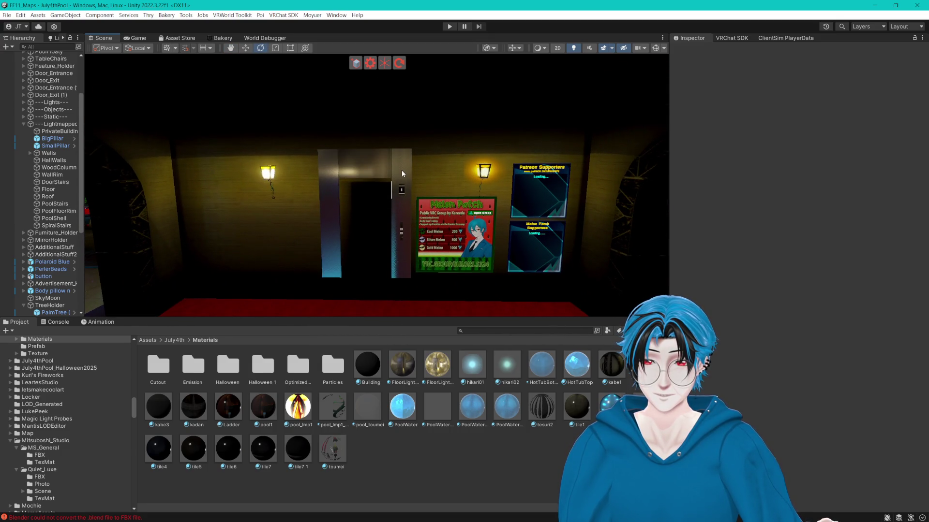
- Frame the elevator, orbit overhead of the pool, and select PrivateBuilding close up
click(402, 170)
drag(420, 178, 372, 153)
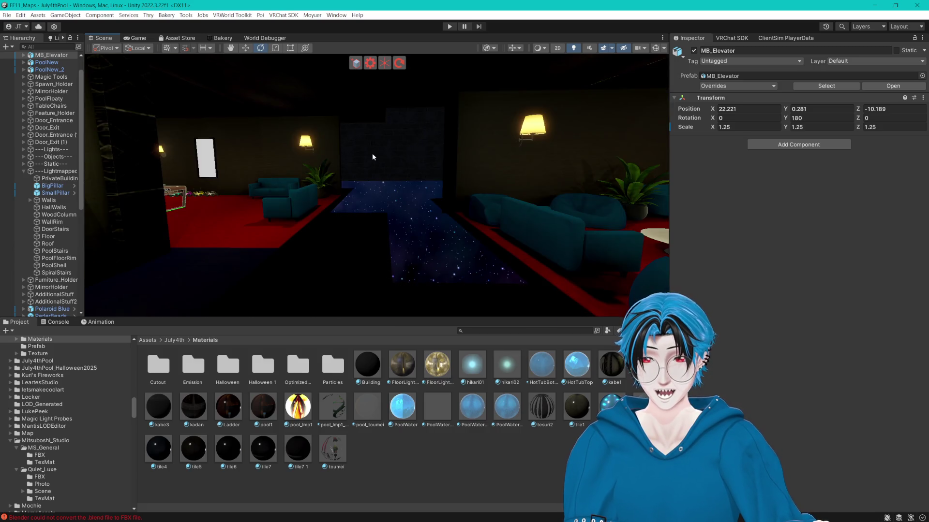
key(f)
scroll(308, 84, down, 5)
drag(308, 84, 563, 259)
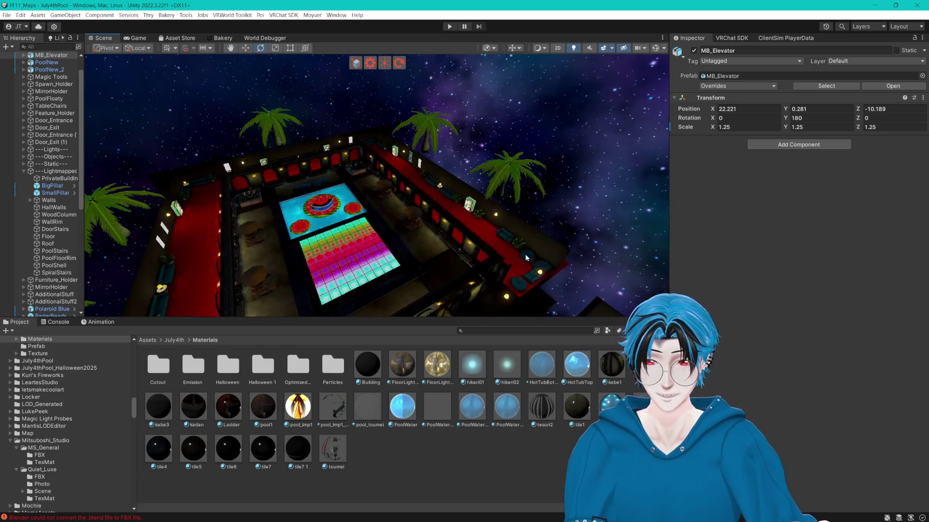
scroll(563, 259, down, 3)
click(353, 193)
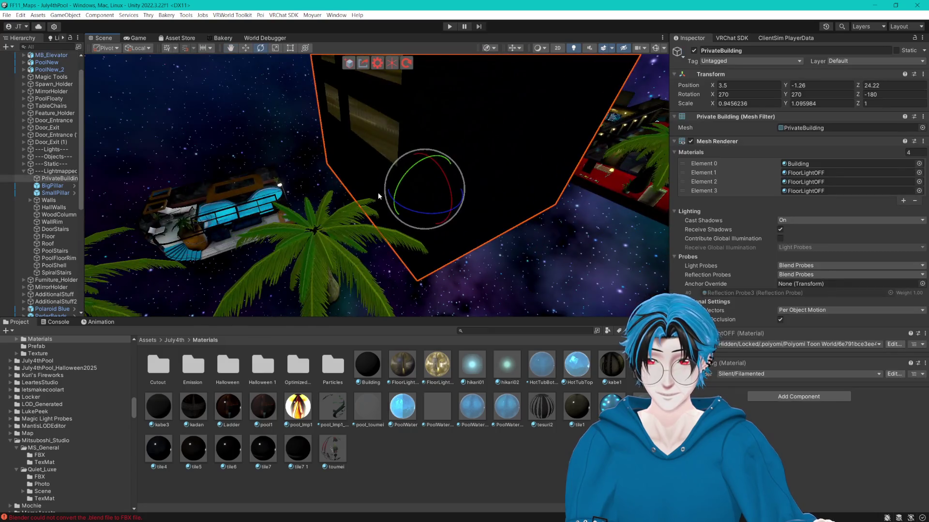
drag(378, 192, 435, 189)
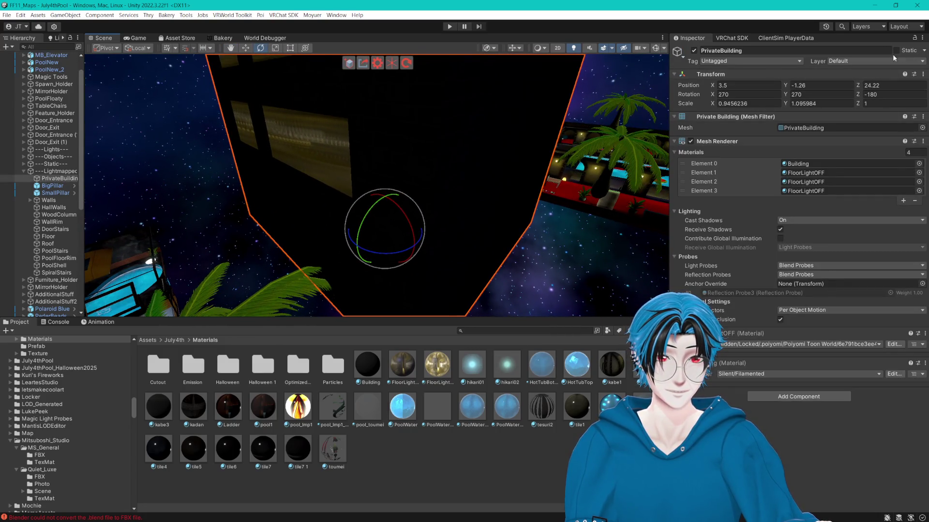
- Compare HallWalls' static flags, then set PrivateBuilding to Contribute GI, receiving from Light Probes
click(57, 208)
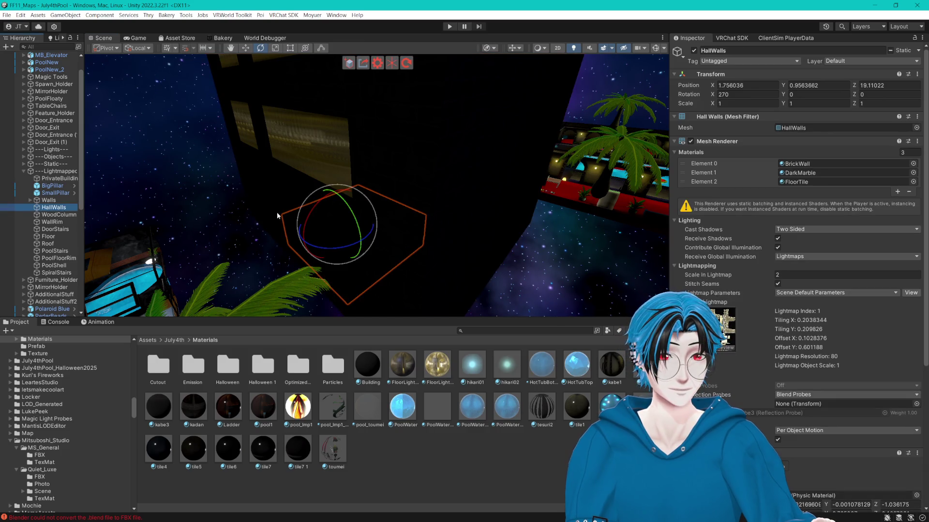
click(919, 50)
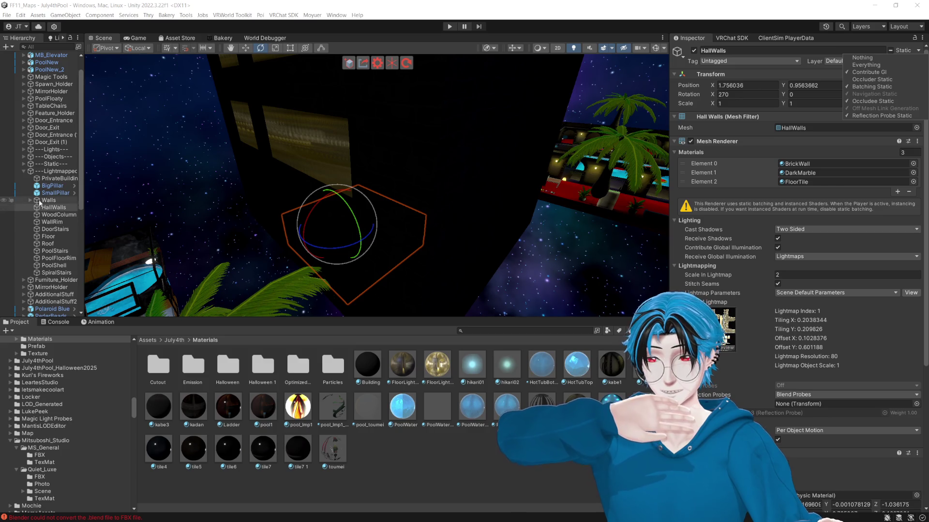
click(59, 179)
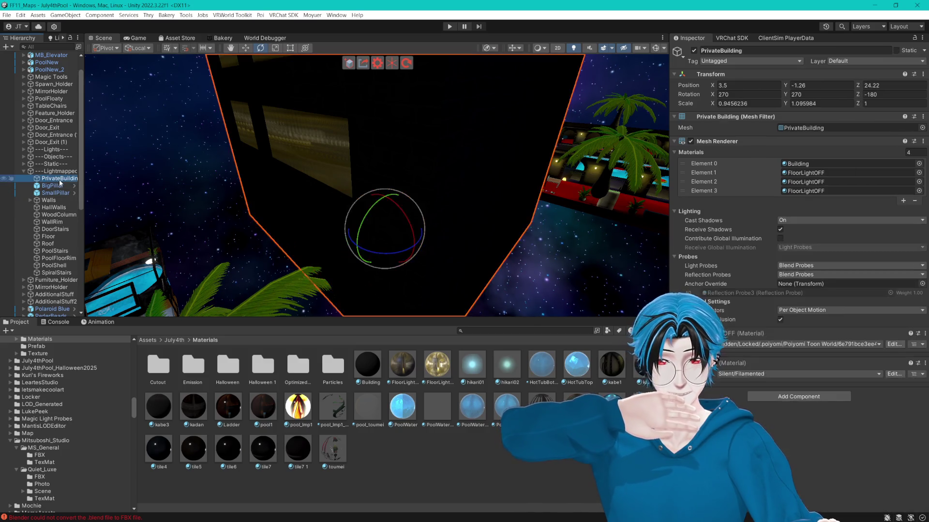
click(780, 239)
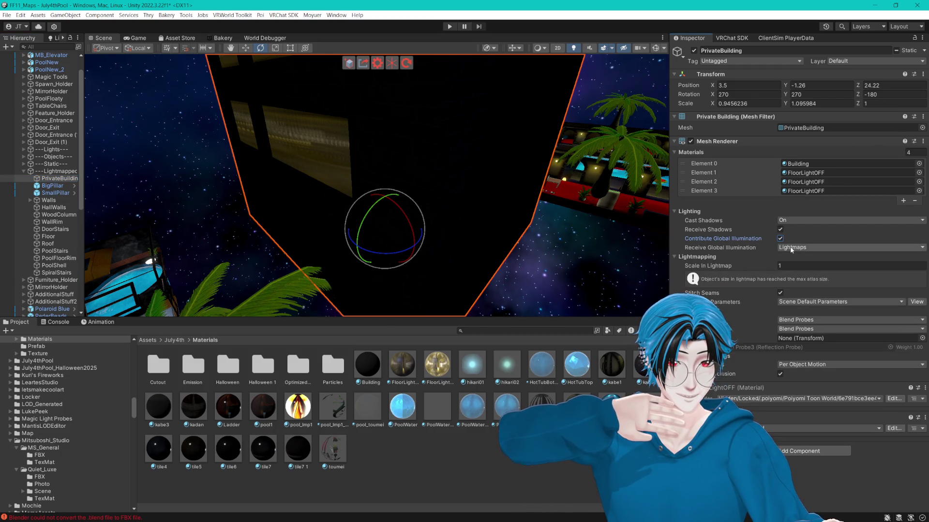
click(792, 250)
click(818, 259)
click(809, 266)
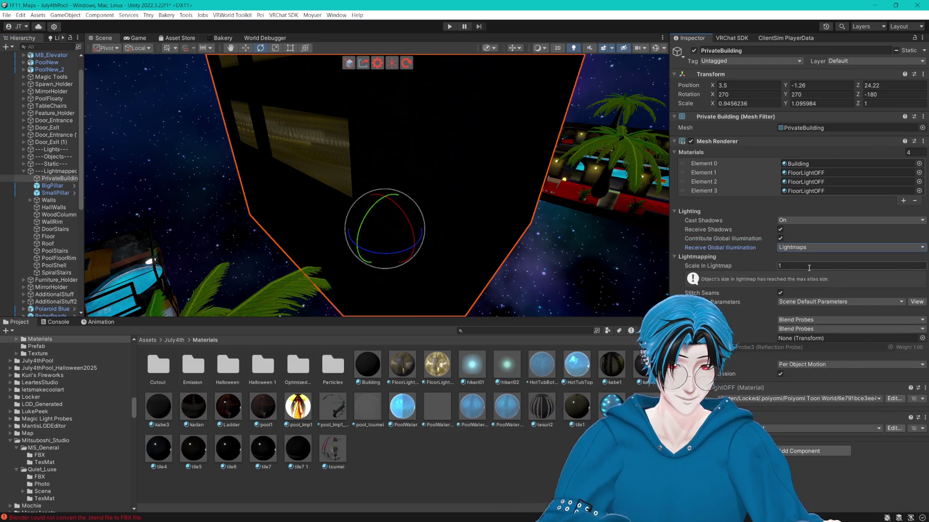
text(0)
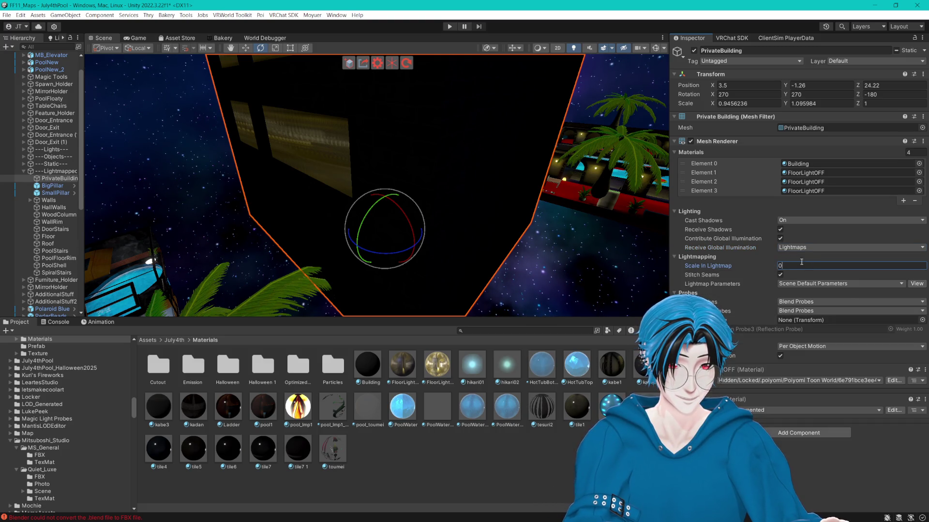
click(814, 265)
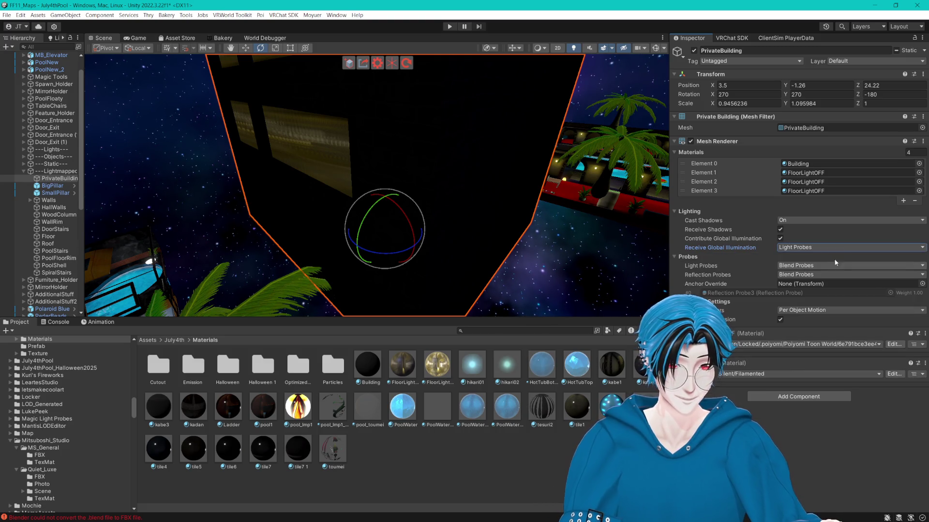
- Review PrivateBuilding's static flags, including Occluder, Occludee and Reflection Probe Static, then deselect
click(923, 51)
click(536, 6)
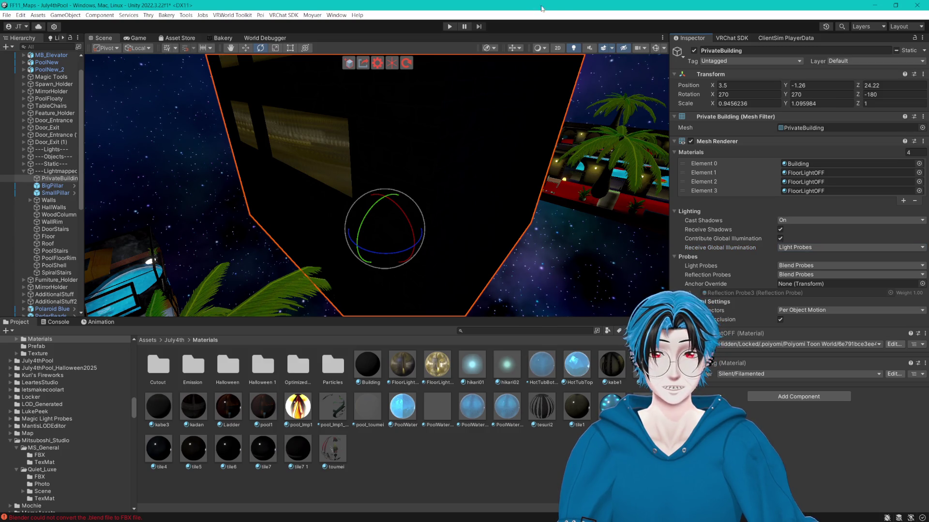
click(924, 51)
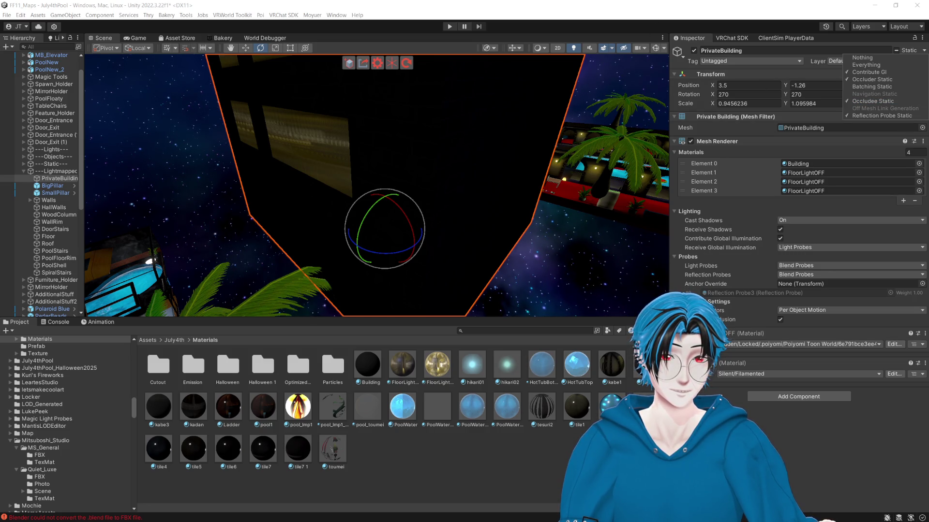
mouse_move(556, 255)
mouse_down()
mouse_move(540, 232)
mouse_move(495, 228)
mouse_up()
click(517, 452)
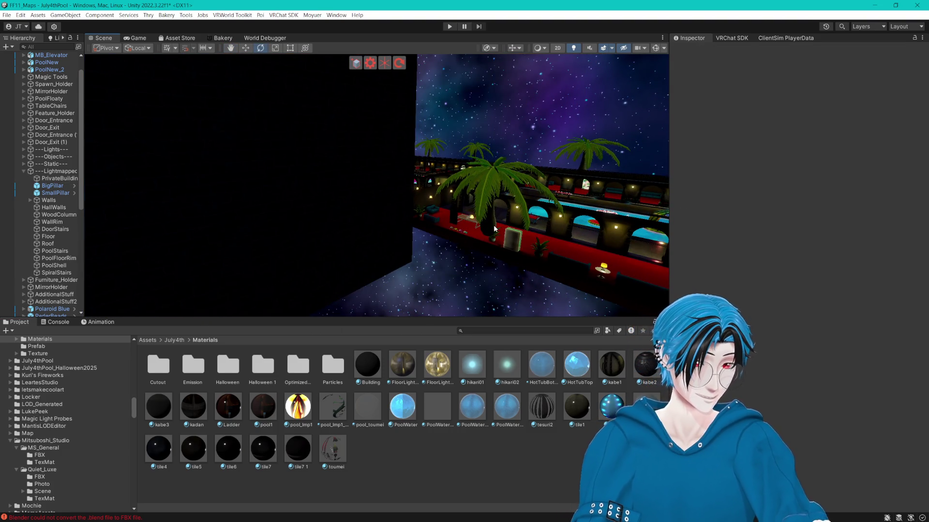
- Orbit and zoom through the courtyard to view the far balconies
mouse_move(494, 229)
mouse_down()
mouse_move(422, 199)
mouse_move(309, 200)
mouse_up()
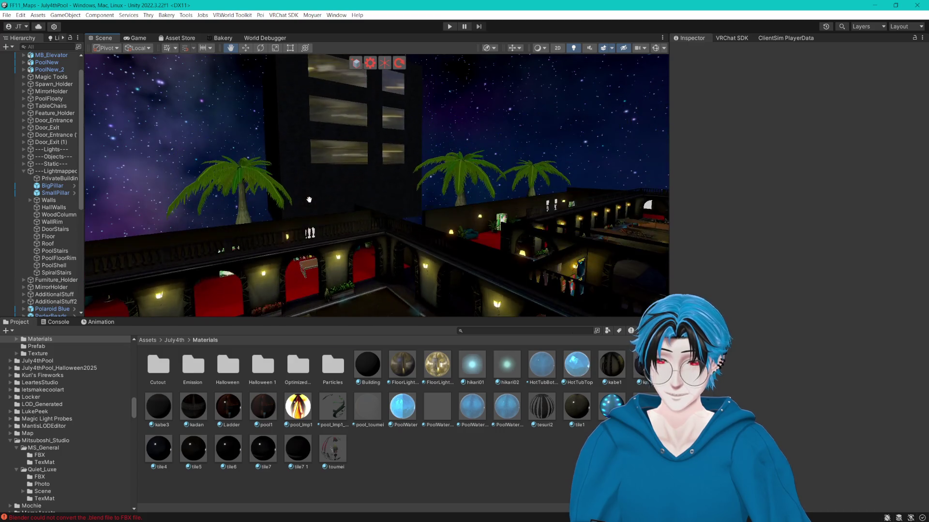
drag(365, 211, 420, 237)
scroll(419, 237, up, 3)
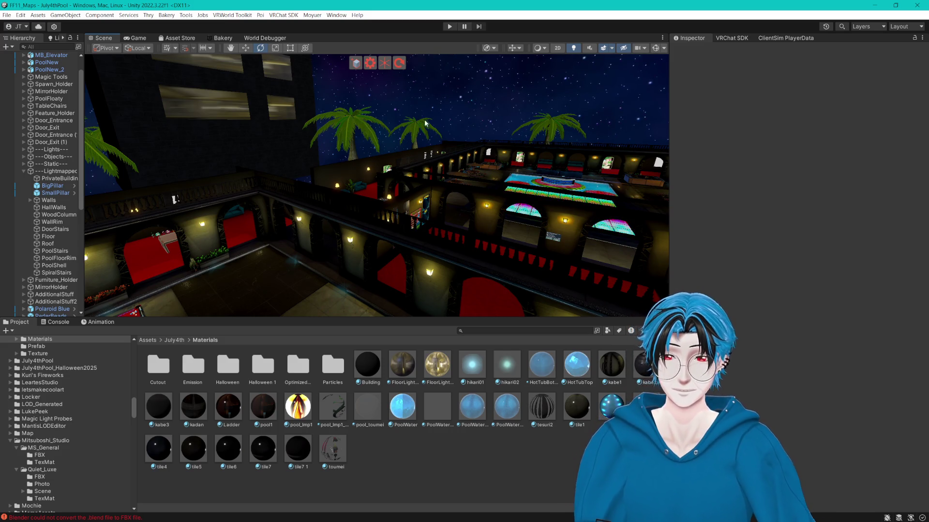
scroll(388, 146, up, 5)
mouse_move(342, 166)
mouse_down()
mouse_move(495, 177)
mouse_move(389, 158)
mouse_up()
scroll(410, 175, up, 10)
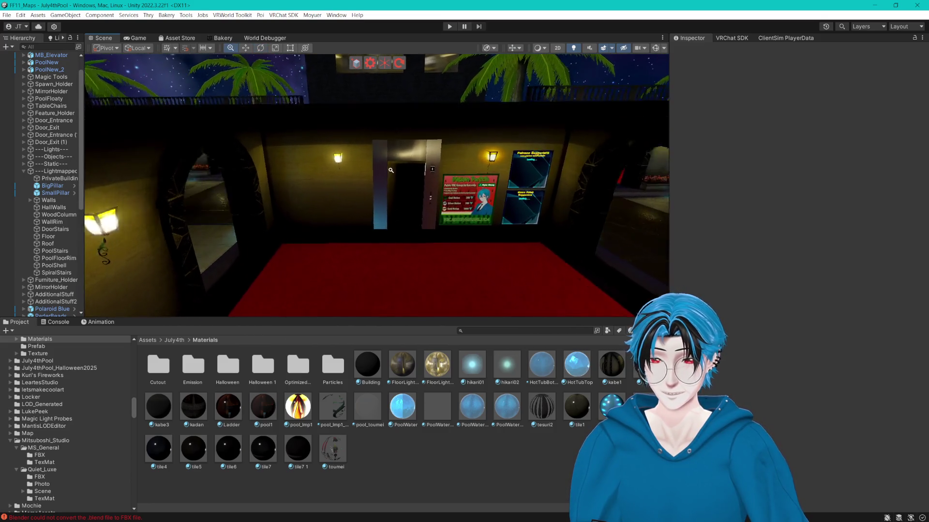
scroll(440, 162, down, 10)
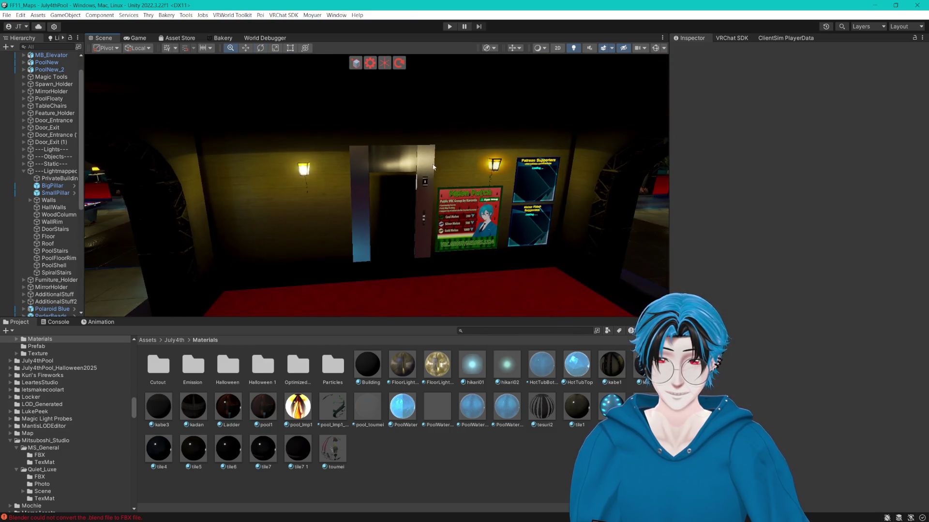
scroll(432, 179, up, 4)
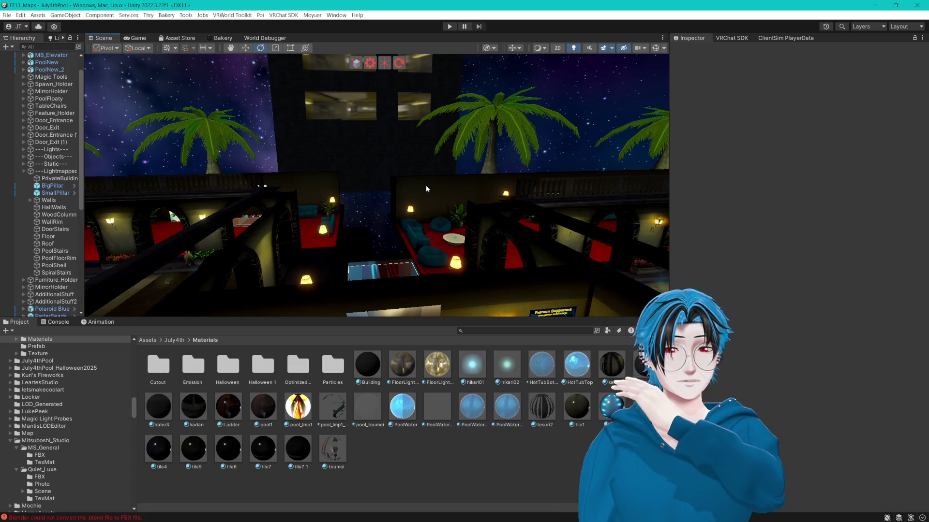
- Rise to a wide view over the pool and palm trees, then select RexNewSuit
mouse_move(419, 103)
mouse_down()
mouse_move(444, 123)
mouse_move(401, 141)
mouse_up()
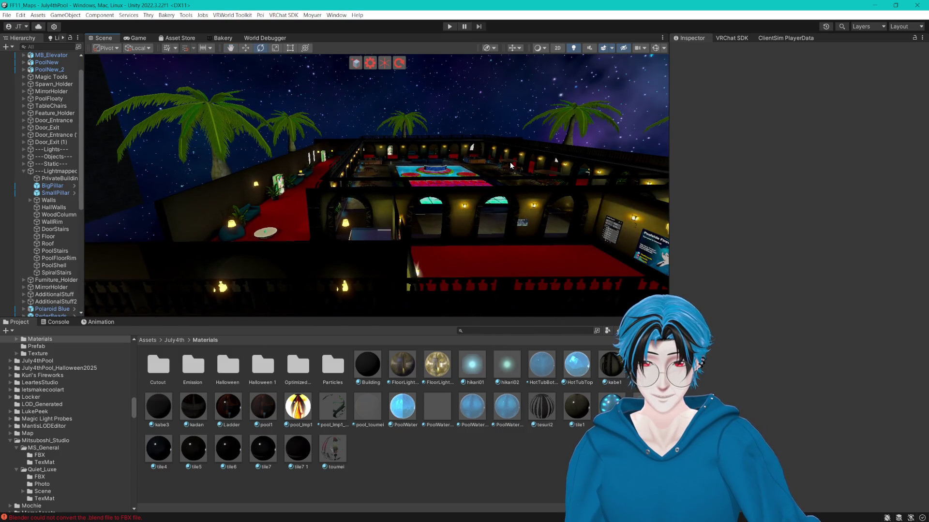
mouse_move(500, 166)
mouse_down()
mouse_move(323, 161)
mouse_move(348, 152)
mouse_up()
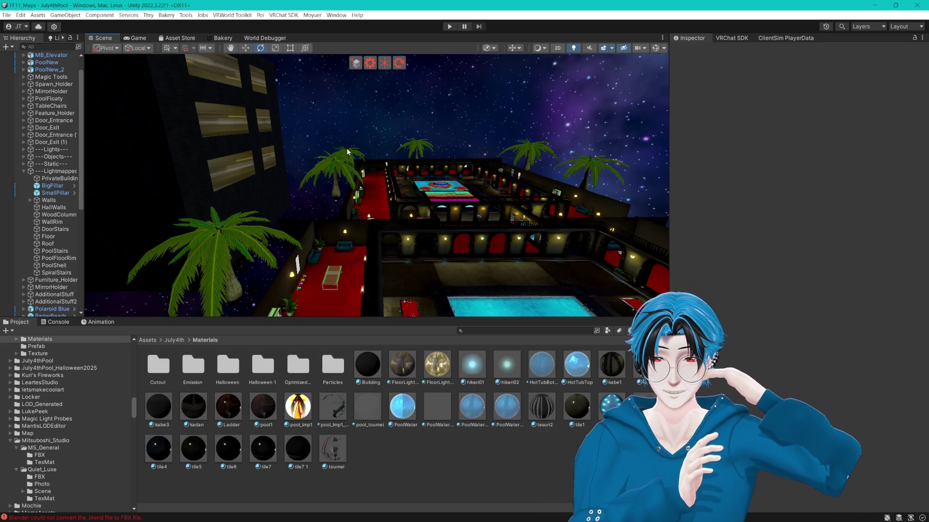
mouse_move(347, 152)
mouse_down()
mouse_move(373, 187)
mouse_move(426, 179)
mouse_move(394, 182)
mouse_move(442, 190)
mouse_move(322, 216)
mouse_up()
click(198, 210)
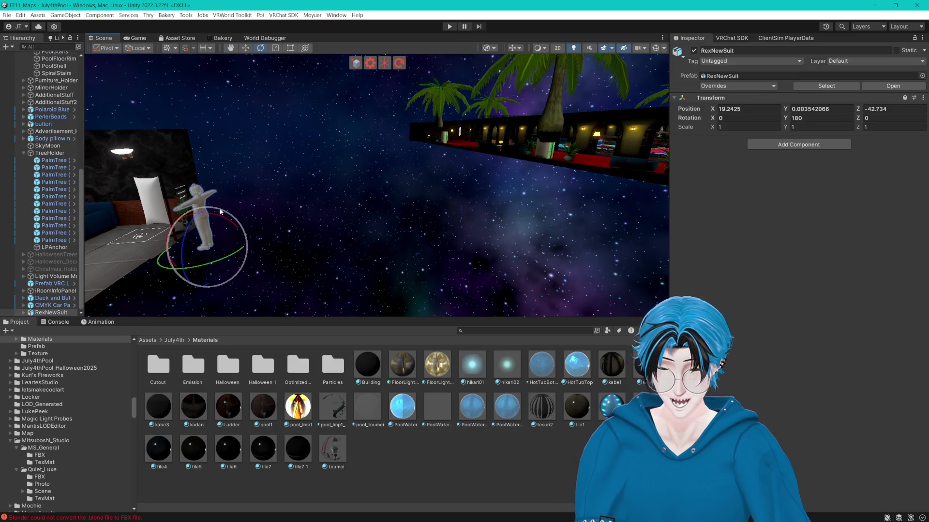
- Deselect the avatar and look around the sofa room toward its left corner
click(231, 215)
mouse_move(230, 215)
mouse_down()
mouse_move(387, 193)
mouse_move(549, 210)
mouse_move(512, 205)
mouse_move(442, 222)
mouse_move(522, 211)
mouse_move(514, 228)
mouse_move(464, 241)
mouse_move(569, 237)
mouse_move(293, 239)
mouse_move(230, 228)
mouse_move(310, 233)
mouse_move(245, 216)
mouse_move(339, 212)
mouse_up()
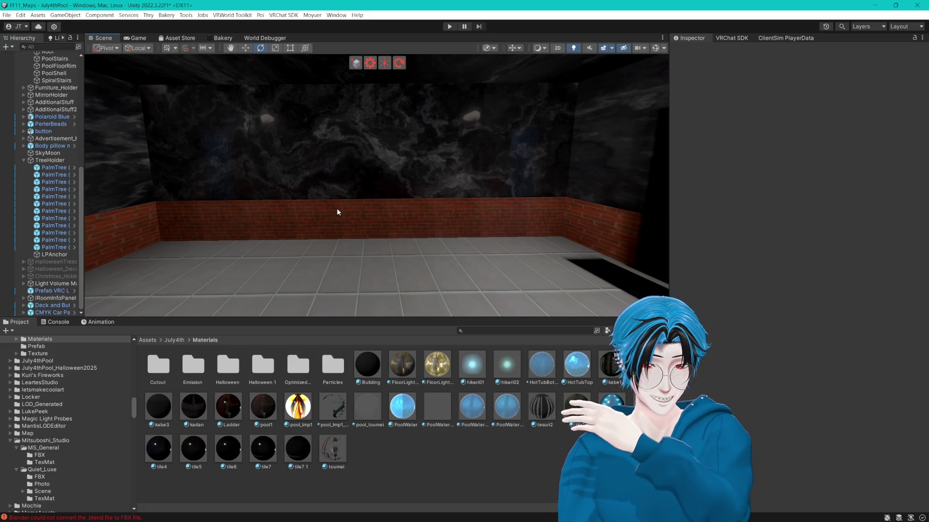
mouse_move(321, 172)
mouse_down()
mouse_move(301, 190)
mouse_move(415, 142)
mouse_move(444, 140)
mouse_move(300, 151)
mouse_move(356, 140)
mouse_move(410, 151)
mouse_move(422, 139)
mouse_move(439, 145)
mouse_move(428, 147)
mouse_move(446, 141)
mouse_move(503, 203)
mouse_move(248, 176)
mouse_move(281, 200)
mouse_move(403, 204)
mouse_move(400, 163)
mouse_move(434, 103)
mouse_up()
- Test-move the elevator along Z, undo it, then return to Blender and deselect faces
key(e)
click(402, 166)
key(w)
key(f)
mouse_move(507, 287)
mouse_down()
mouse_move(346, 205)
mouse_move(422, 201)
mouse_move(357, 199)
mouse_move(297, 247)
mouse_move(446, 231)
mouse_move(488, 269)
mouse_move(649, 267)
mouse_up()
key(ctrl+z)
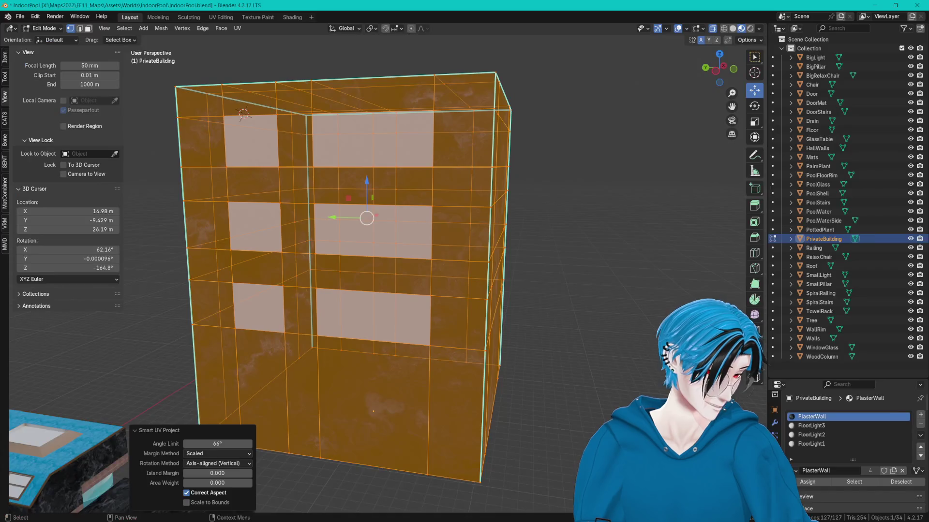
key(alt+Tab)
click(581, 159)
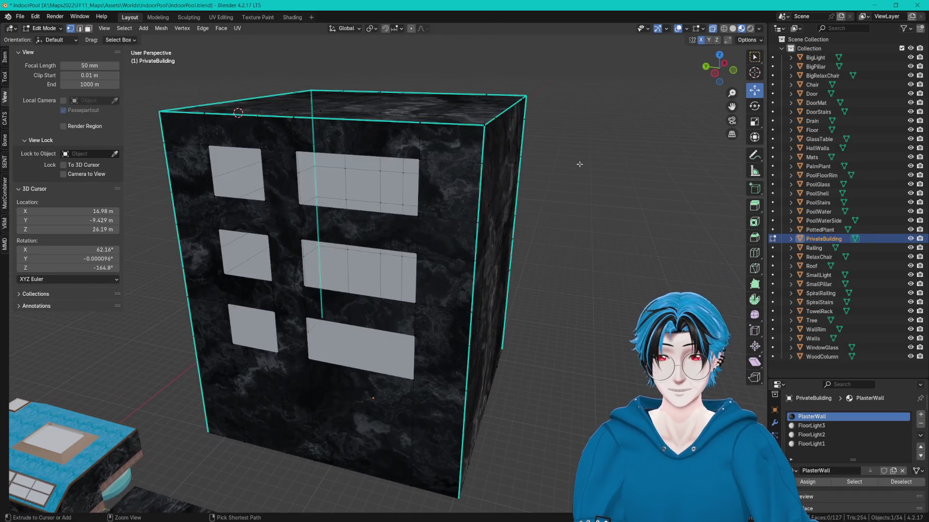
- Save IndoorPool.blend, return to Unity, and search the Project for 'luxe'
key(ctrl+s)
click(20, 16)
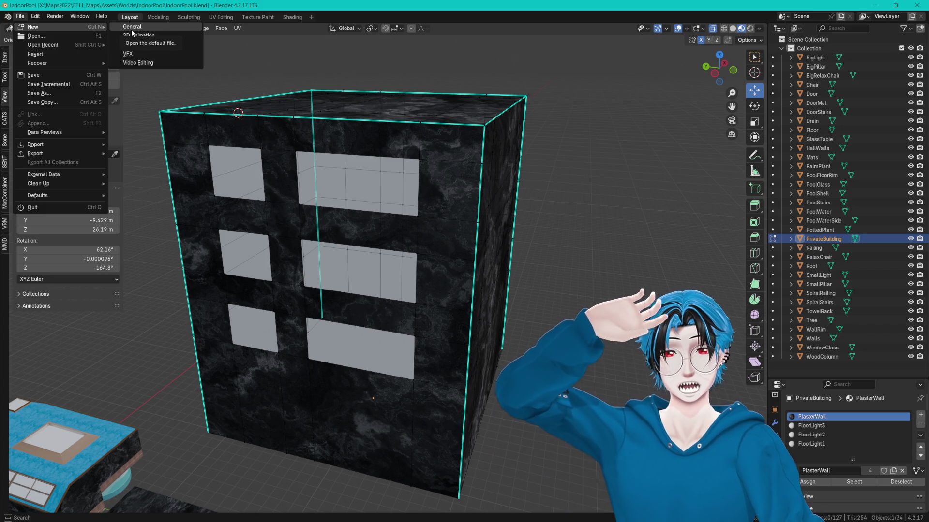
key(alt+Tab)
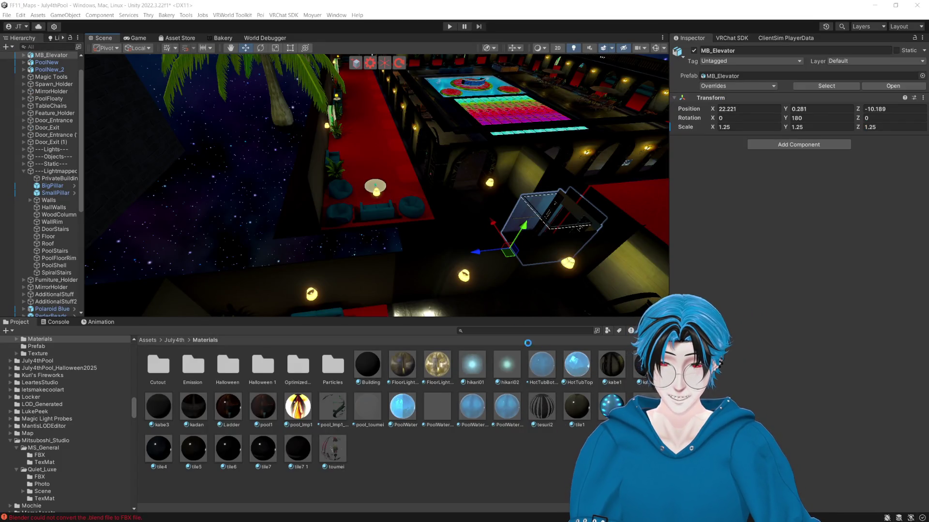
click(498, 330)
text(lu)
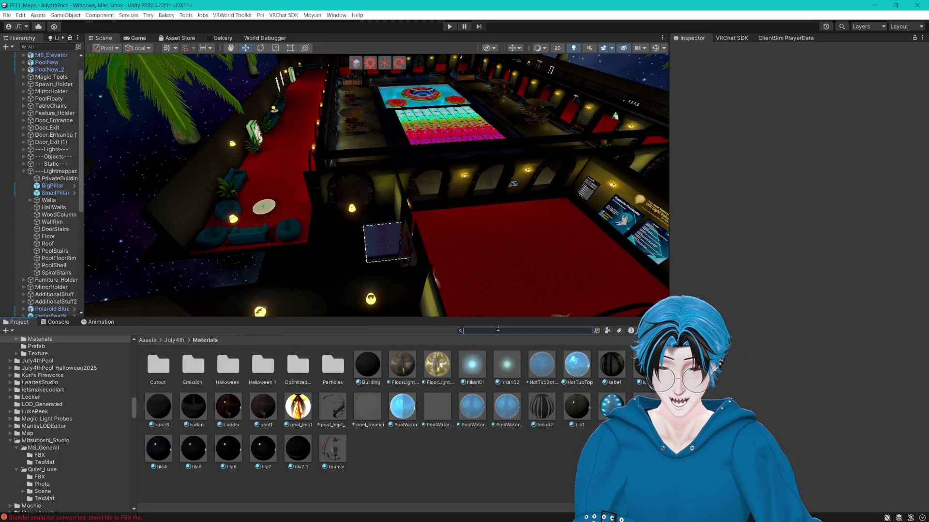
text(xe)
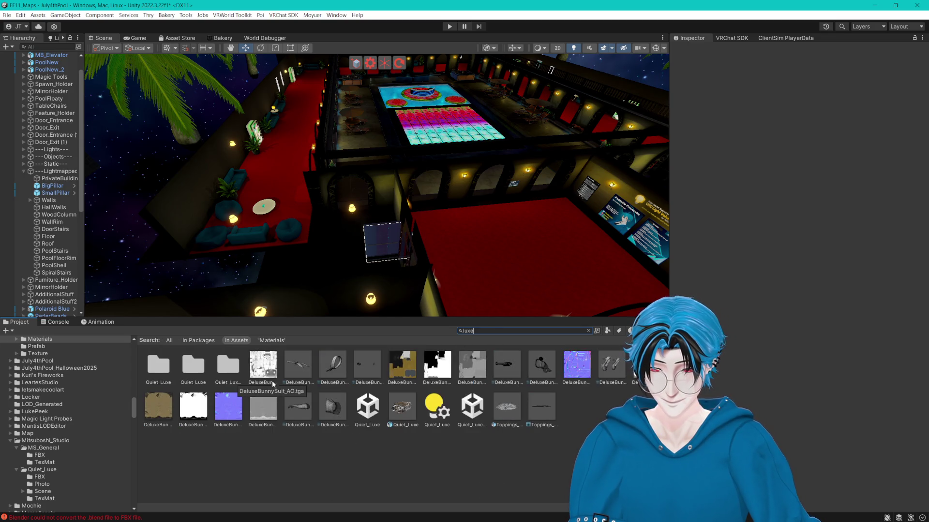
- Open the Quiet_Luxe scene, saving the modified July4thPool scene first
double_click(368, 411)
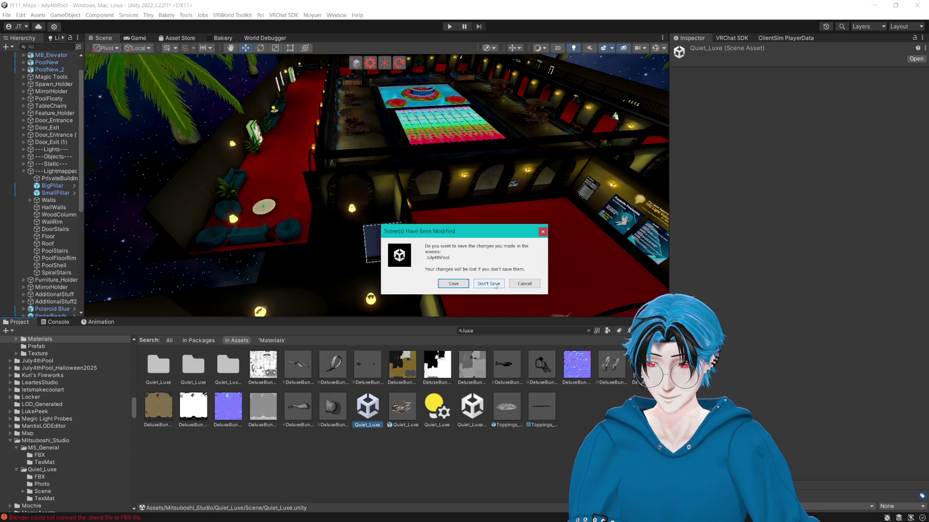
click(452, 284)
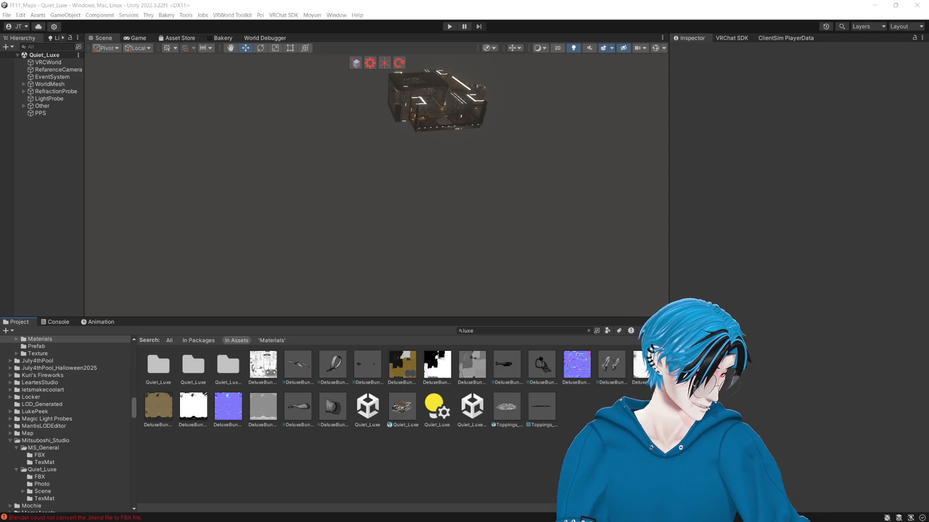
key(alt+Tab)
key(alt+Tab)
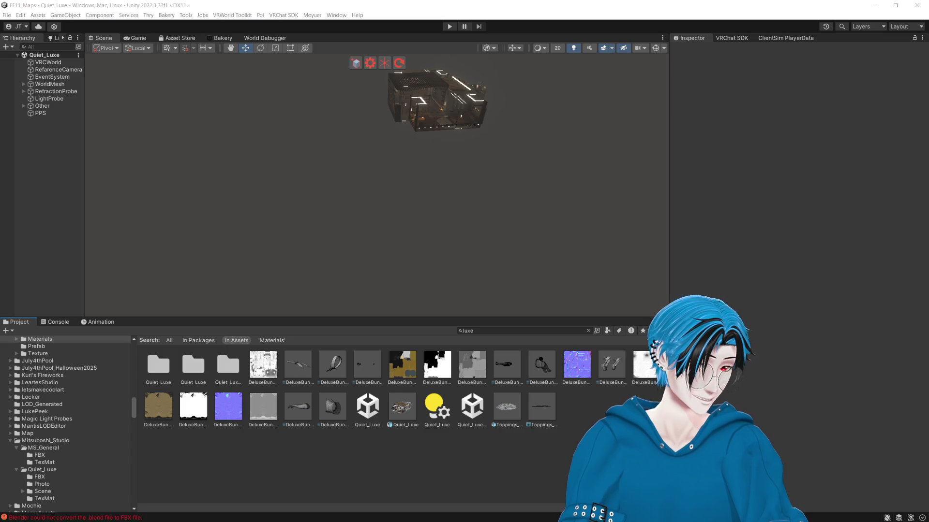
- Orbit around the Quiet_Luxe building, select its Base mesh, and fly into the elevator
key(alt+Tab)
mouse_move(519, 103)
mouse_down()
mouse_move(490, 137)
mouse_move(436, 159)
mouse_up()
click(430, 166)
scroll(576, 196, up, 10)
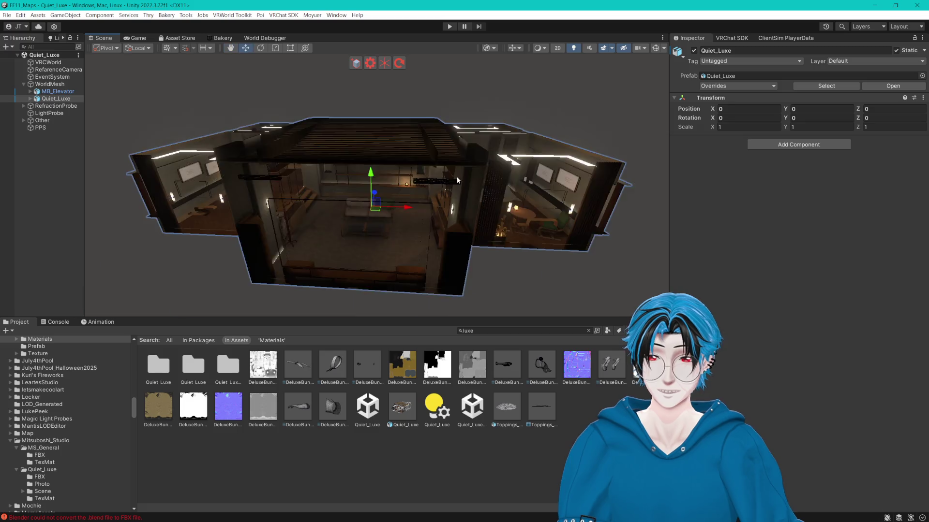
scroll(576, 196, up, 10)
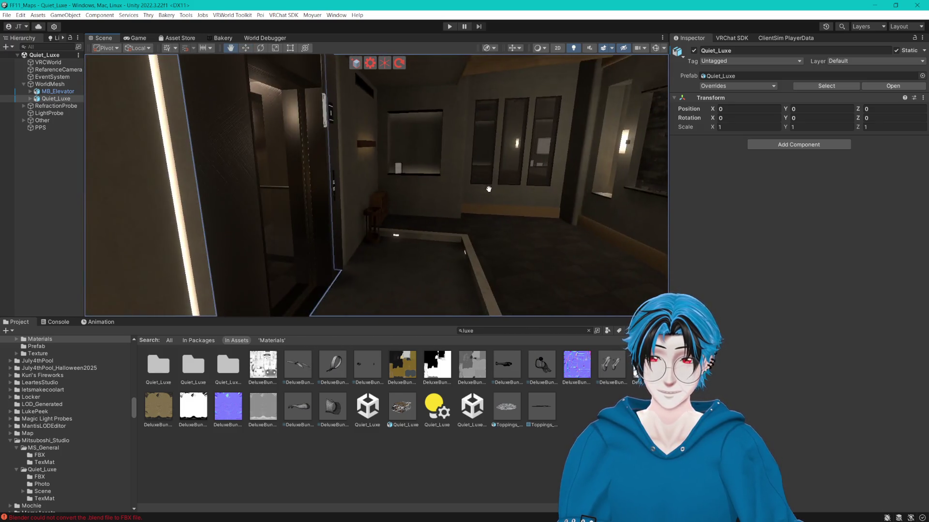
click(347, 205)
mouse_move(414, 207)
mouse_down()
mouse_move(375, 213)
mouse_move(424, 201)
mouse_move(399, 194)
mouse_up()
- Frame MB_Elevator, leave its scale at 1, and place RexNewSuit at -0.0127, 0.5, 4.618
click(399, 194)
key(f)
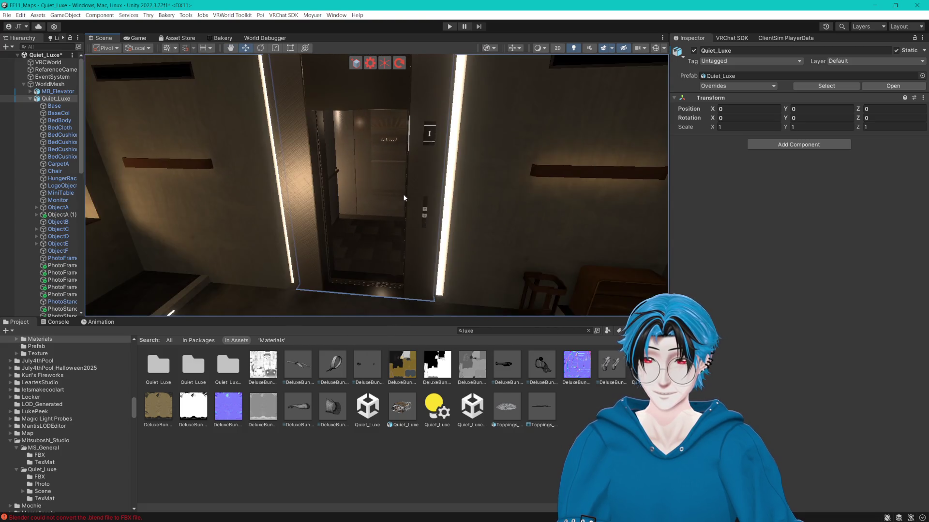
scroll(445, 180, up, 3)
scroll(445, 180, down, 3)
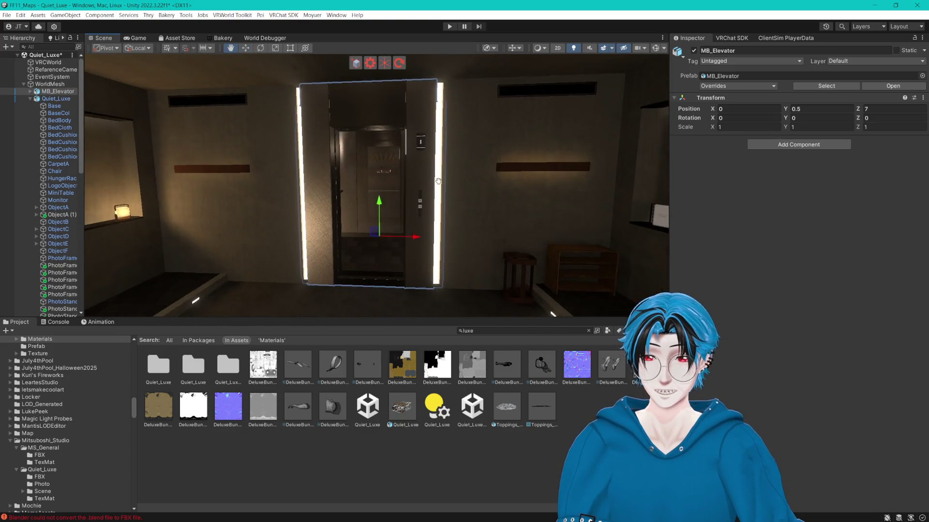
click(275, 48)
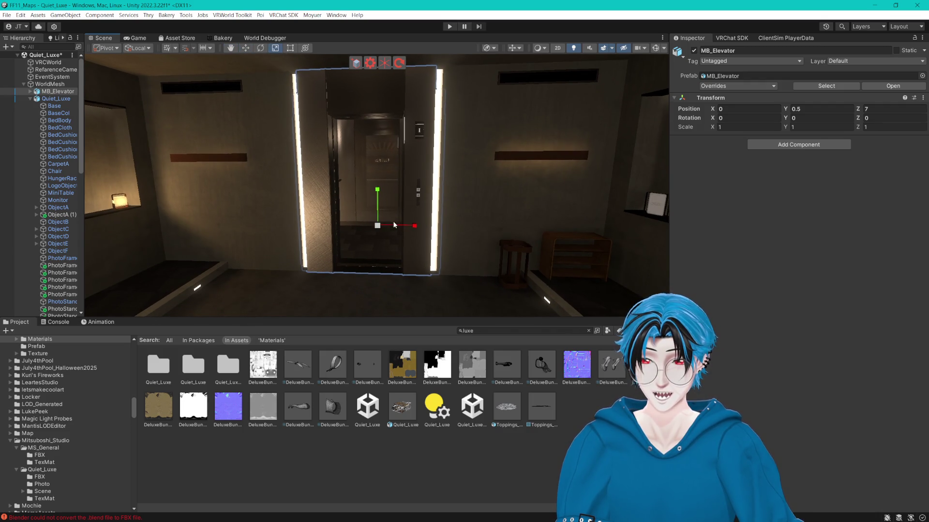
drag(377, 225, 392, 228)
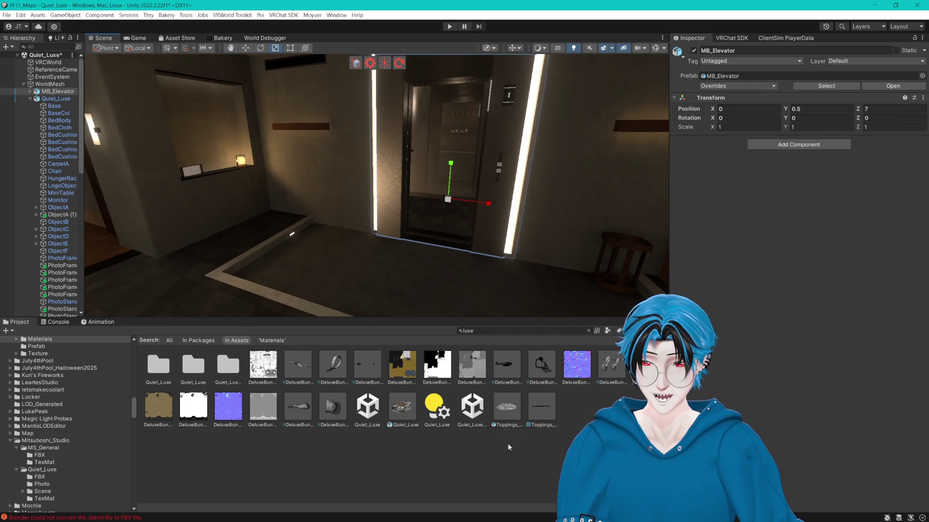
click(572, 332)
drag(158, 406, 430, 265)
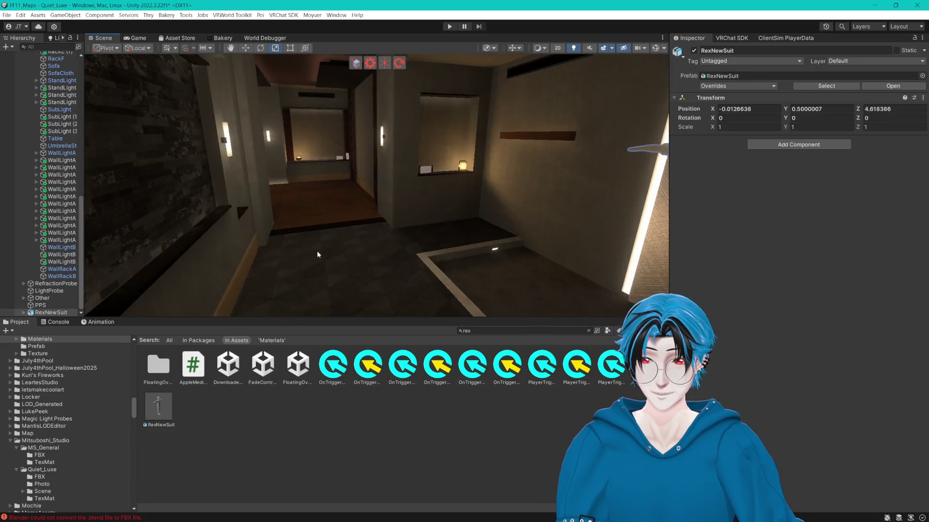
- Slide the RexNewSuit avatar along Z to -1.23, onto the lounge sofa
key(f)
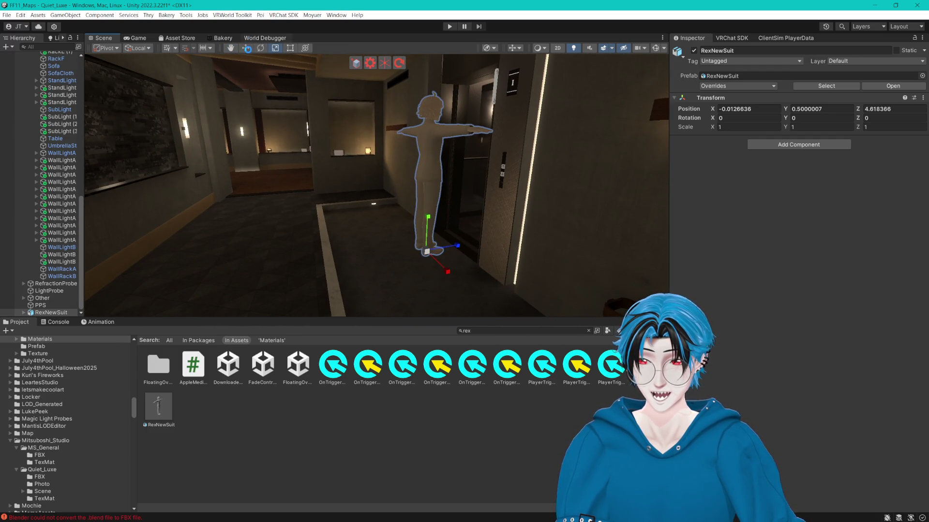
click(265, 38)
click(111, 40)
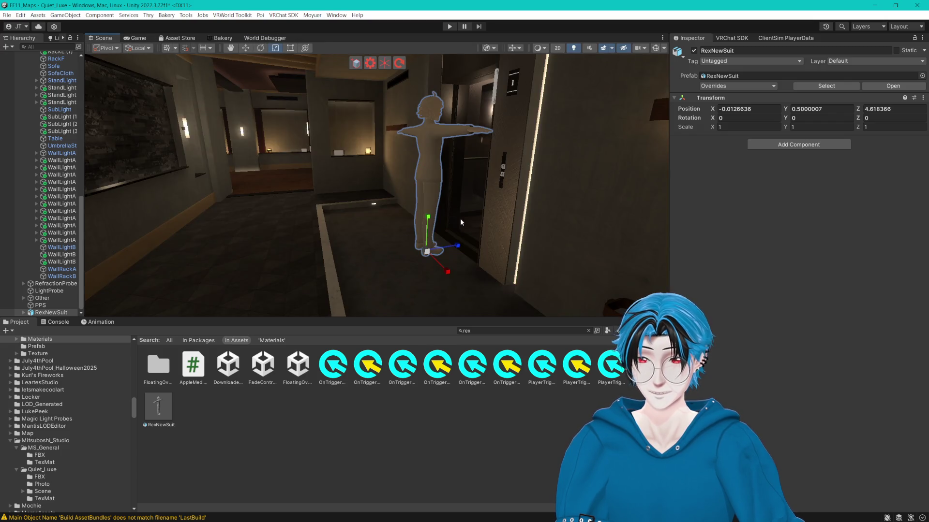
click(244, 51)
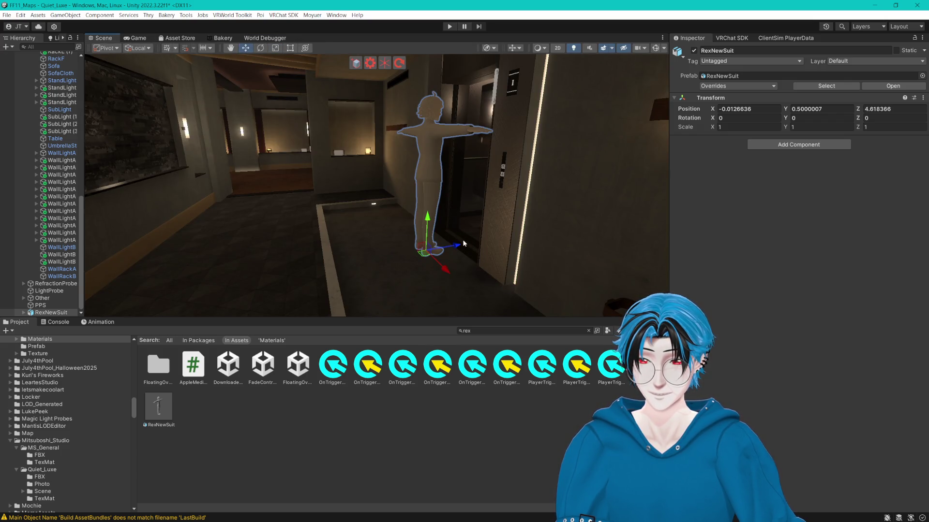
click(366, 240)
click(451, 245)
mouse_move(451, 244)
mouse_down()
mouse_move(498, 246)
mouse_move(340, 243)
mouse_move(396, 228)
mouse_move(368, 222)
mouse_up()
drag(562, 183, 358, 201)
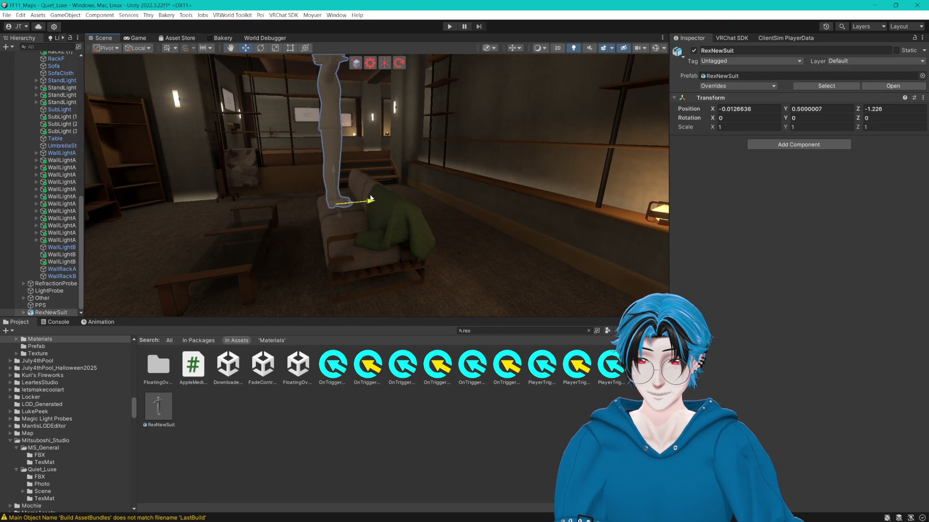
key(f)
text(1)
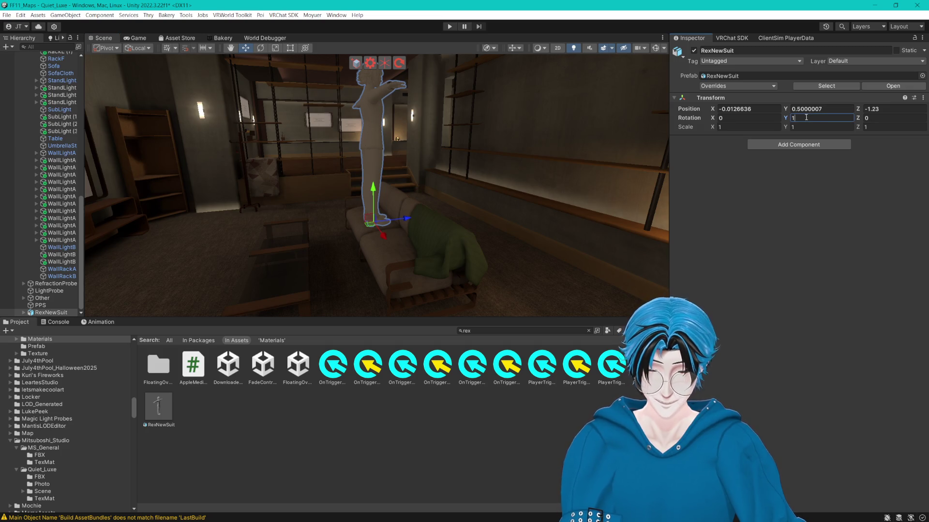
- Set the avatar's Y rotation to 180 and enlarge the Hierarchy and Scene panels
text(80)
scroll(74, 81, up, 5)
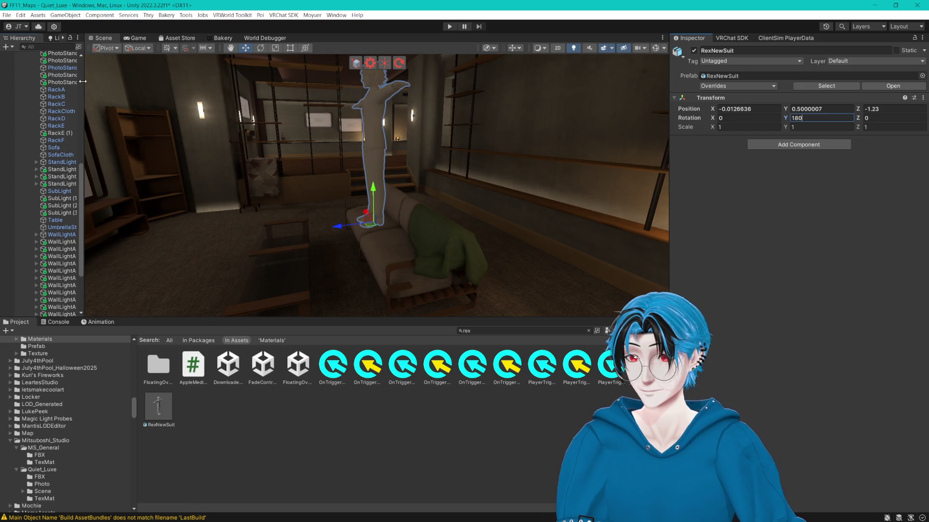
drag(83, 82, 191, 203)
drag(308, 316, 308, 430)
scroll(97, 200, up, 10)
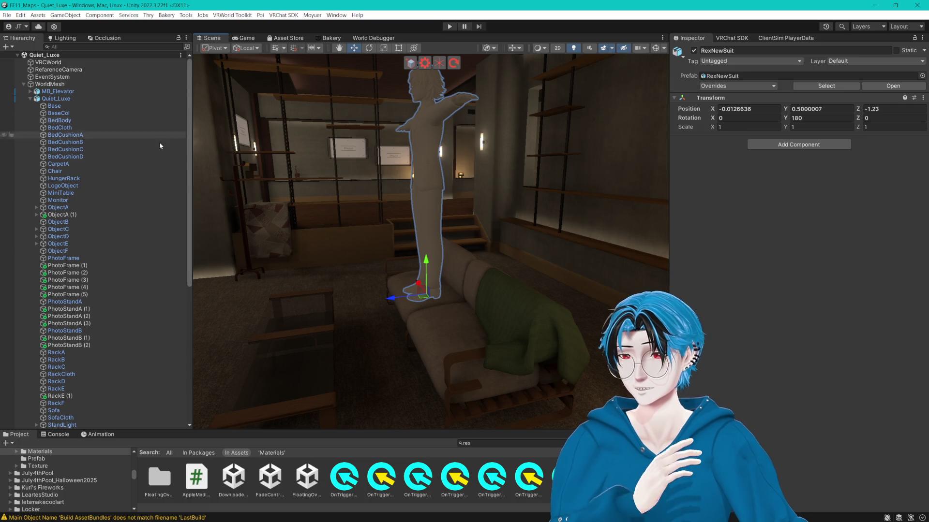
scroll(127, 203, down, 6)
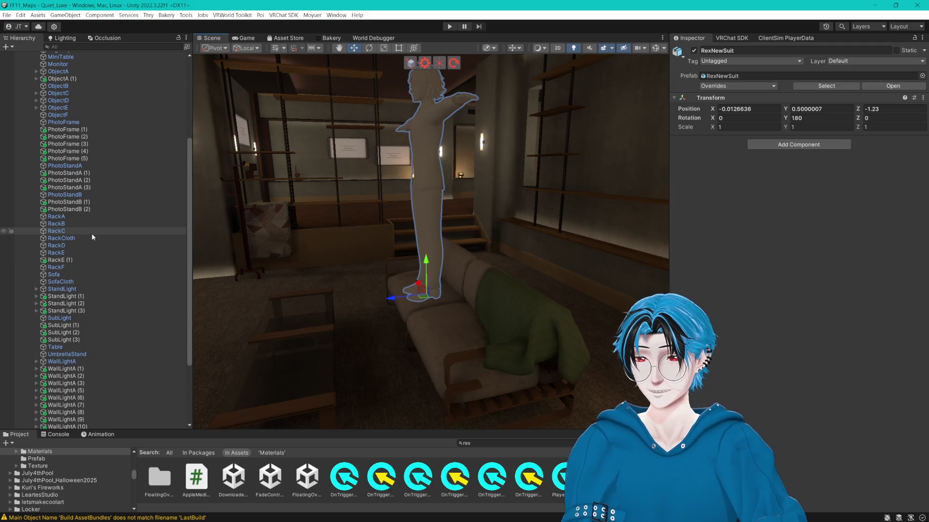
scroll(92, 234, down, 4)
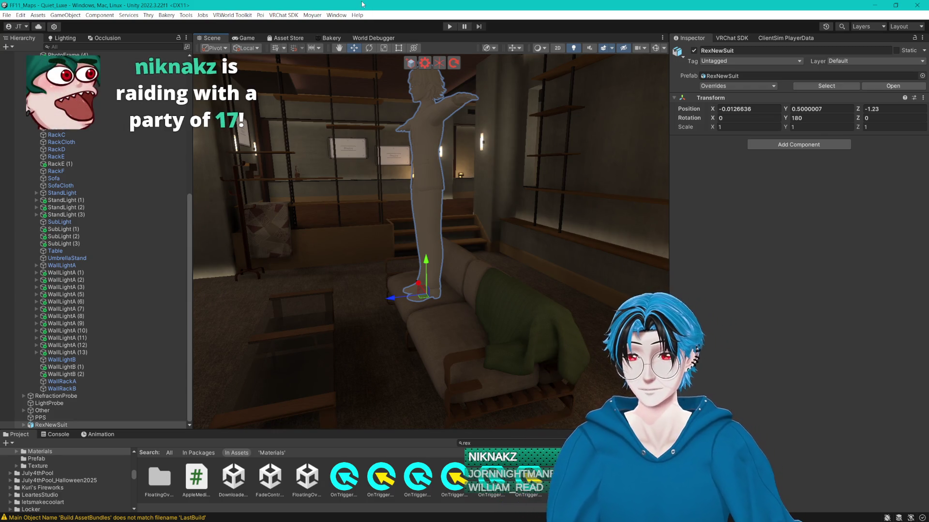
drag(407, 137, 428, 138)
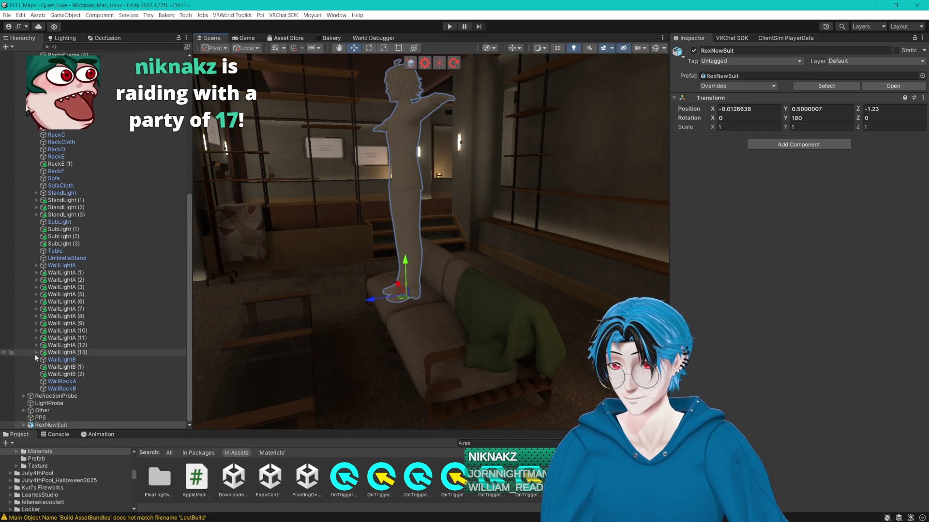
- Expand RexNewSuit > Armature > Hips and select the Left leg and Right leg bones
click(21, 425)
click(23, 426)
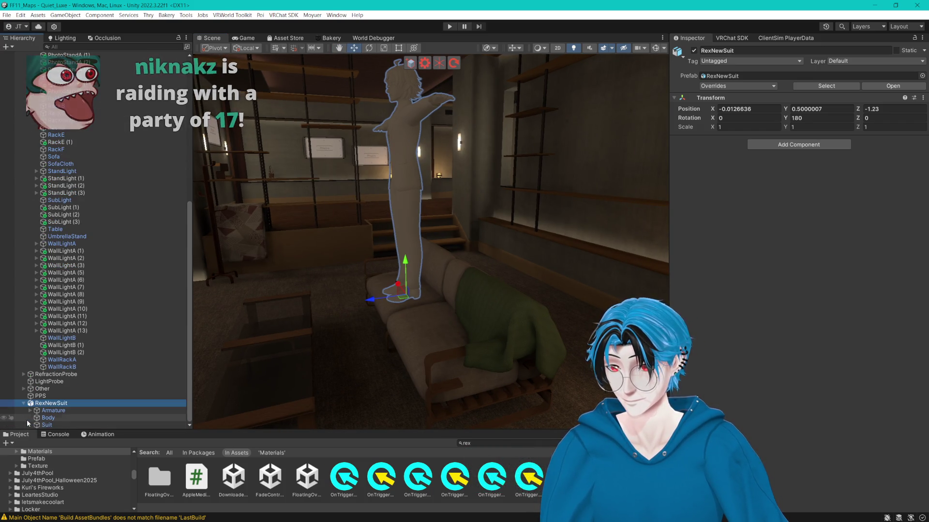
click(31, 411)
click(34, 411)
click(65, 389)
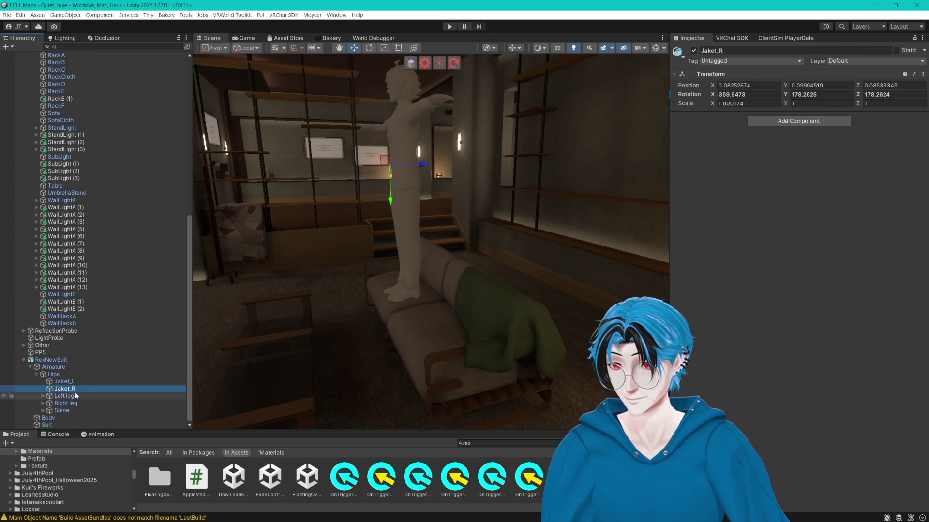
click(75, 394)
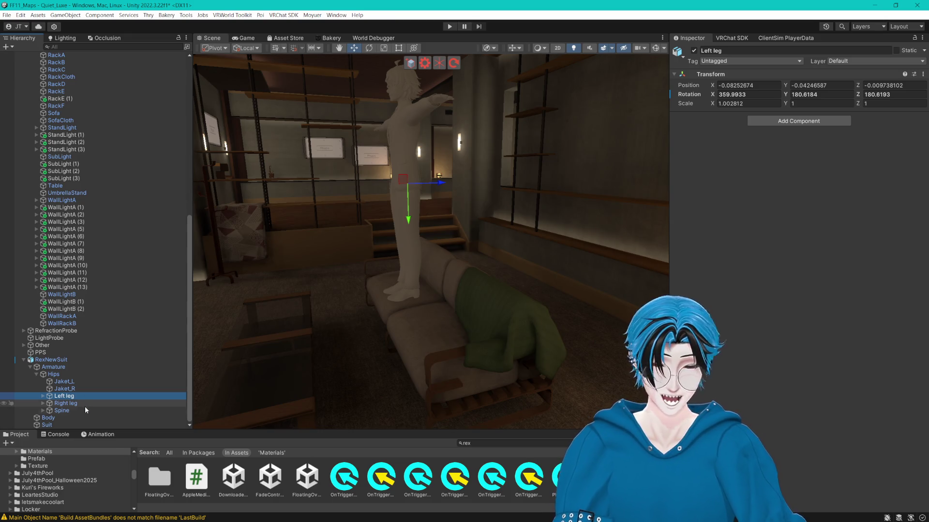
click(87, 404)
ctrl+click(107, 396)
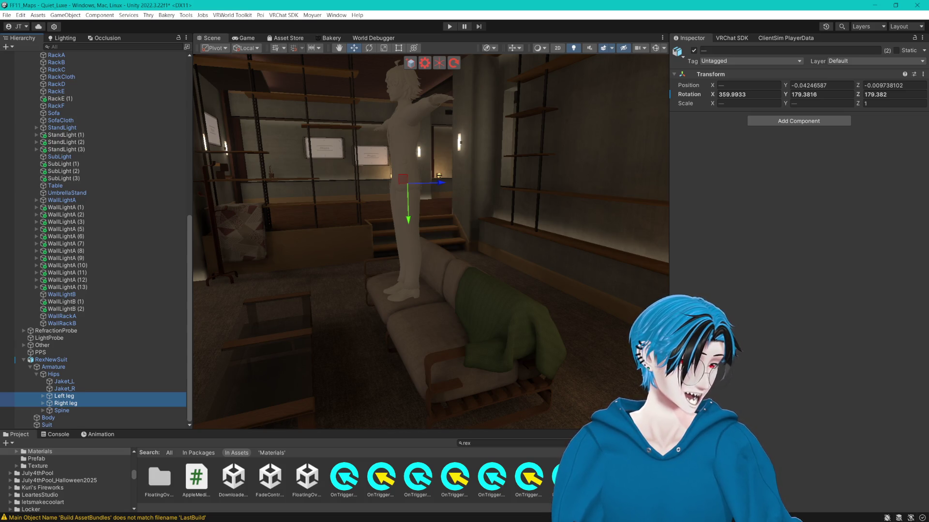
- Rotate both leg bones about 30° on X to raise the legs forward
drag(532, 160, 548, 169)
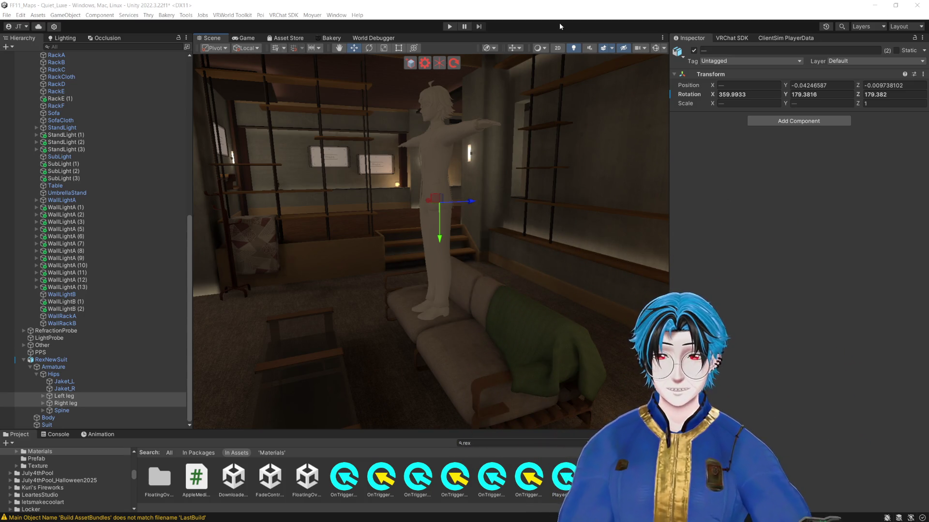
click(370, 49)
mouse_move(419, 173)
mouse_down()
mouse_move(469, 163)
mouse_move(564, 191)
mouse_up()
click(355, 49)
- Lower the whole avatar to Y -0.443 onto the sofa, then undo and frame the light probes
click(328, 203)
mouse_move(434, 285)
mouse_down()
mouse_move(451, 370)
mouse_move(452, 354)
mouse_move(408, 337)
mouse_move(421, 338)
mouse_move(440, 367)
mouse_move(470, 365)
mouse_up()
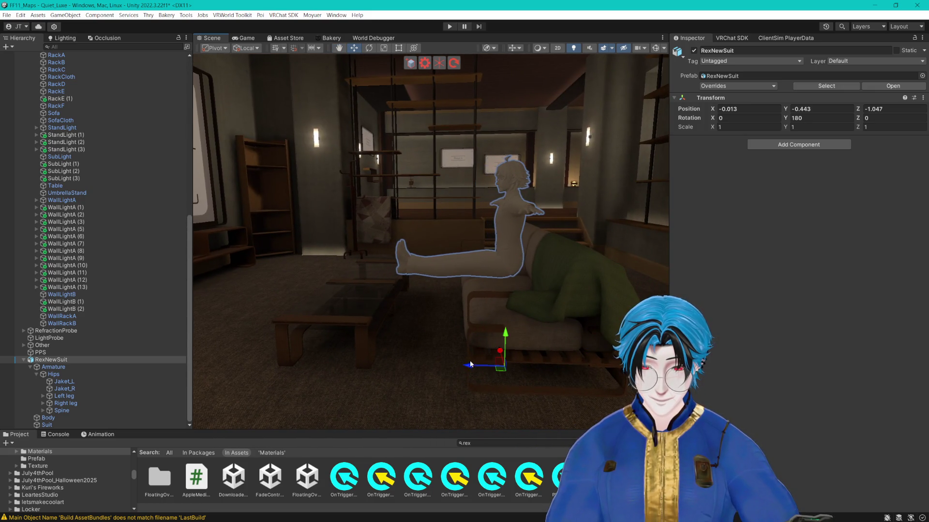
key(ctrl+z)
key(f)
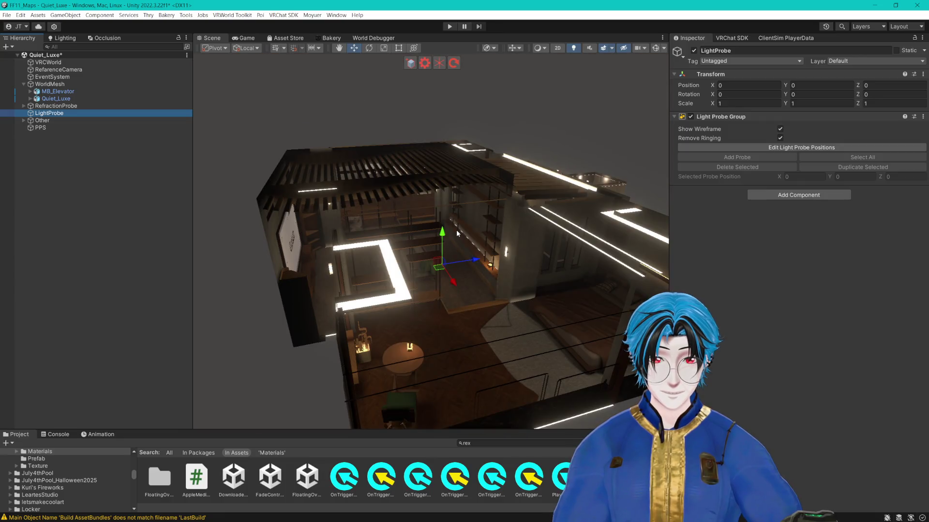
- Toggle the LightProbeGroup gizmos on and off in the Gizmos menu
mouse_move(498, 128)
mouse_down()
mouse_move(486, 143)
mouse_move(507, 129)
mouse_up()
click(658, 47)
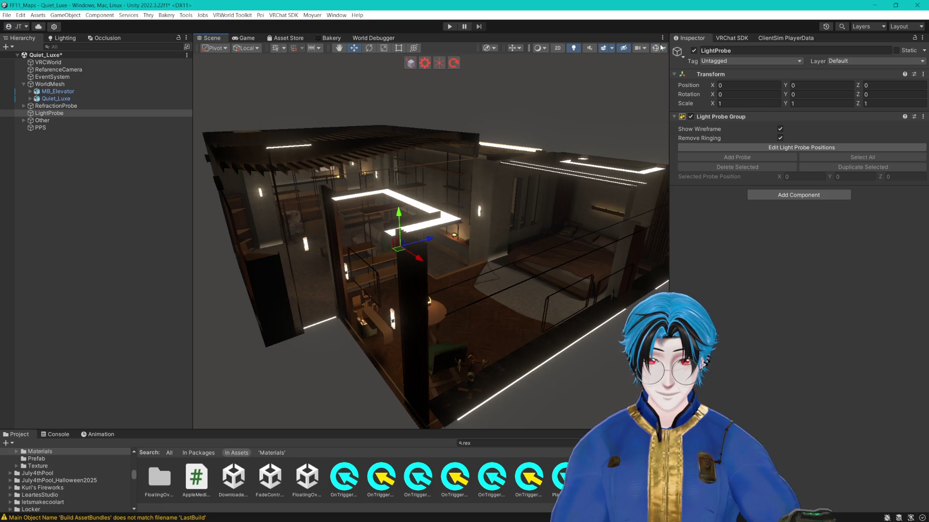
click(659, 48)
click(665, 48)
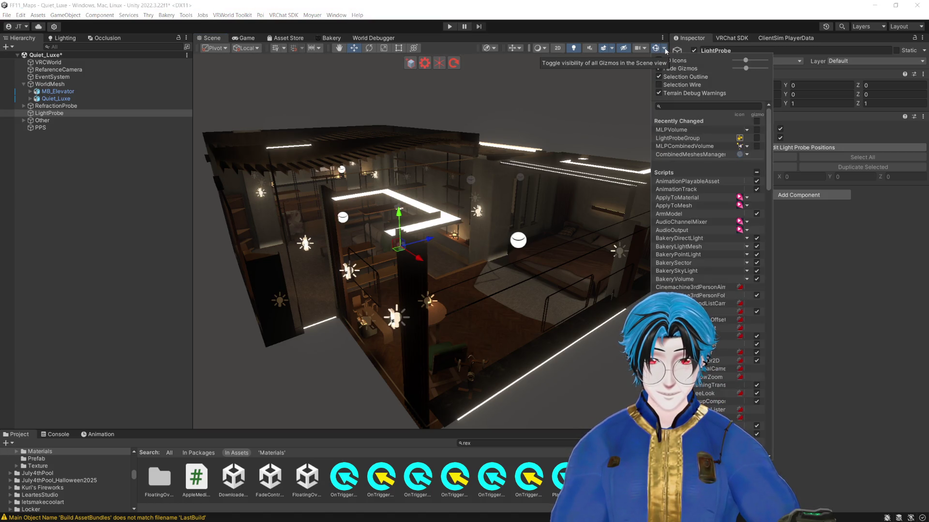
click(756, 138)
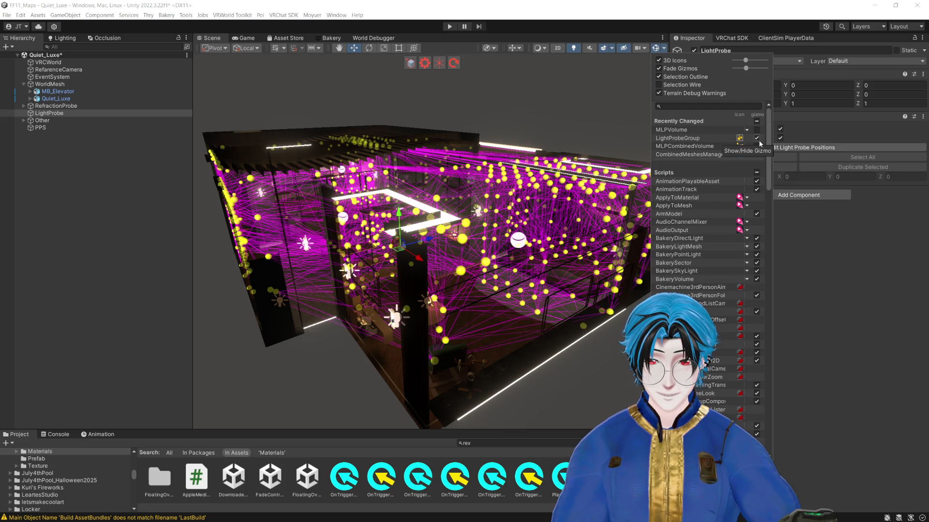
click(757, 138)
drag(482, 138, 290, 145)
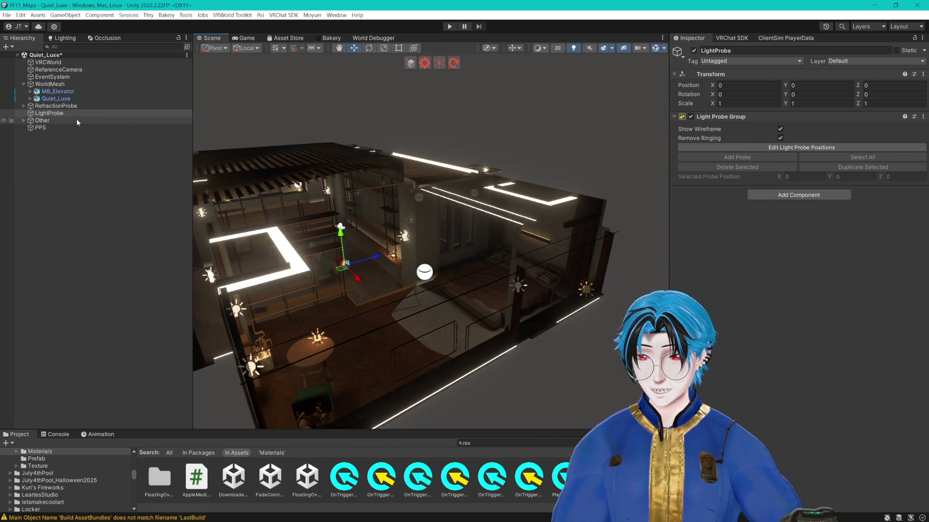
- Select RefractionProbe and LightProbe and drag them under WorldMesh in the Hierarchy
click(24, 105)
click(24, 105)
click(54, 106)
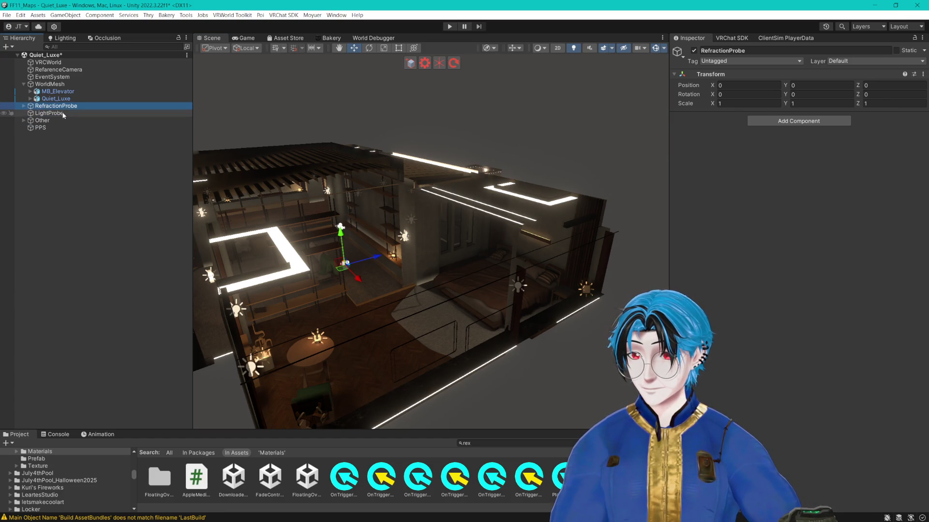
ctrl+click(63, 114)
drag(63, 115, 62, 86)
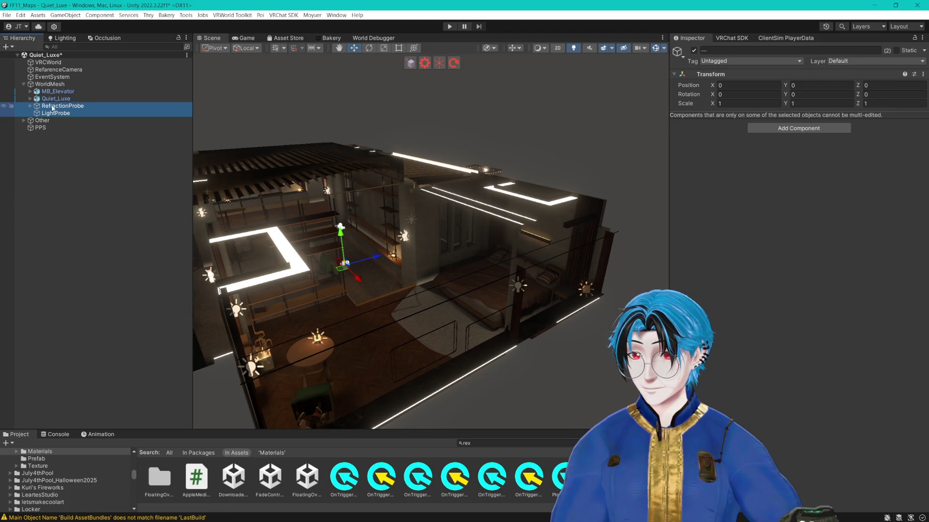
- Expand the Other group and frame the Water object in the scene
click(24, 120)
click(49, 128)
double_click(49, 127)
- Fly toward the water wall and assign the Water material to the quad
mouse_move(397, 173)
mouse_down()
mouse_move(411, 190)
mouse_move(461, 194)
mouse_move(419, 196)
mouse_move(442, 204)
mouse_move(615, 219)
mouse_move(507, 190)
mouse_move(502, 207)
mouse_up()
drag(436, 239, 588, 244)
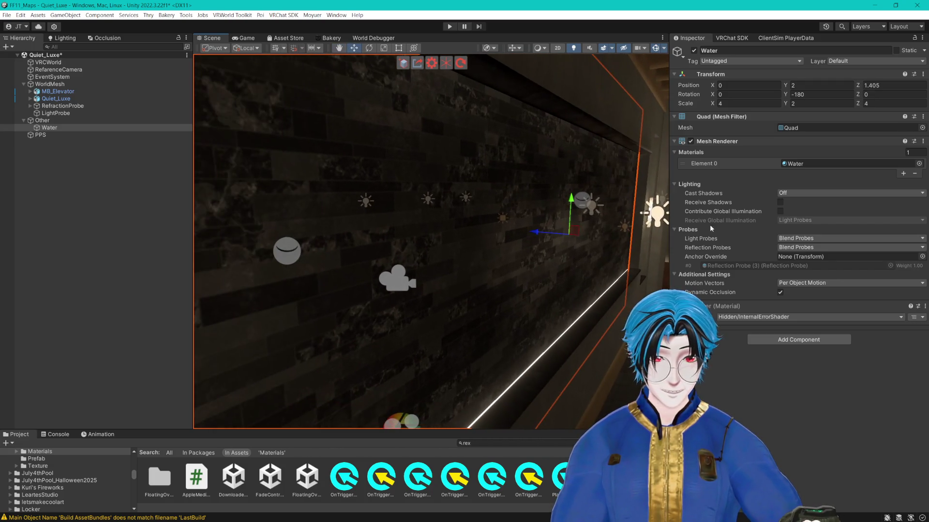
click(918, 164)
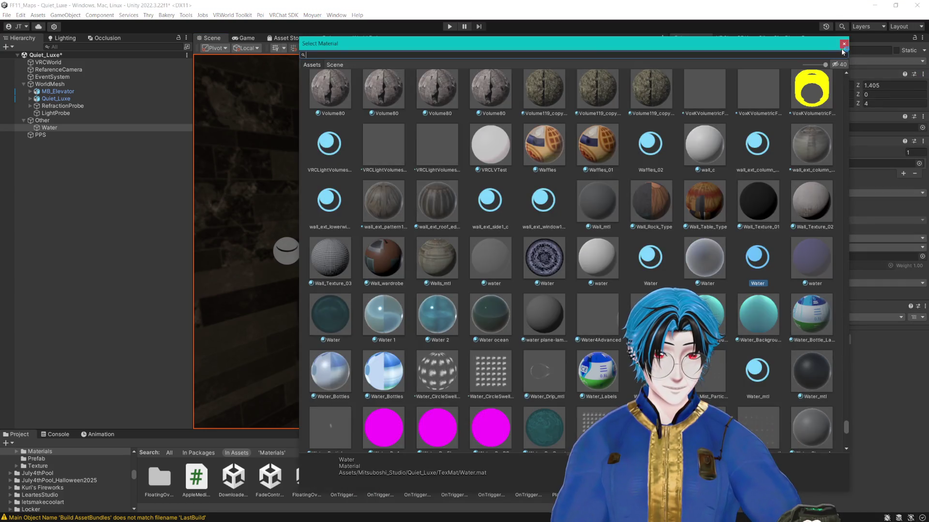
double_click(502, 440)
text(water)
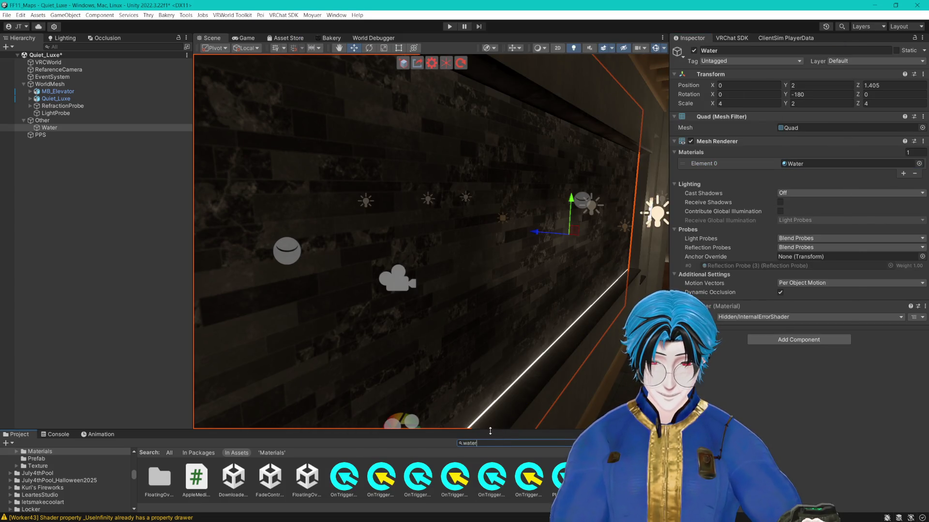
- Filter the Project water search to materials only (t:Material)
drag(490, 431, 490, 347)
scroll(496, 398, down, 4)
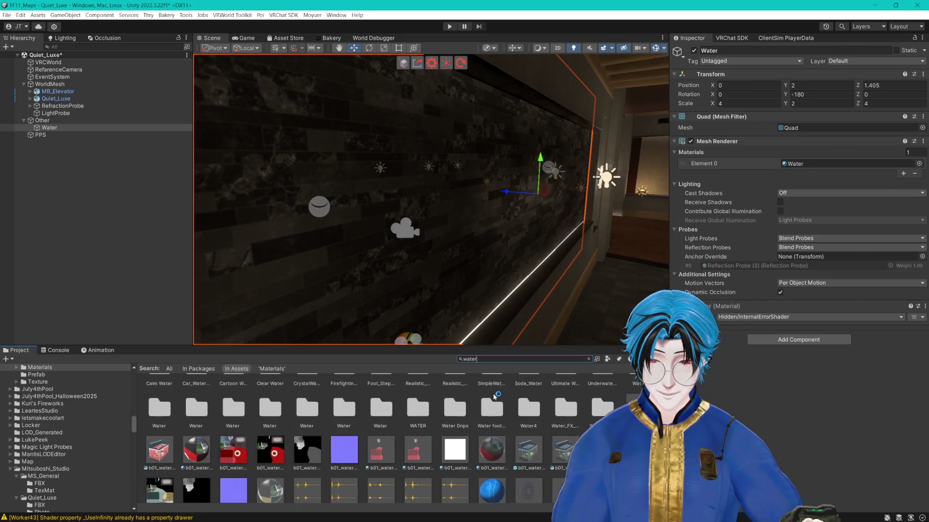
scroll(495, 397, down, 3)
scroll(495, 397, up, 8)
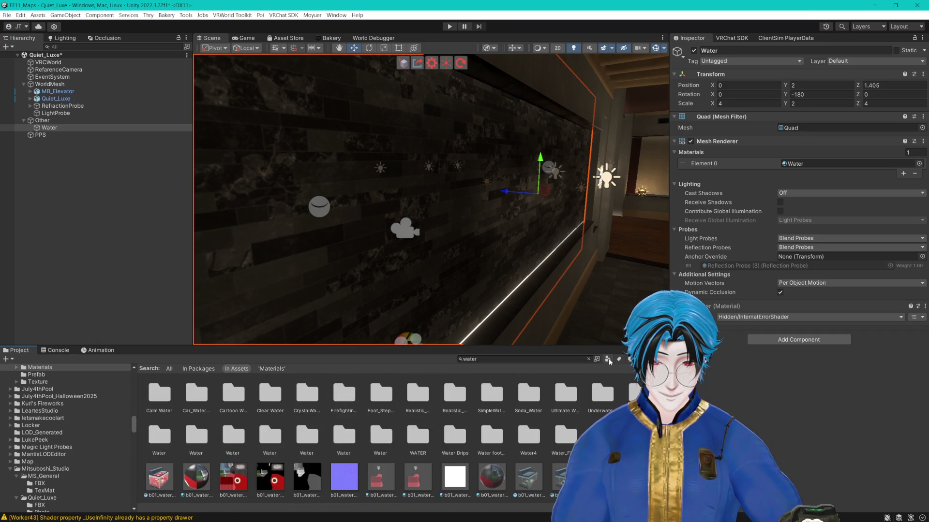
click(608, 359)
click(622, 415)
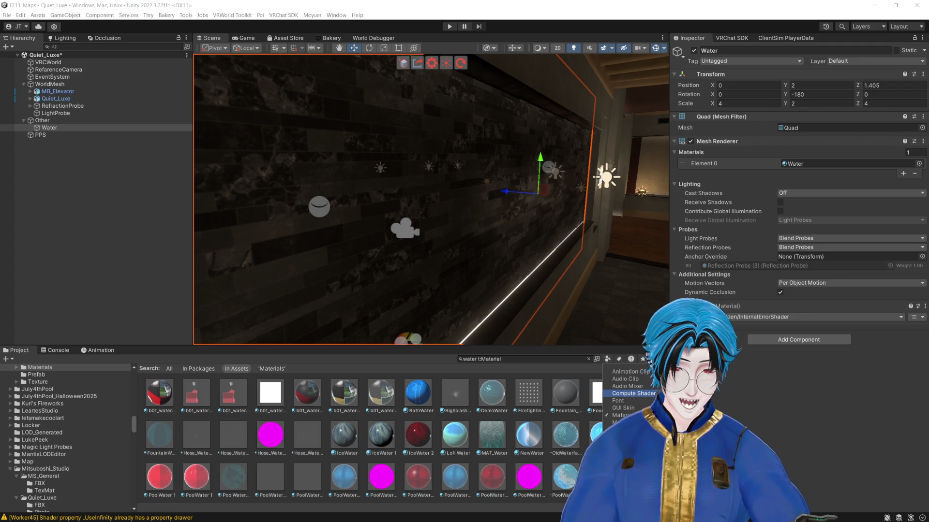
click(621, 415)
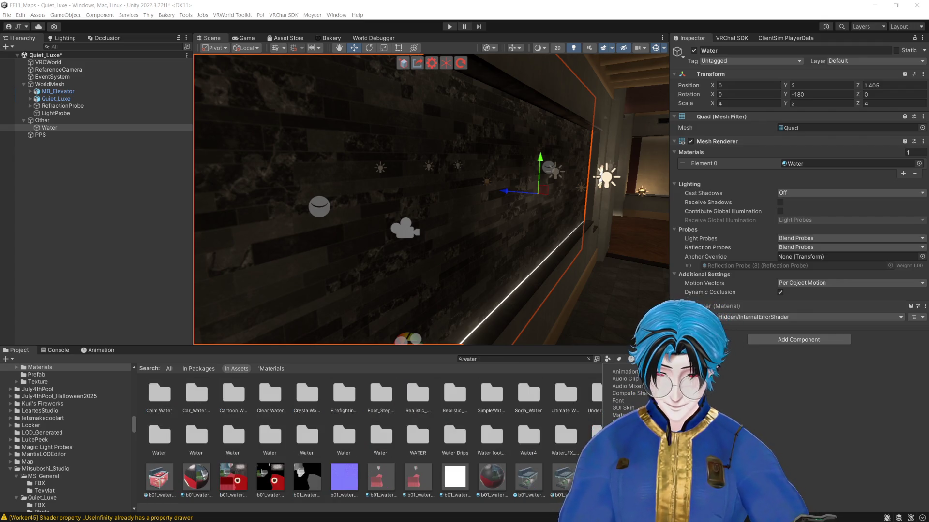
click(621, 422)
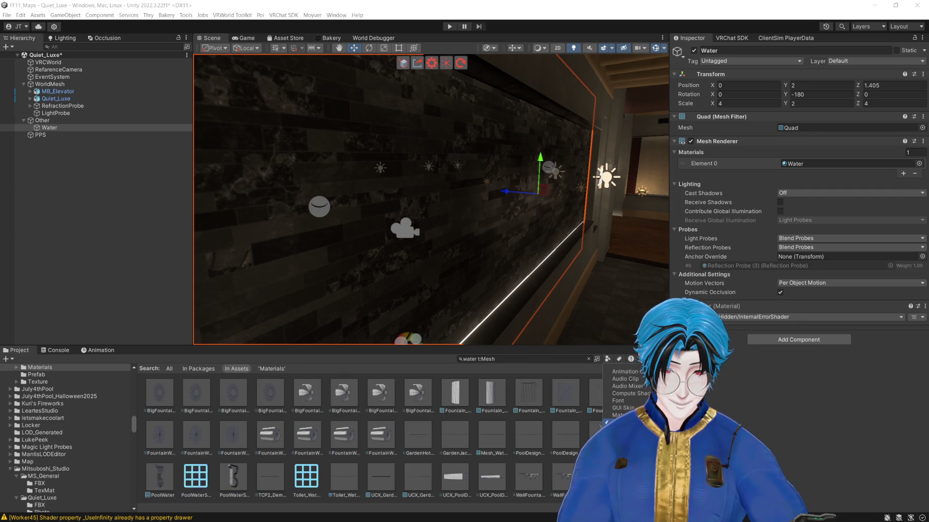
click(621, 415)
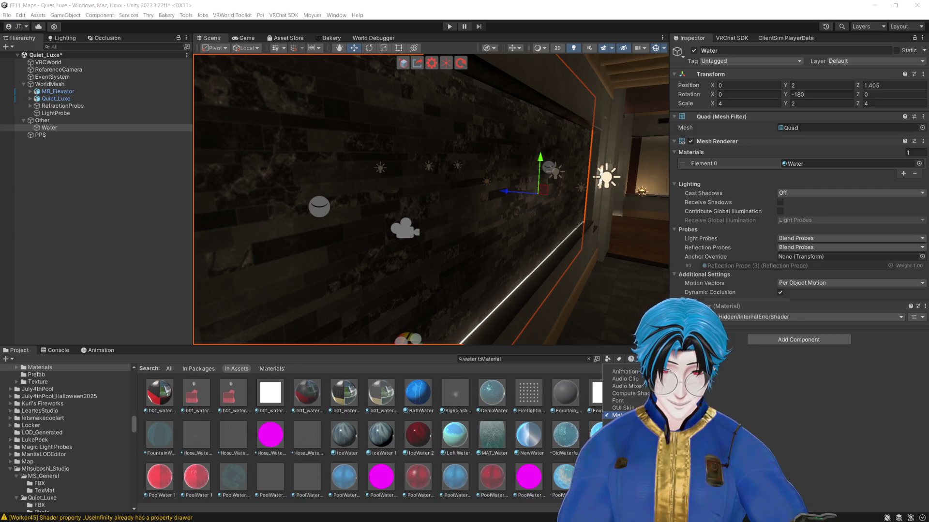
click(437, 347)
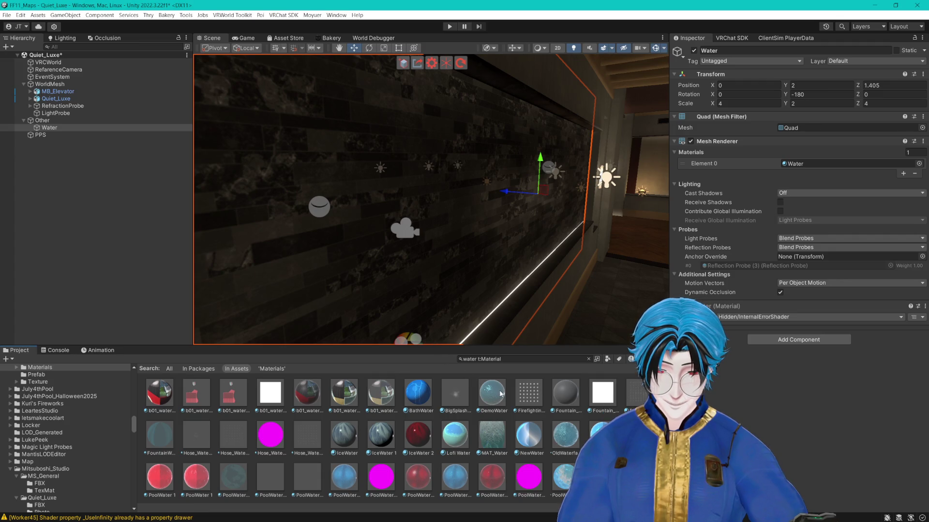
scroll(418, 432, down, 2)
- Try water materials on the quad's Element 0, settling on PoolWaterBottom
mouse_move(416, 428)
mouse_down()
mouse_move(839, 213)
mouse_move(829, 160)
mouse_up()
key(f)
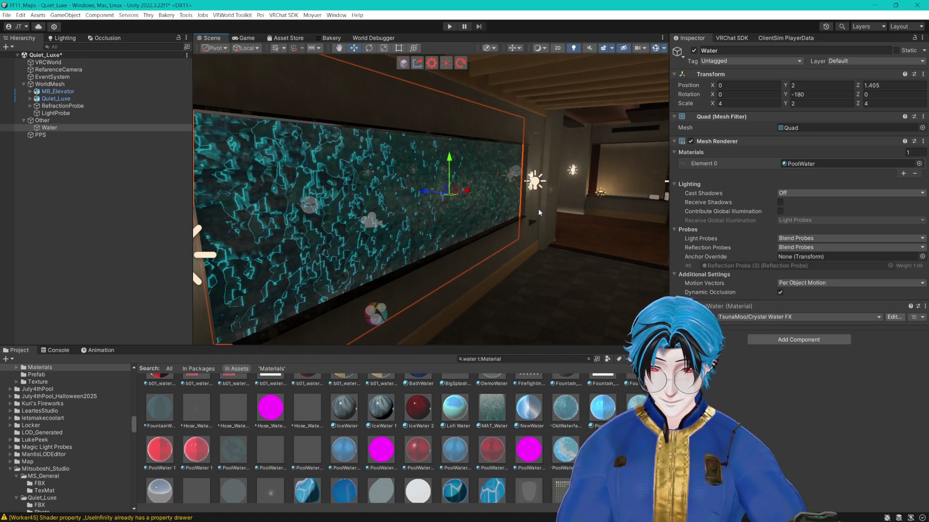
click(823, 165)
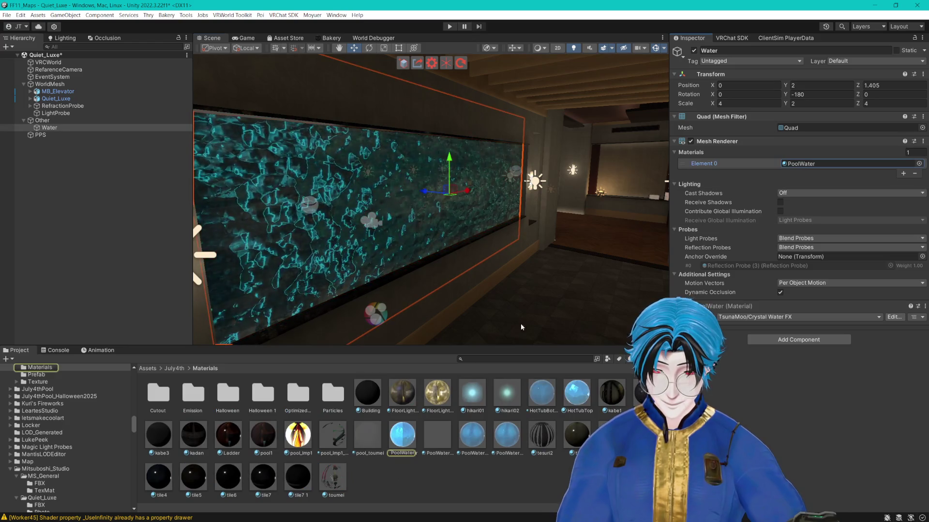
mouse_move(506, 435)
mouse_down()
mouse_move(857, 162)
mouse_move(841, 171)
mouse_up()
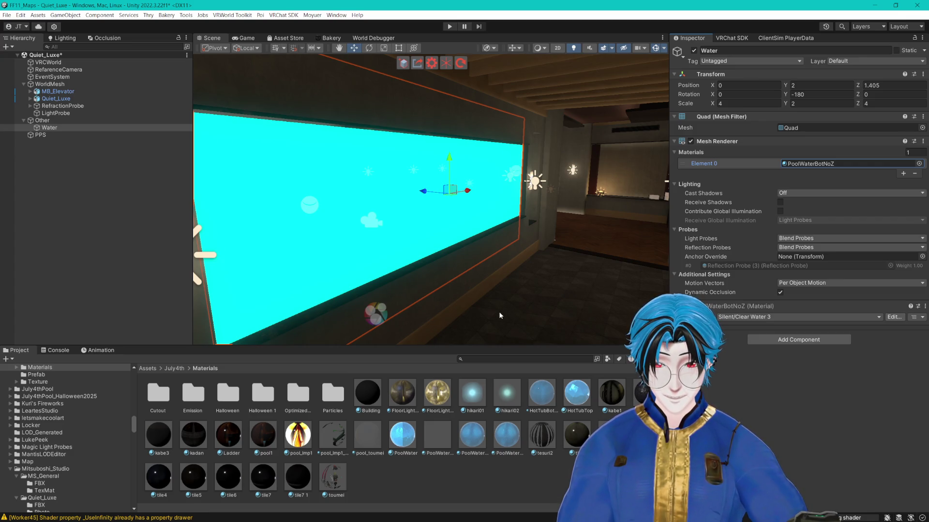
mouse_move(507, 435)
mouse_down()
mouse_move(842, 167)
mouse_move(862, 166)
mouse_move(850, 167)
mouse_up()
mouse_move(532, 218)
mouse_down()
mouse_move(493, 204)
mouse_move(524, 222)
mouse_move(508, 227)
mouse_move(628, 243)
mouse_move(619, 256)
mouse_move(465, 261)
mouse_move(413, 252)
mouse_up()
- Reframe the Water quad and widen the scene view area
mouse_move(420, 251)
mouse_down()
mouse_move(410, 254)
mouse_move(564, 248)
mouse_move(581, 261)
mouse_move(617, 252)
mouse_move(553, 231)
mouse_up()
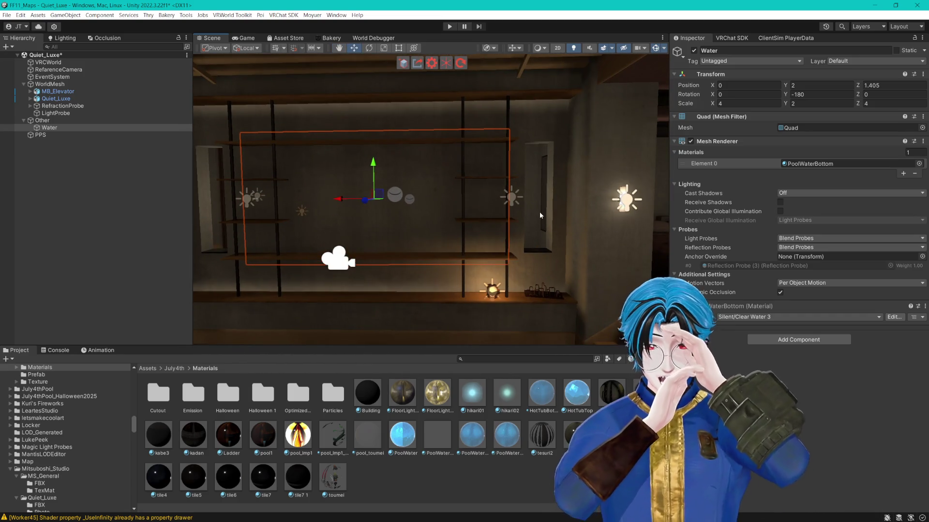
drag(539, 211, 426, 174)
key(f)
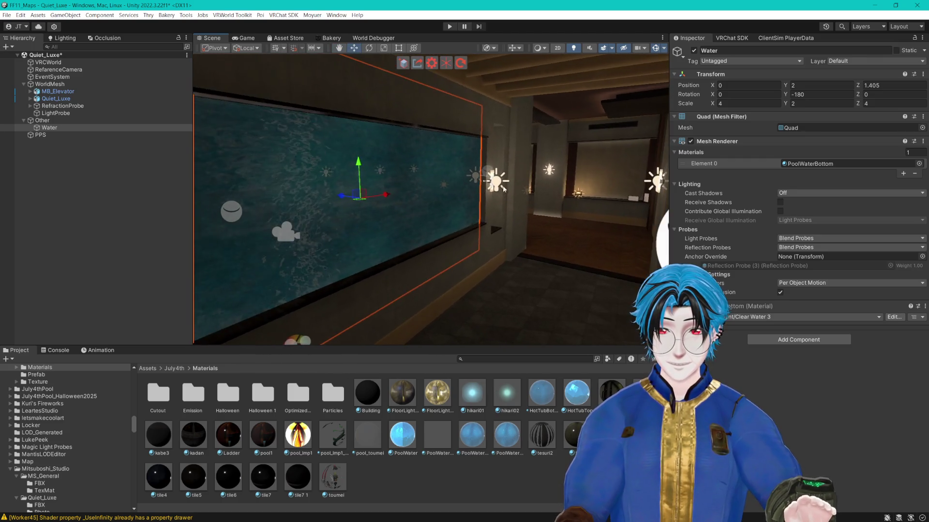
drag(193, 201, 115, 202)
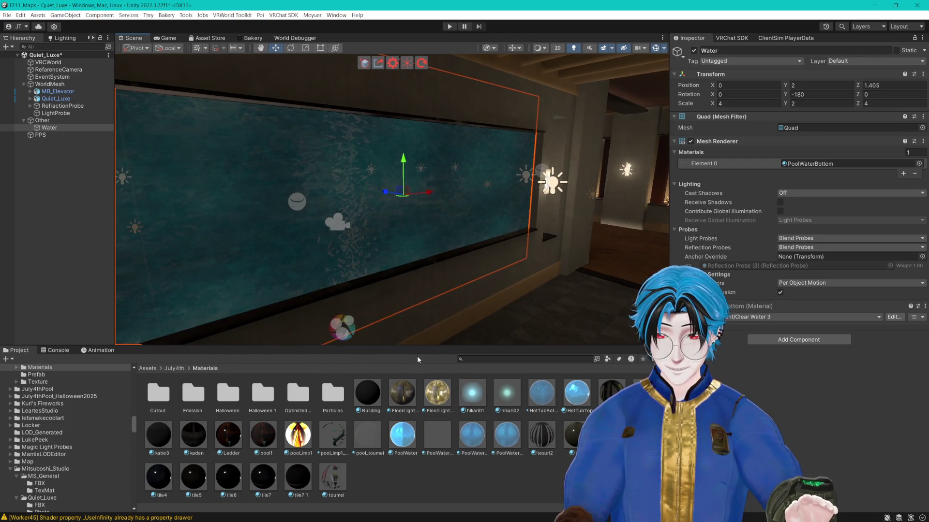
drag(440, 347, 439, 394)
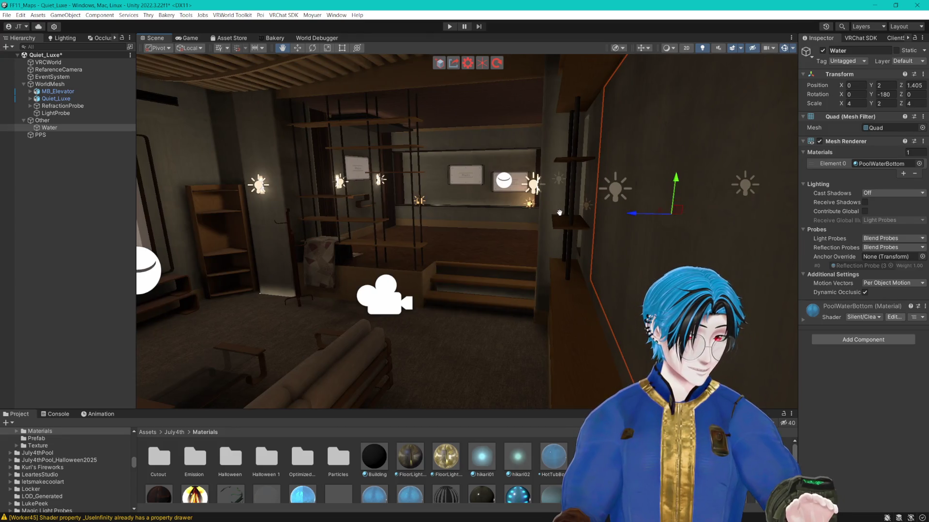
- Save the Quiet_Luxe scene, undoing an accidental depth move of the Water quad
key(f)
key(ctrl+s)
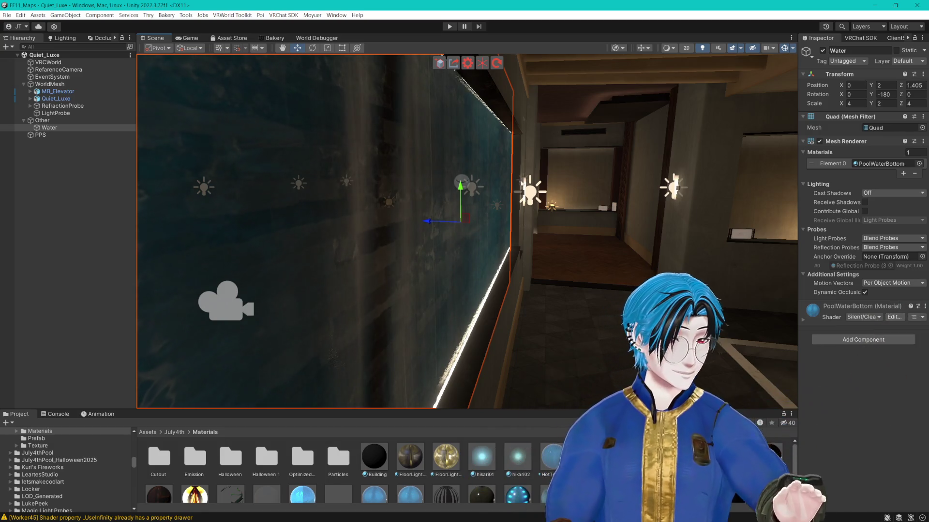
mouse_move(536, 210)
mouse_down()
mouse_move(502, 133)
mouse_move(484, 145)
mouse_up()
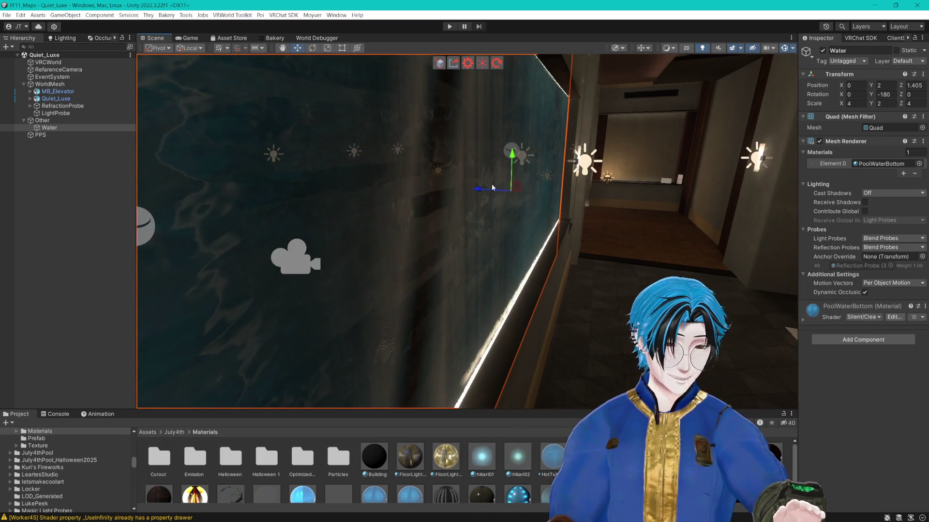
drag(472, 206, 657, 218)
key(ctrl+z)
key(f)
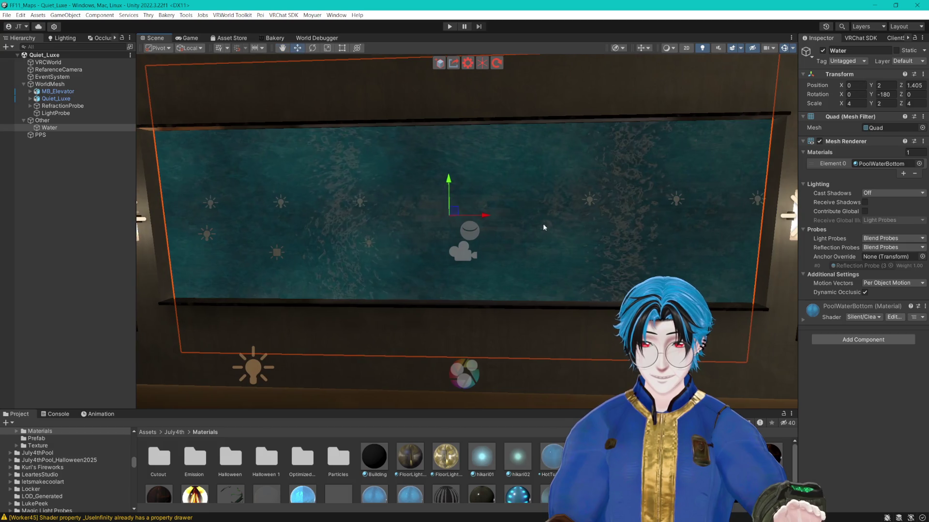
- Orbit around the water wall and turn the view toward the room
drag(587, 247, 574, 249)
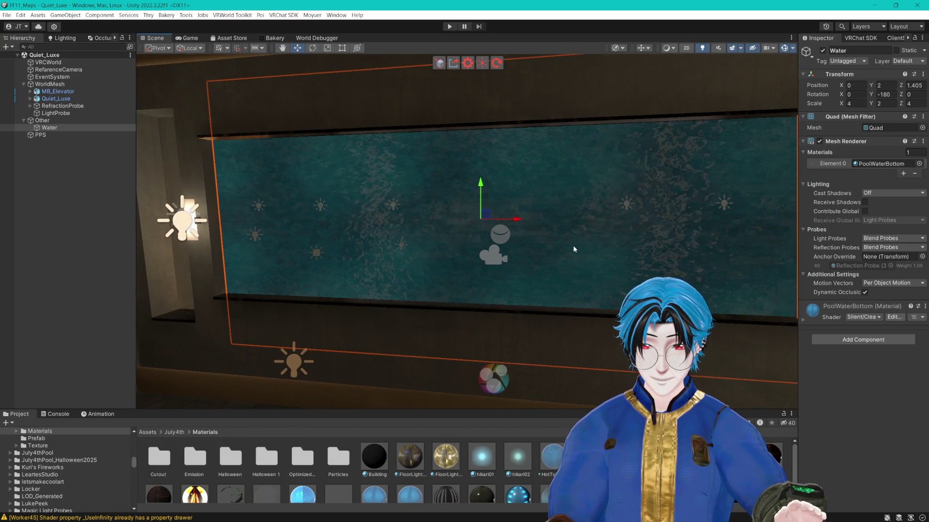
mouse_move(573, 249)
mouse_down()
mouse_move(605, 242)
mouse_move(515, 243)
mouse_move(621, 254)
mouse_up()
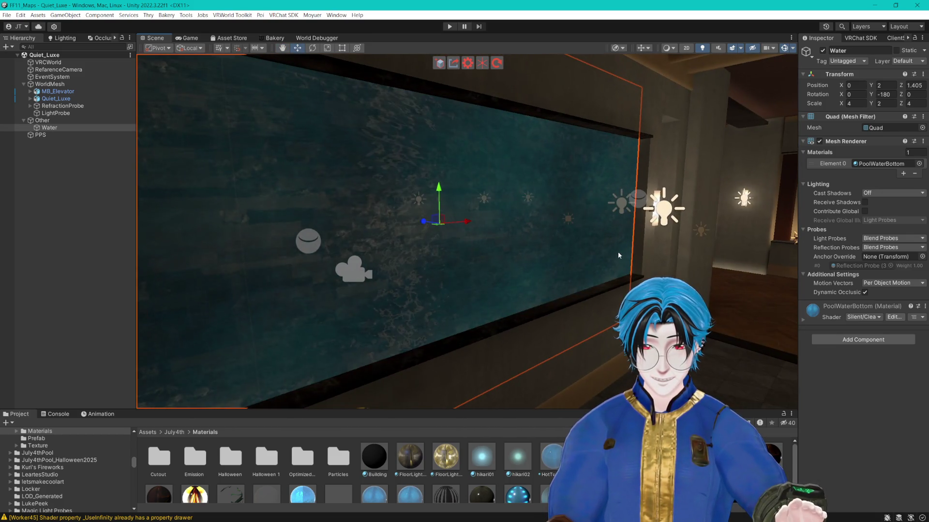
mouse_move(509, 252)
mouse_down()
mouse_move(543, 262)
mouse_move(404, 295)
mouse_move(442, 266)
mouse_move(595, 261)
mouse_move(603, 289)
mouse_move(594, 285)
mouse_move(799, 287)
mouse_up()
- Locate the Quiet_Luxe FBX asset in the Project window and choose Show in Explorer
key(alt+Tab)
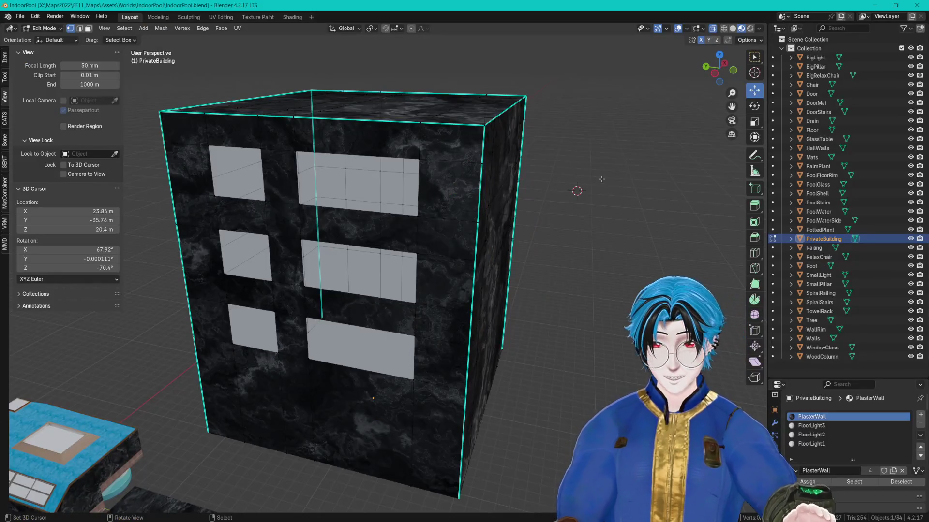
key(alt+Tab)
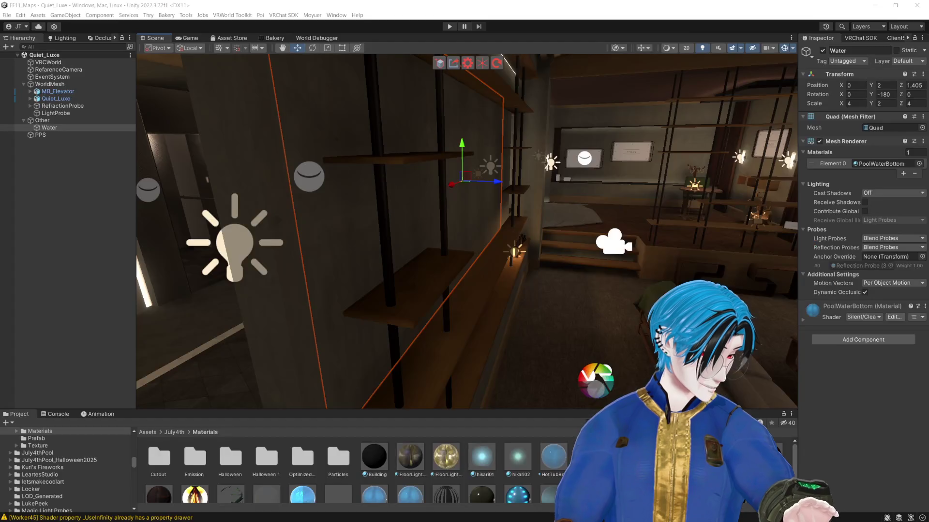
click(530, 225)
click(96, 209)
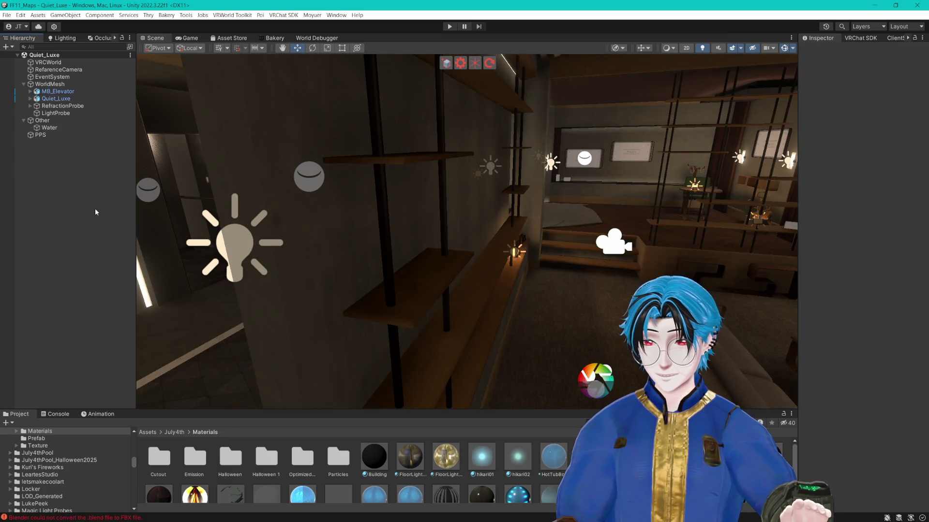
click(54, 98)
click(54, 91)
click(50, 99)
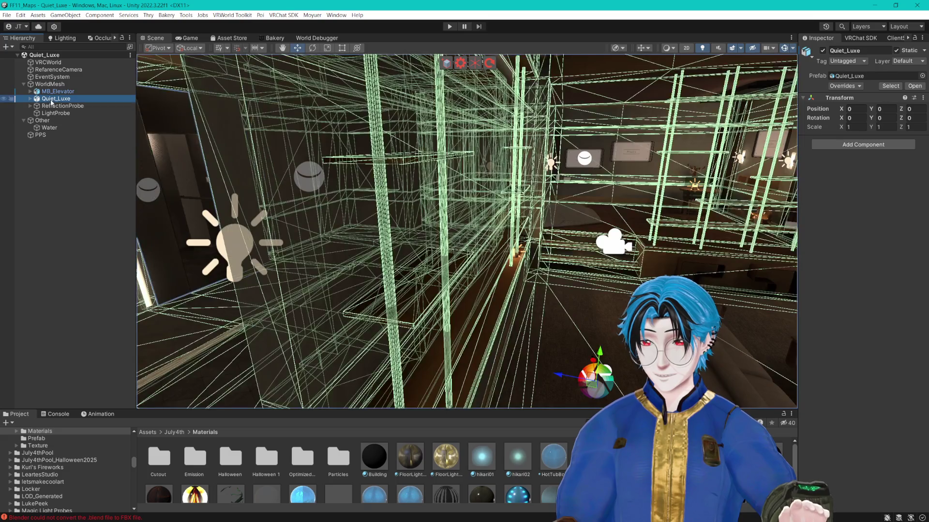
click(890, 86)
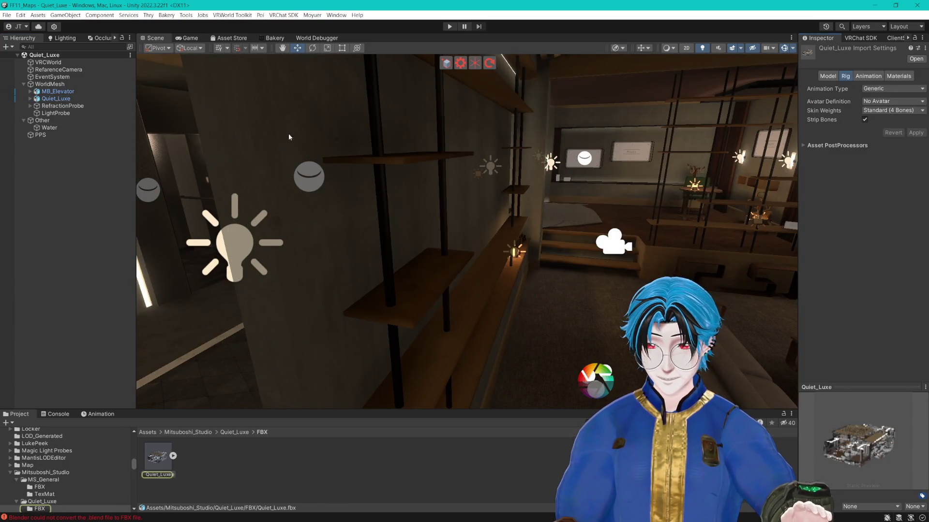
right_click(169, 455)
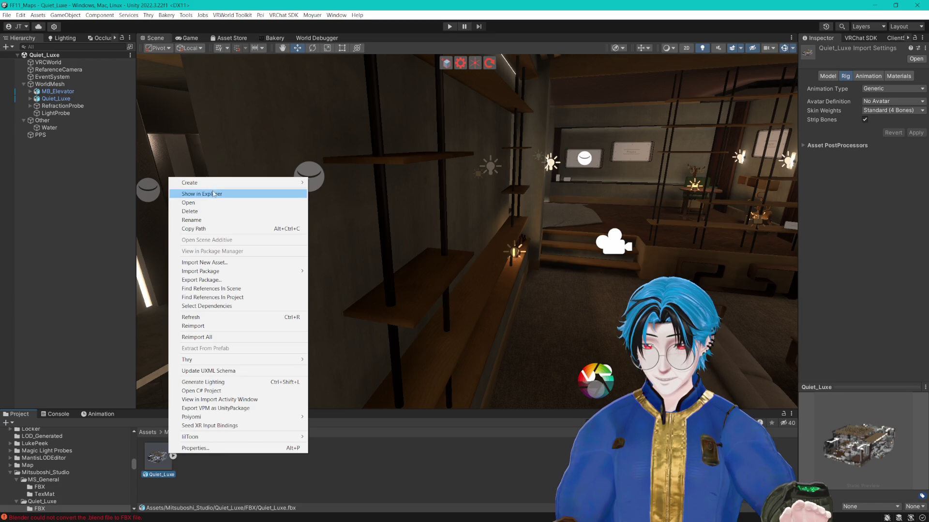
click(214, 194)
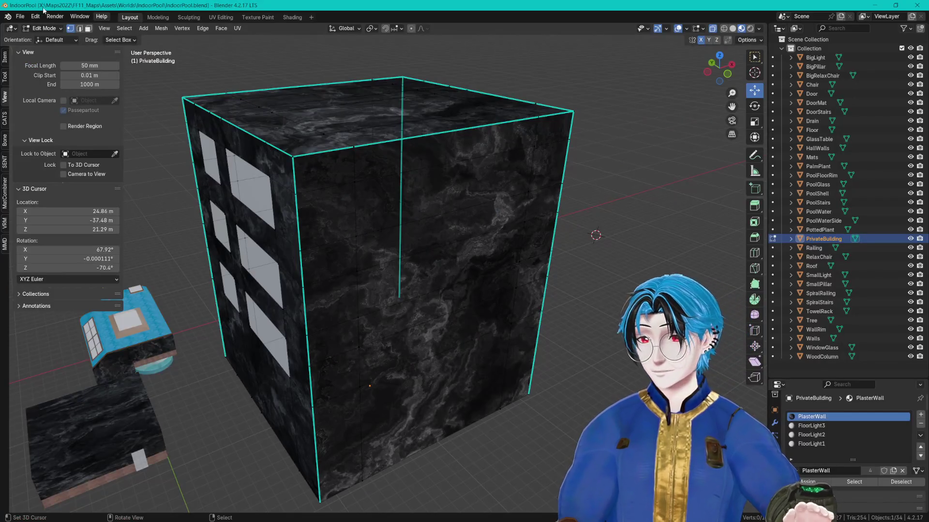
- Start a new General file and import Quiet_Luxe.fbx from the Quiet_Luxe FBX folder
click(21, 16)
mouse_move(29, 27)
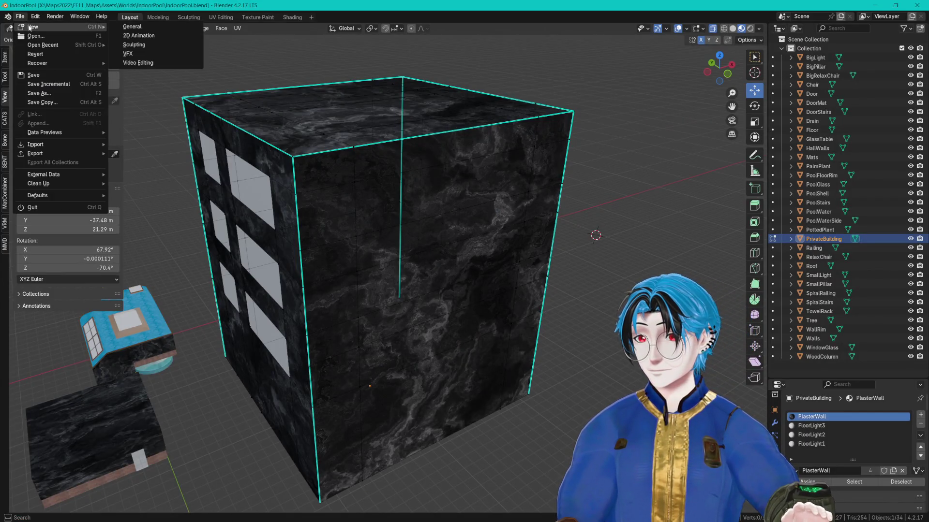
click(142, 28)
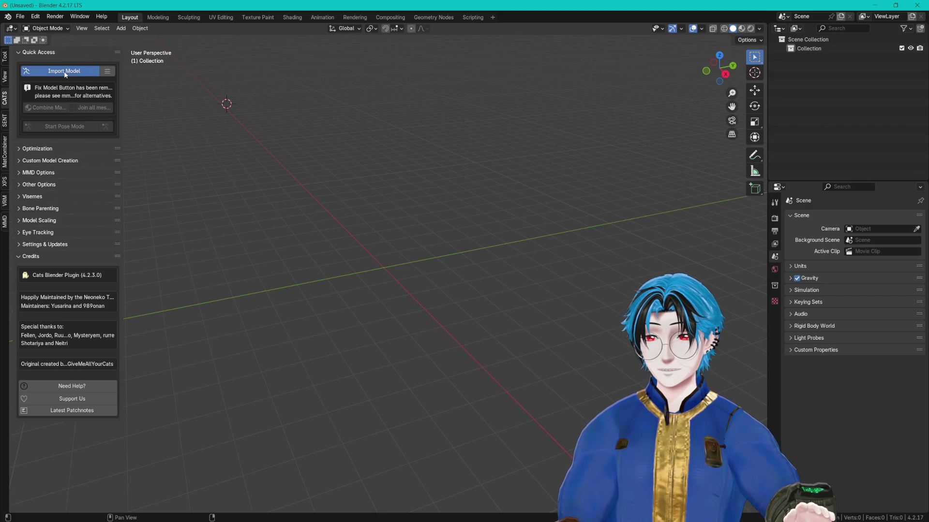
click(64, 72)
text(X:\Maps2022\FF11_Maps\Assets\Mitsuboshi_Studio\Quiet_Luxe\FBX\)
key(Return)
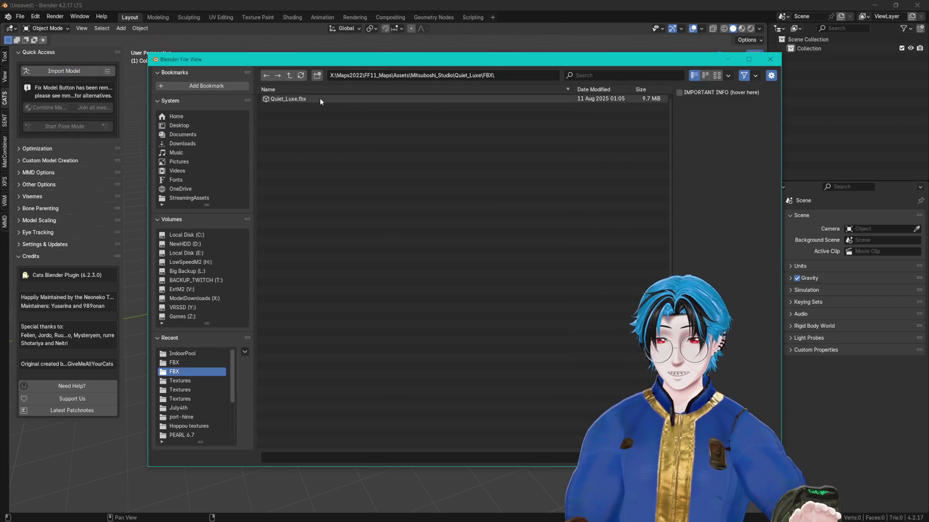
key(Return)
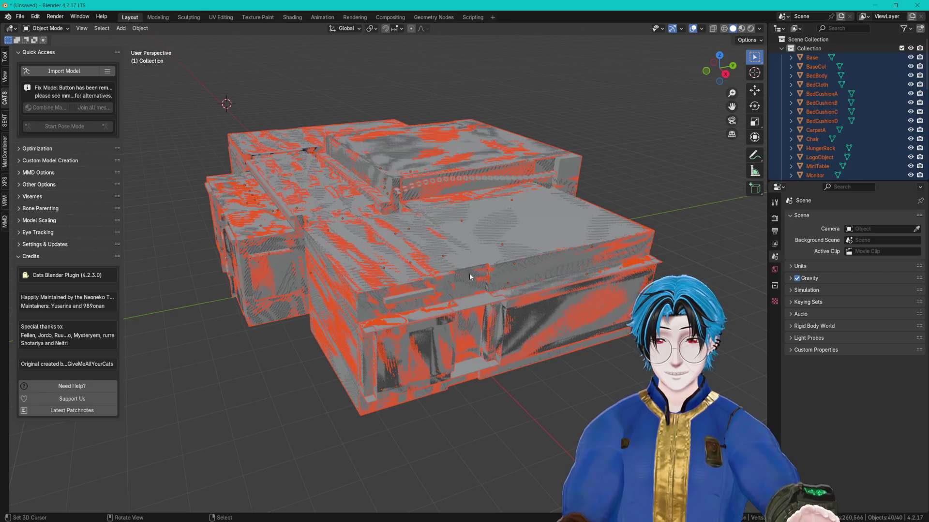
- Deselect all and set view clipping to 0.001 m start and 554 m end
key(alt+a)
scroll(504, 254, up, 10)
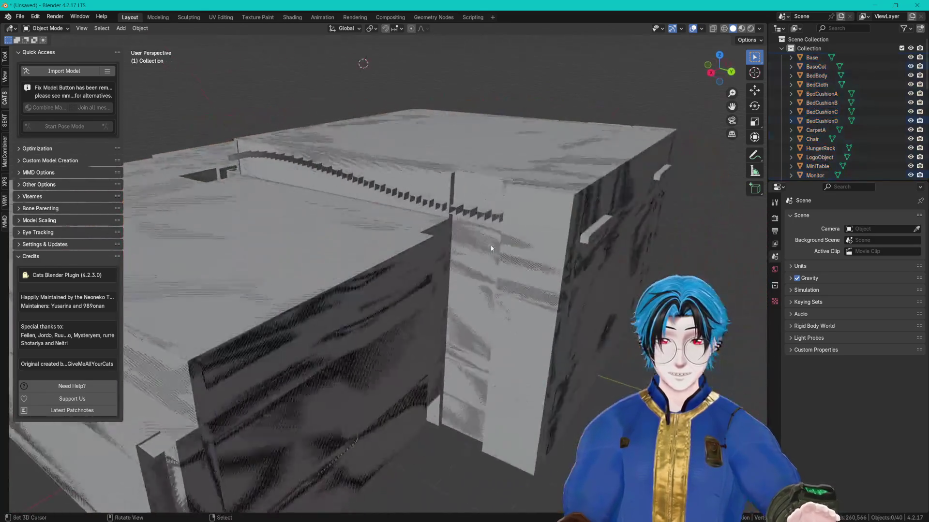
scroll(516, 274, up, 4)
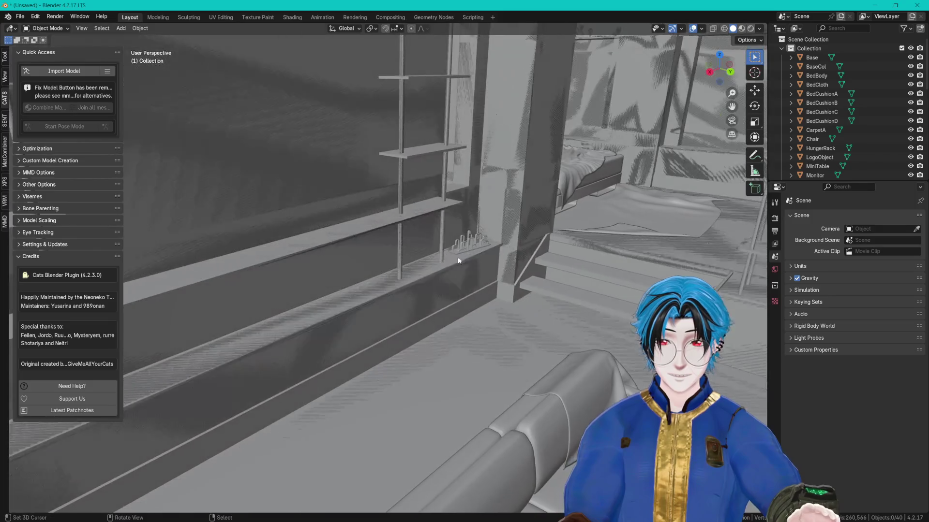
click(5, 75)
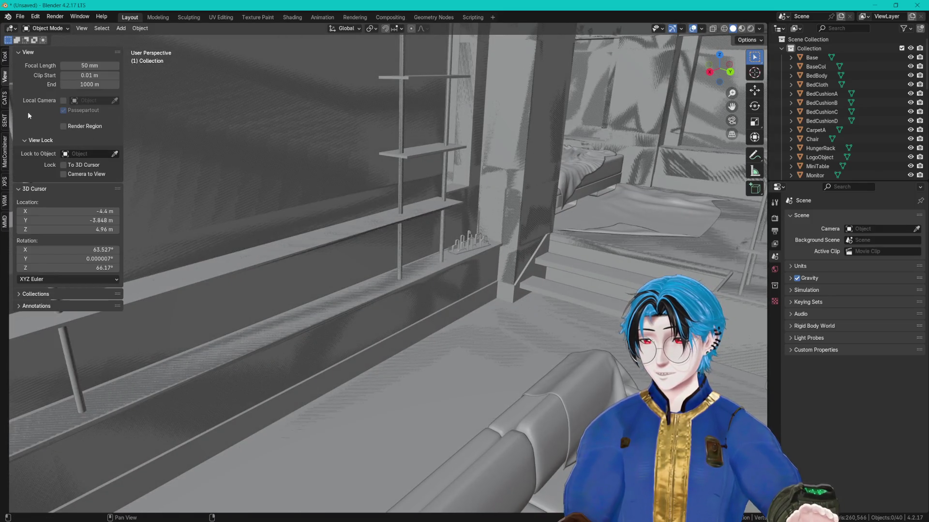
mouse_move(83, 75)
mouse_down()
mouse_move(73, 84)
mouse_move(90, 84)
mouse_up()
key(a)
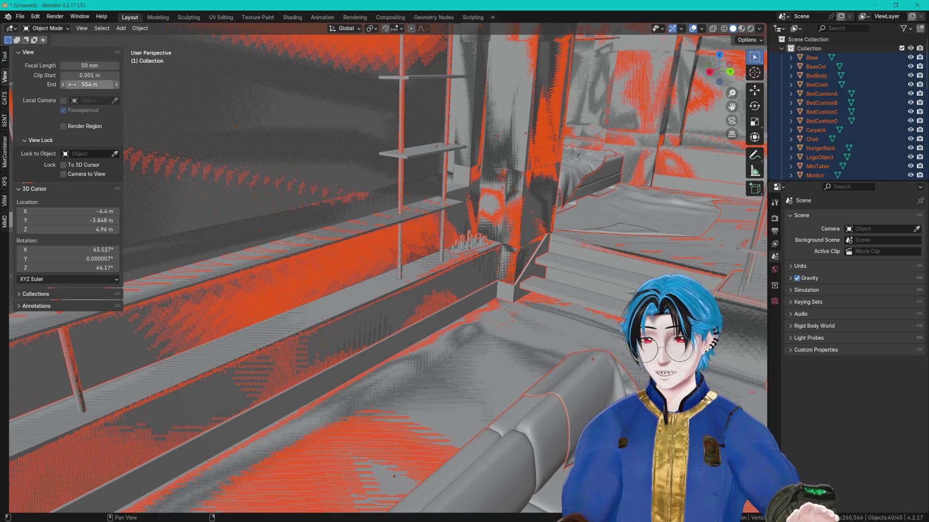
click(353, 248)
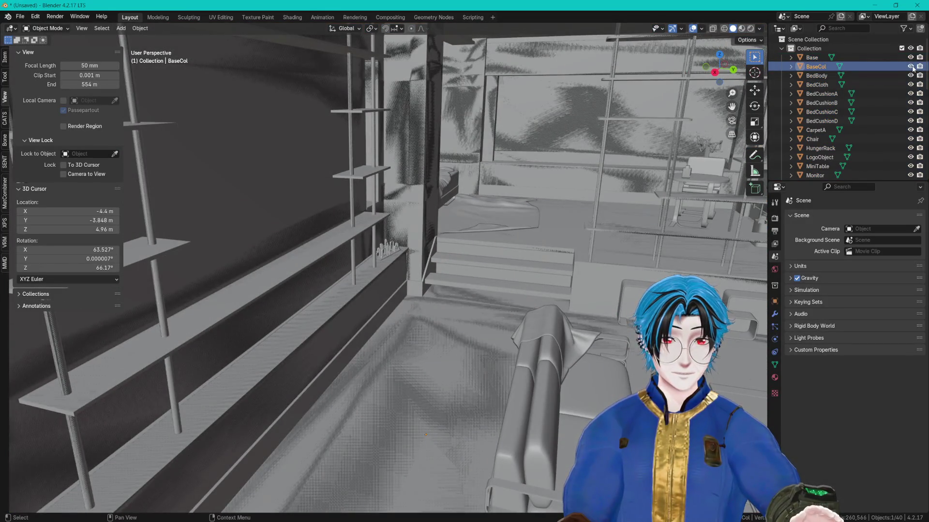
- Hide the BaseCol object and switch the viewport to Material Preview
click(910, 66)
scroll(419, 186, up, 8)
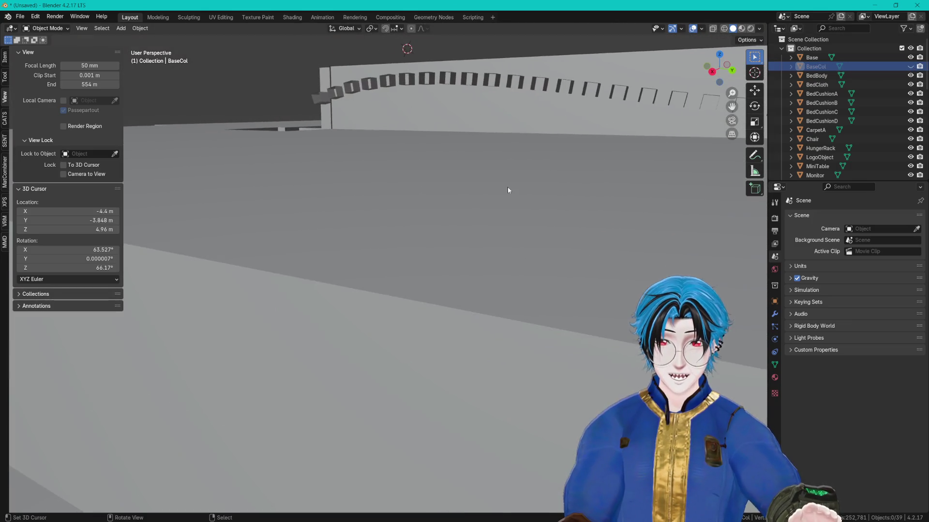
scroll(484, 193, up, 8)
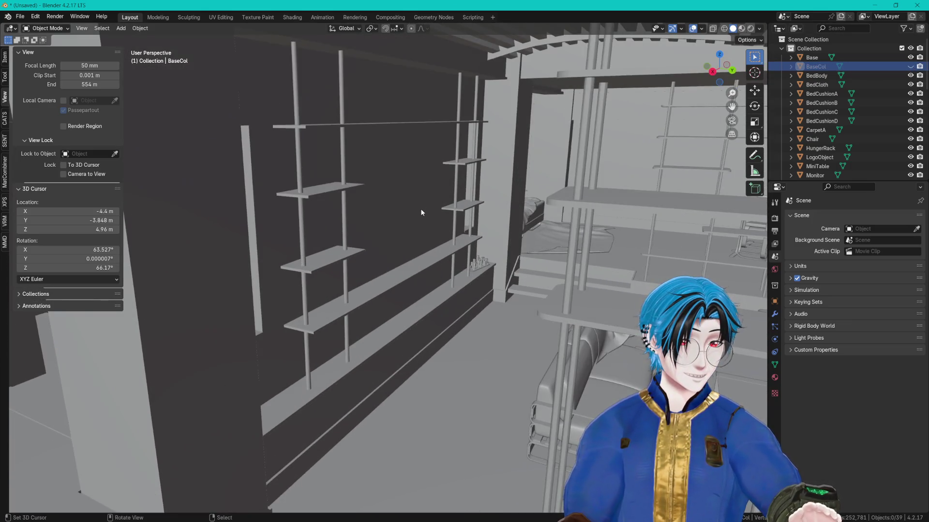
scroll(421, 212, down, 10)
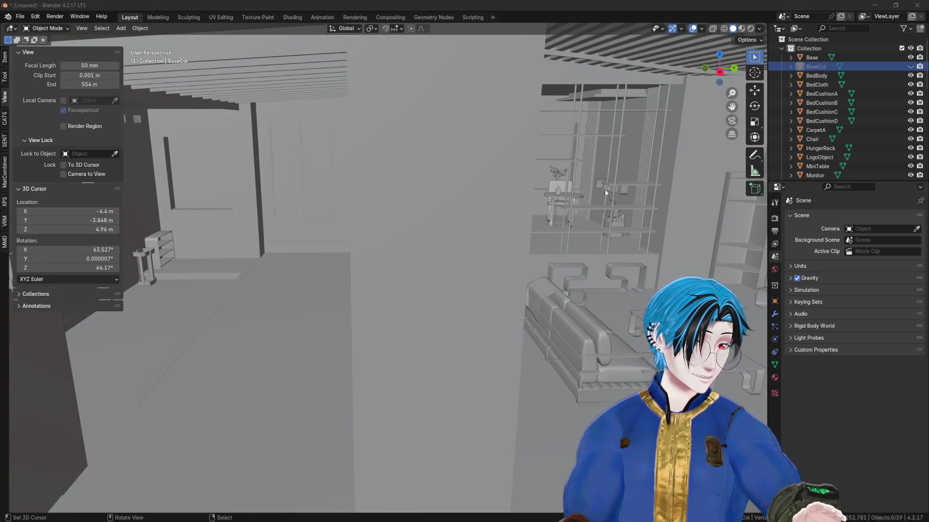
click(742, 28)
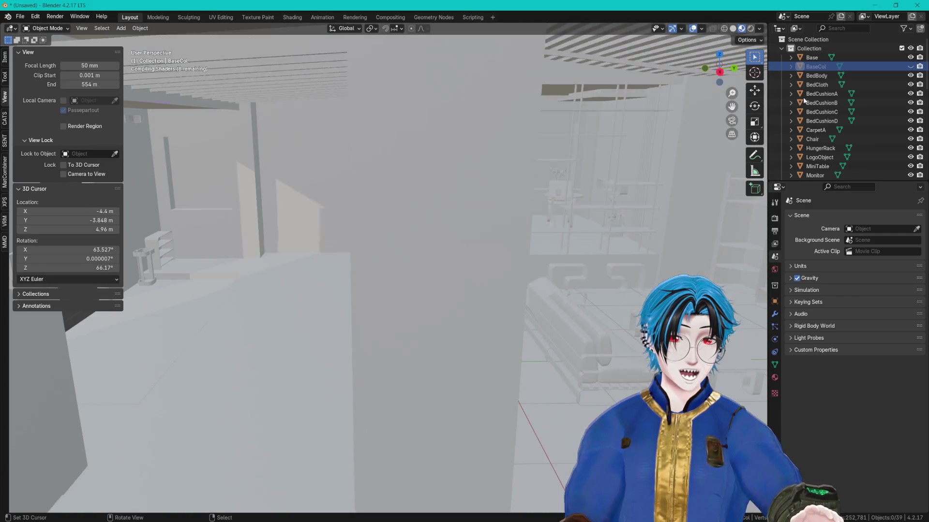
- Select LogoObject, orbit close to the racks, and select the Base building mesh
scroll(590, 159, up, 6)
scroll(457, 233, down, 8)
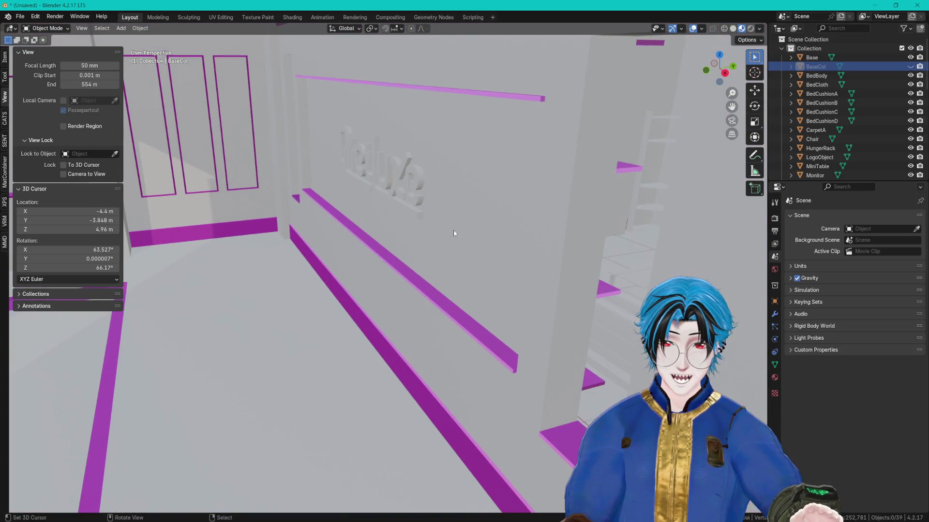
click(452, 232)
click(379, 156)
mouse_move(442, 158)
mouse_down()
mouse_move(463, 218)
mouse_move(550, 211)
mouse_move(513, 220)
mouse_up()
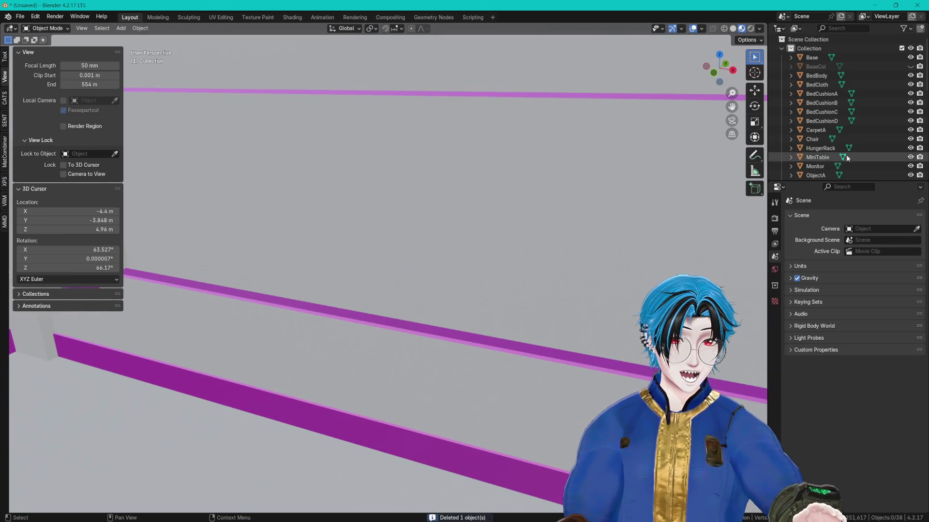
drag(852, 181, 851, 407)
mouse_move(575, 271)
mouse_down()
mouse_move(471, 271)
mouse_move(489, 288)
mouse_move(441, 263)
mouse_move(472, 264)
mouse_move(420, 282)
mouse_move(488, 289)
mouse_move(496, 284)
mouse_move(486, 278)
mouse_move(490, 241)
mouse_move(338, 252)
mouse_move(419, 257)
mouse_move(411, 255)
mouse_up()
click(410, 254)
- Put the Base mesh in face-select edit mode, clear the selection and orbit around the window frame
key(Tab)
scroll(410, 254, up, 5)
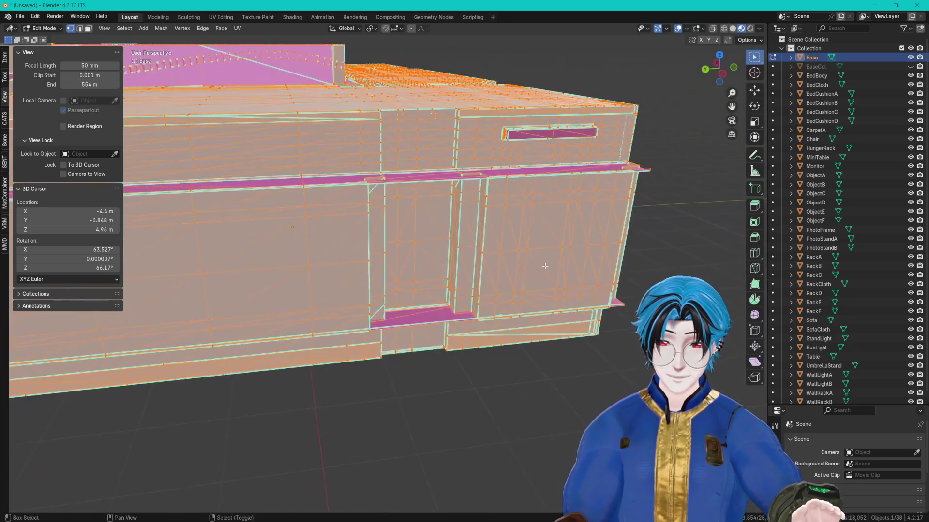
key(ctrl+Tab)
click(408, 295)
mouse_move(408, 295)
mouse_down()
mouse_move(317, 255)
mouse_move(396, 320)
mouse_move(471, 311)
mouse_up()
scroll(372, 303, down, 5)
key(alt+a)
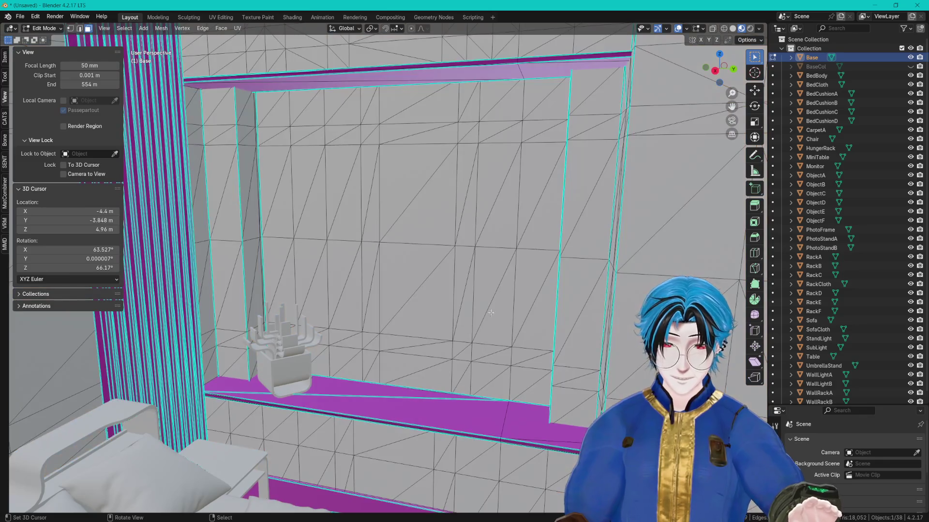
scroll(811, 420, down, 1)
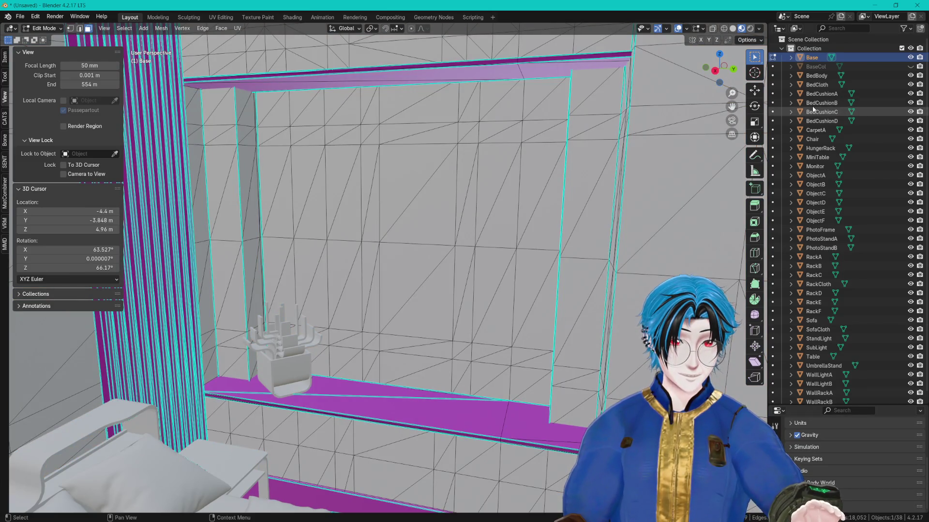
drag(556, 193, 490, 207)
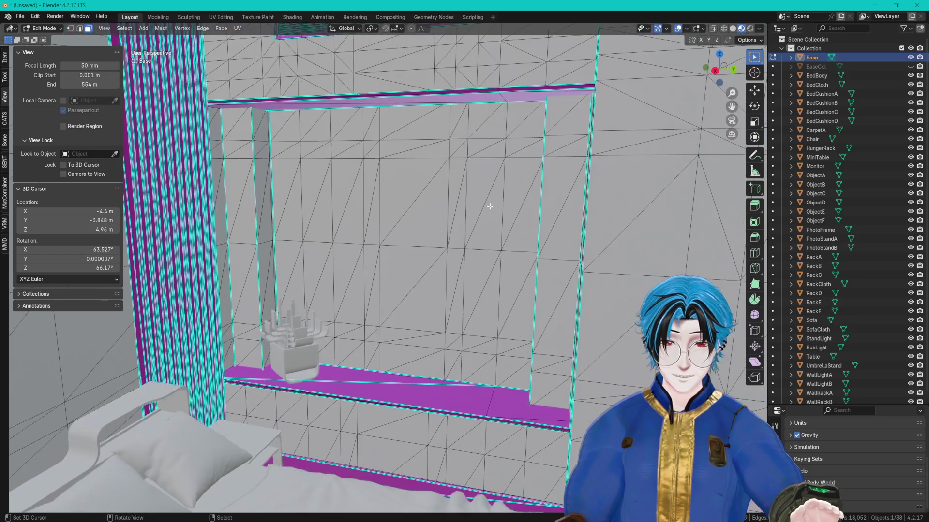
key(Tab)
- Select the plant ObjectE, then reselect the Base object and return to Edit Mode
click(300, 344)
mouse_move(299, 344)
mouse_down()
mouse_move(466, 309)
mouse_move(593, 269)
mouse_move(502, 296)
mouse_move(436, 233)
mouse_move(508, 287)
mouse_move(525, 271)
mouse_up()
click(436, 233)
key(Tab)
key(Tab)
- Make Glass the active slot in the Base object's material list
drag(818, 406, 808, 199)
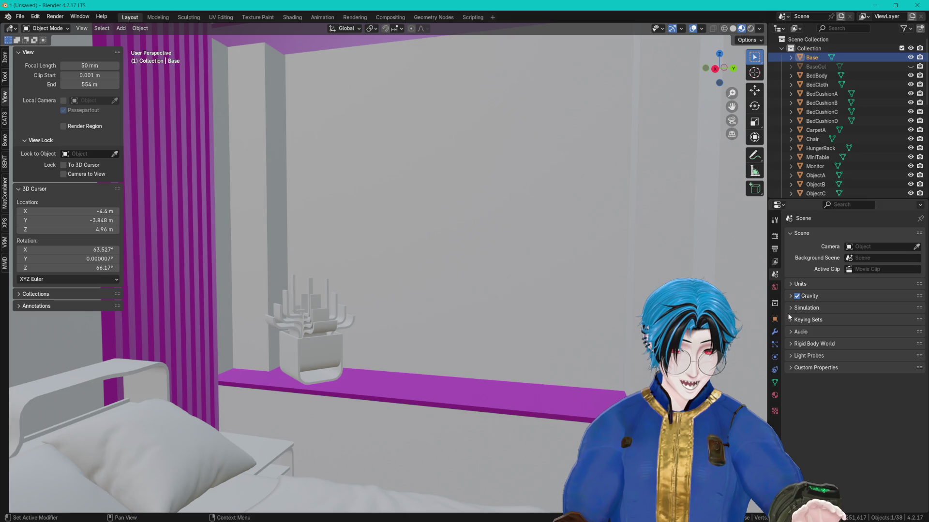
click(775, 395)
click(804, 264)
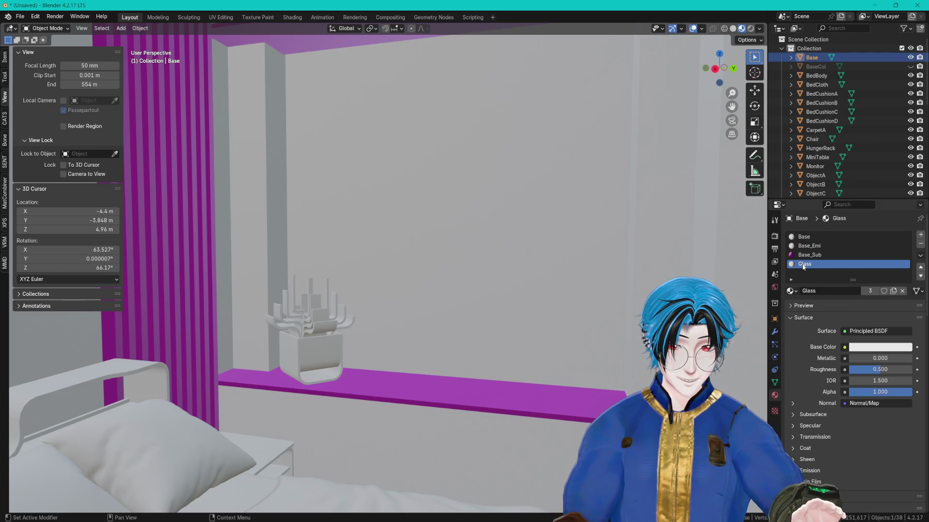
scroll(537, 257, up, 2)
- Re-enter Edit Mode with nothing selected and frame the window sill with the plant
key(Tab)
key(a)
key(alt+a)
scroll(643, 272, down, 10)
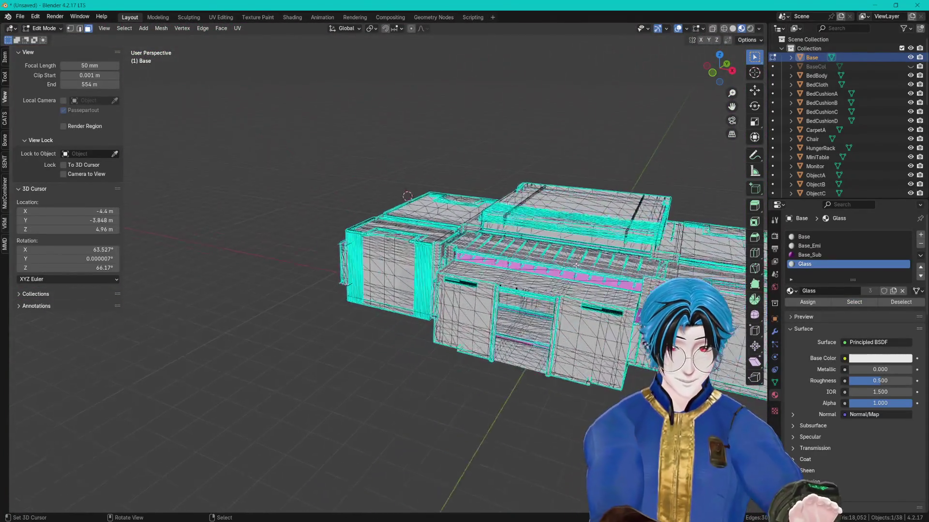
scroll(468, 244, up, 10)
scroll(472, 245, down, 5)
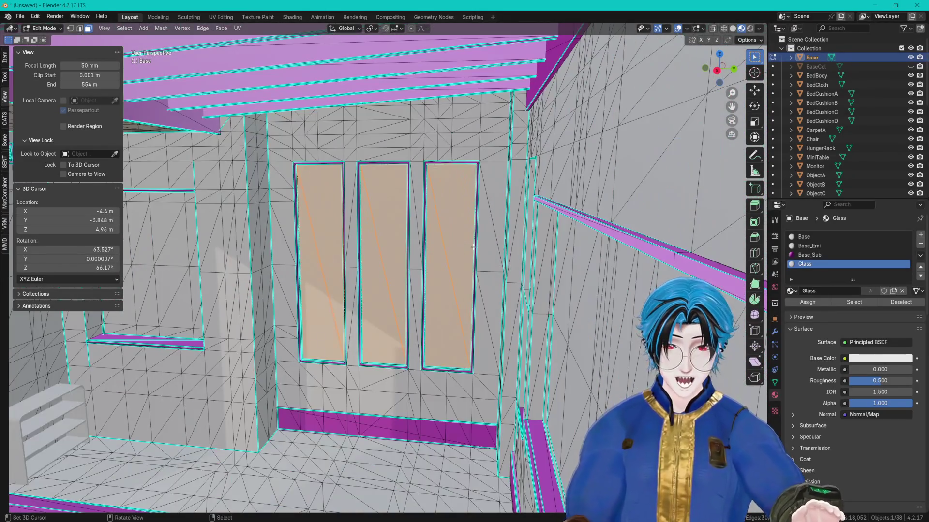
scroll(473, 248, down, 8)
scroll(373, 218, up, 10)
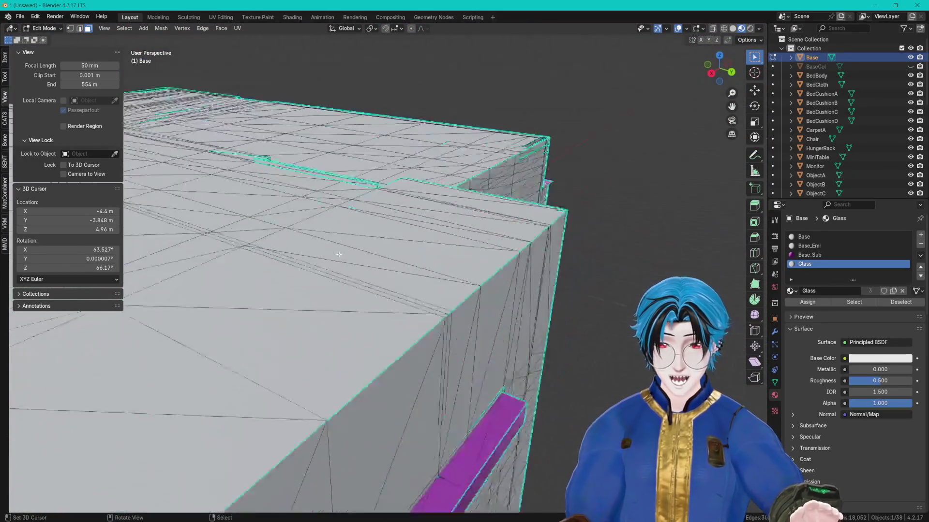
scroll(373, 218, down, 5)
scroll(398, 296, up, 8)
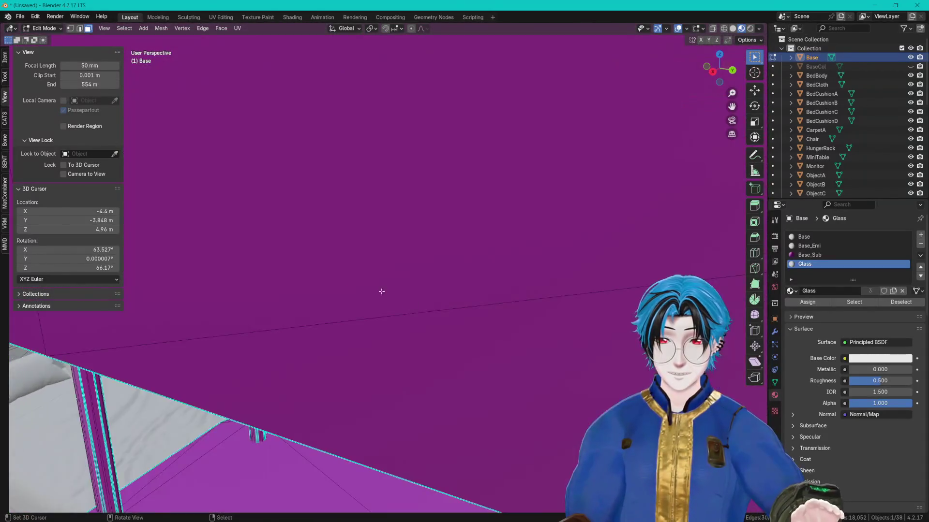
scroll(417, 281, down, 3)
scroll(450, 96, up, 6)
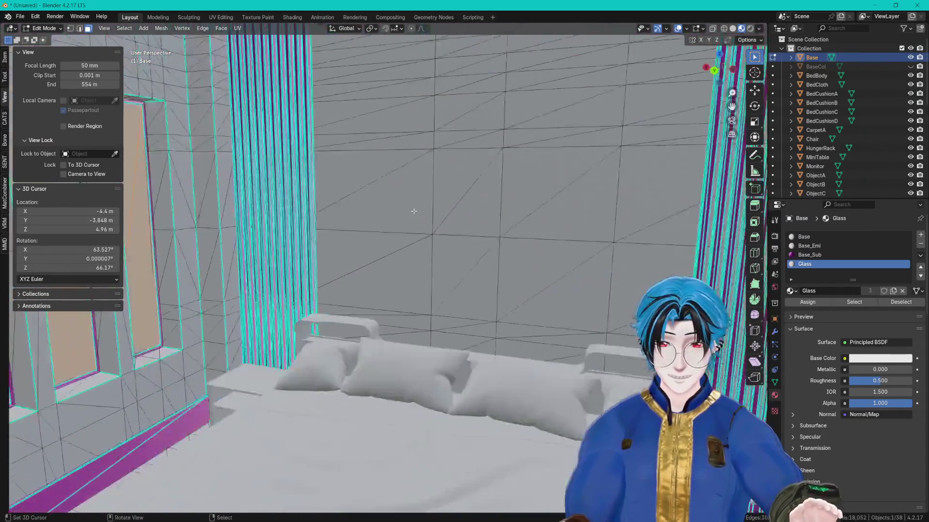
mouse_move(414, 211)
mouse_down()
mouse_move(452, 261)
mouse_move(471, 256)
mouse_up()
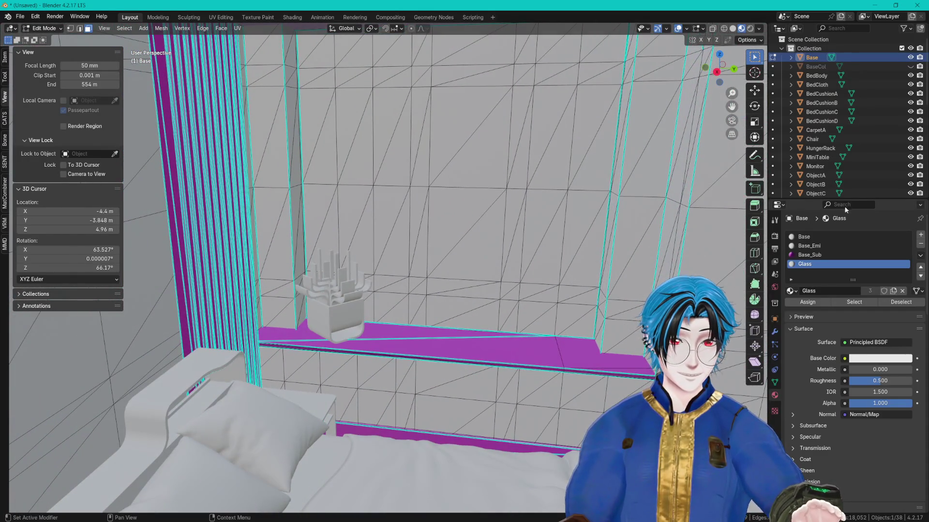
- Enlarge the Outliner so more of the scene's objects are listed
drag(856, 200, 850, 361)
drag(910, 57, 910, 347)
scroll(913, 338, down, 3)
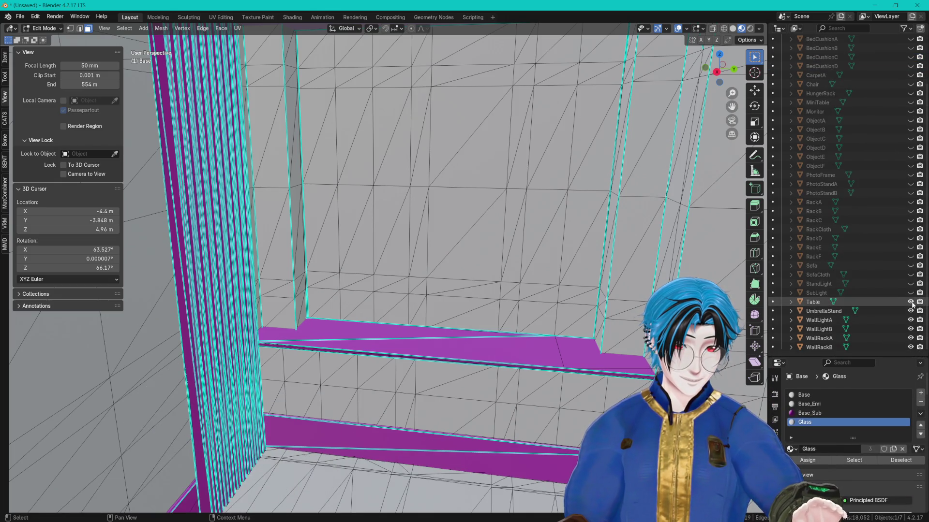
- Circle-select the wall faces filling the window opening and assign them the Glass material
drag(510, 300, 440, 249)
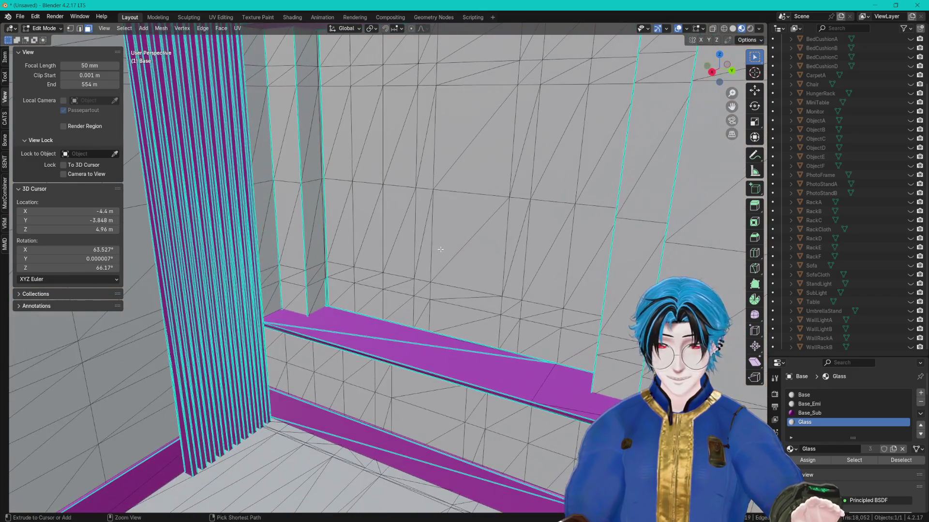
scroll(401, 238, up, 3)
key(c)
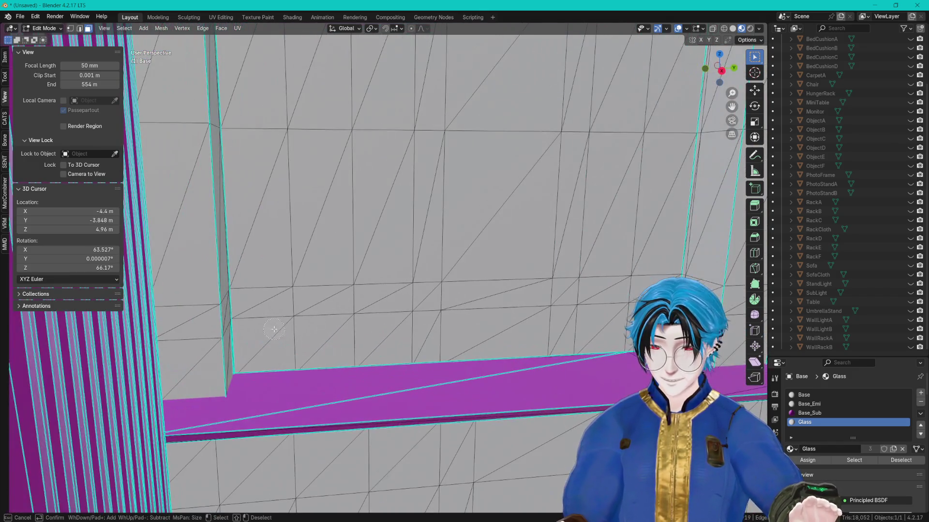
scroll(291, 295, down, 3)
drag(290, 296, 445, 327)
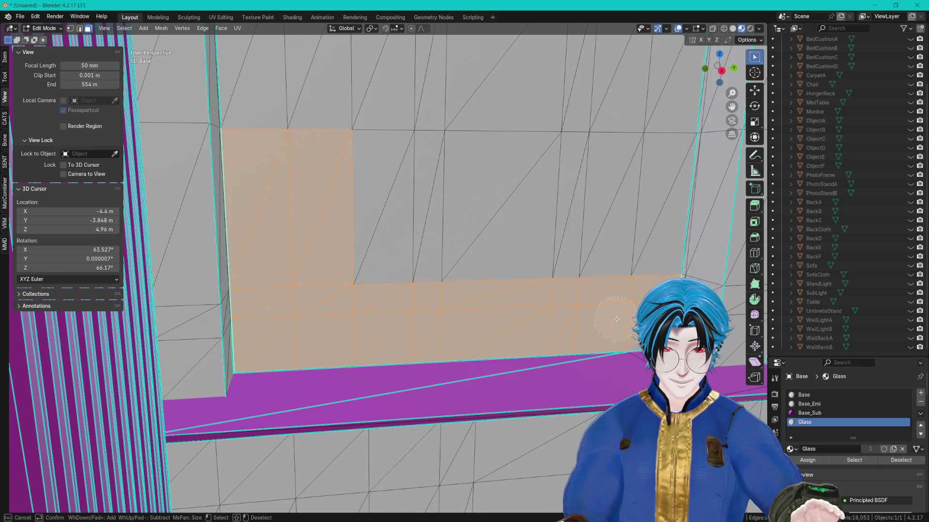
mouse_move(637, 303)
mouse_down()
mouse_move(614, 201)
mouse_move(373, 191)
mouse_move(463, 192)
mouse_up()
right_click(373, 191)
scroll(552, 186, down, 5)
key(c)
drag(317, 110, 492, 236)
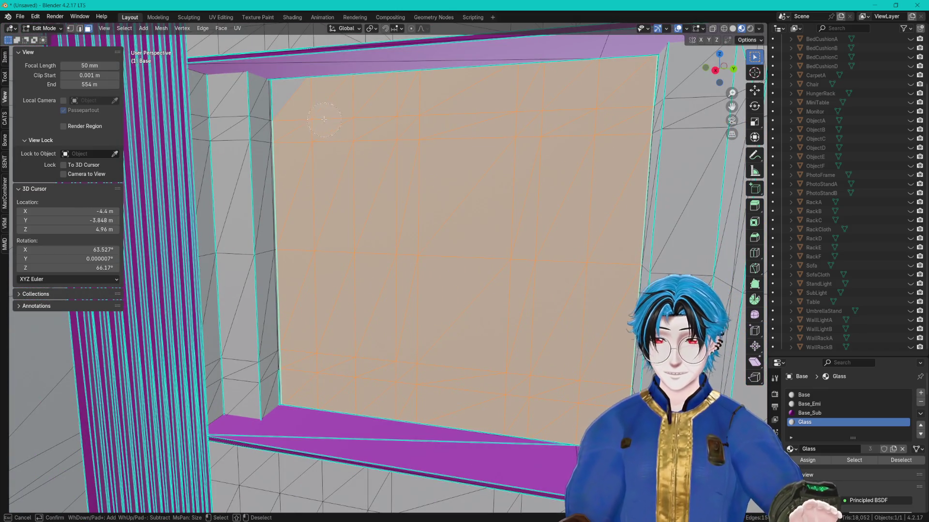
right_click(302, 105)
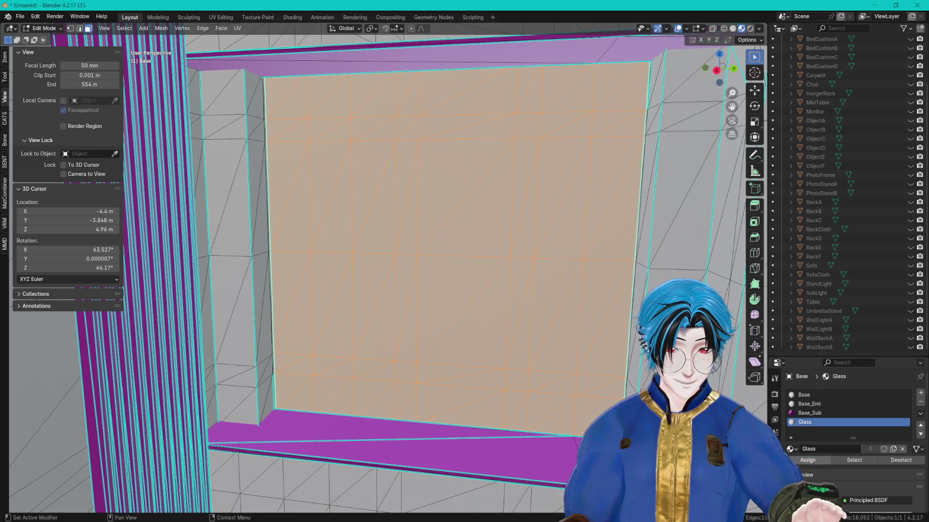
click(798, 462)
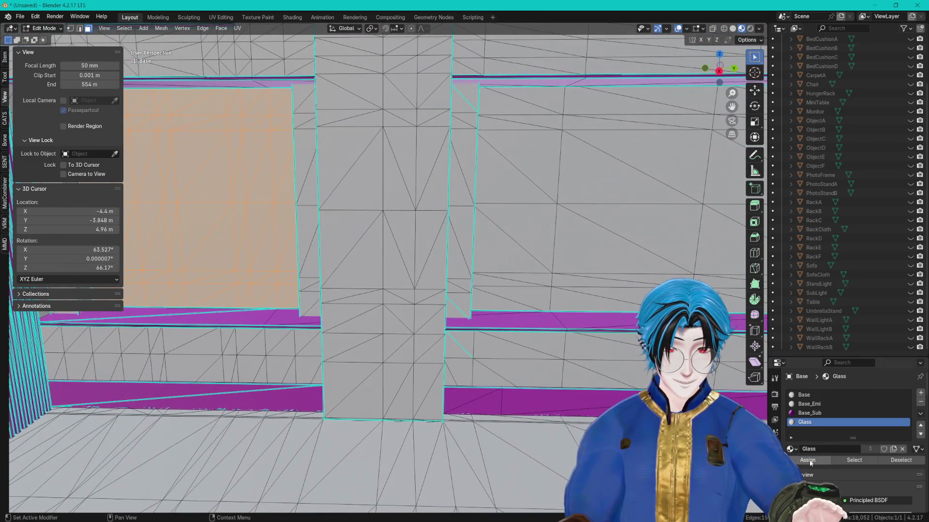
- In the Shading workspace, give Glass a light blue base colour and alpha 0.207
click(290, 16)
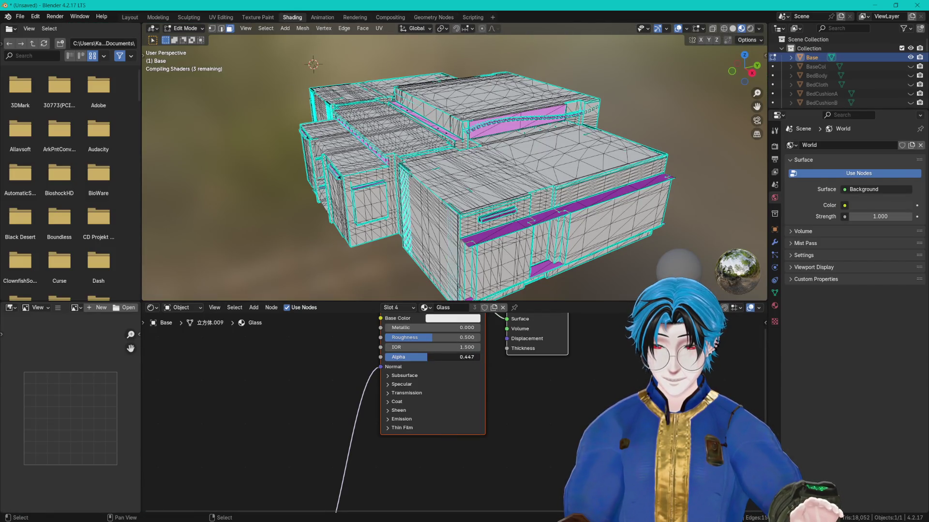
click(445, 320)
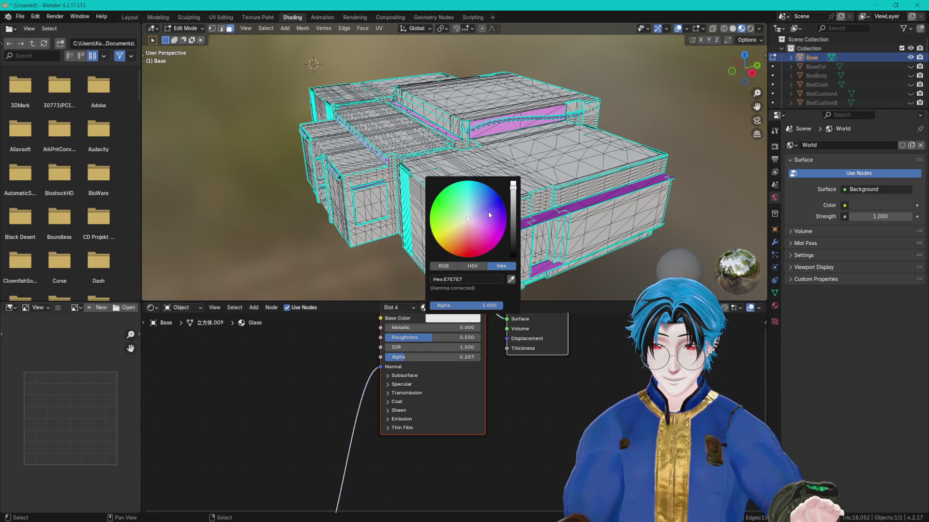
click(129, 17)
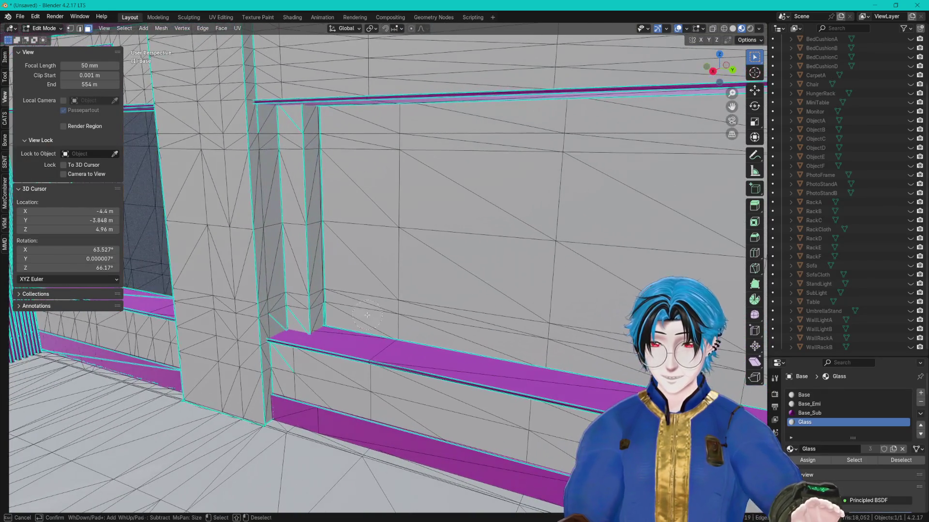
- Circle-select the wall faces filling the next window opening
scroll(344, 303, up, 5)
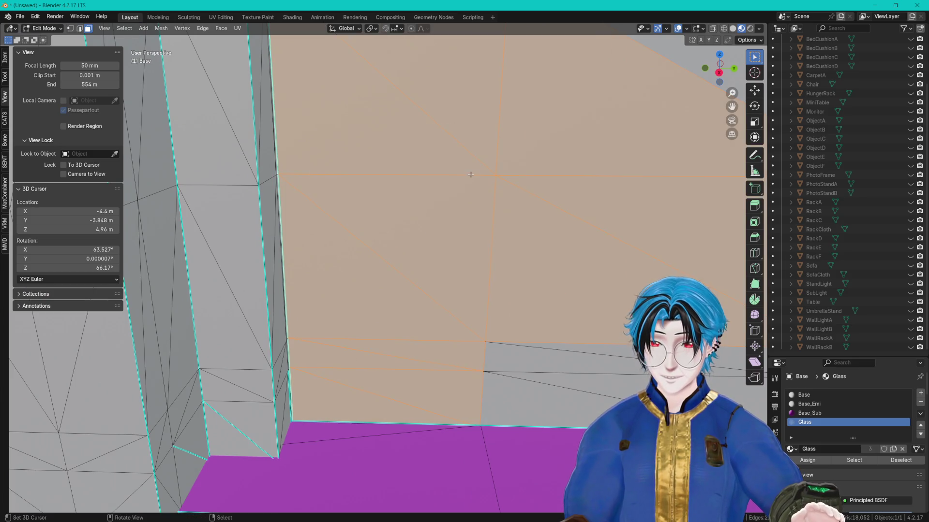
scroll(469, 174, down, 5)
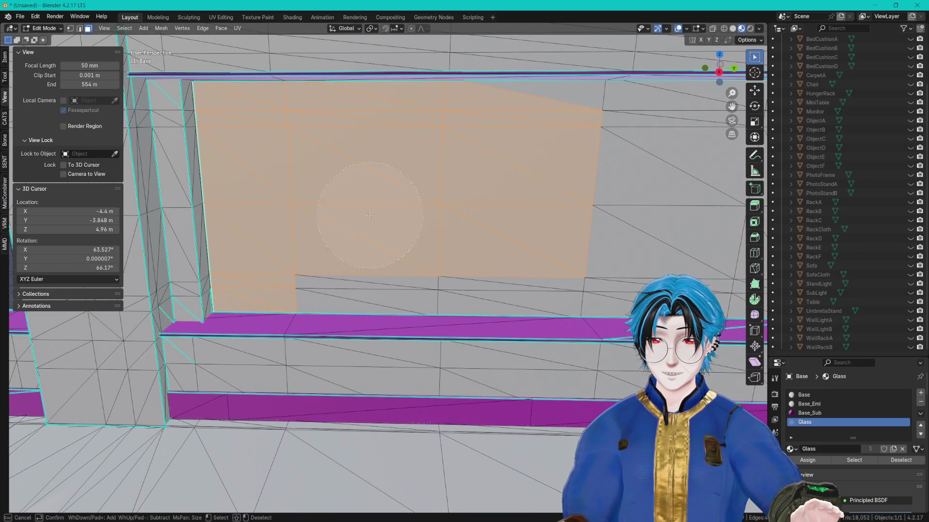
drag(468, 257, 525, 251)
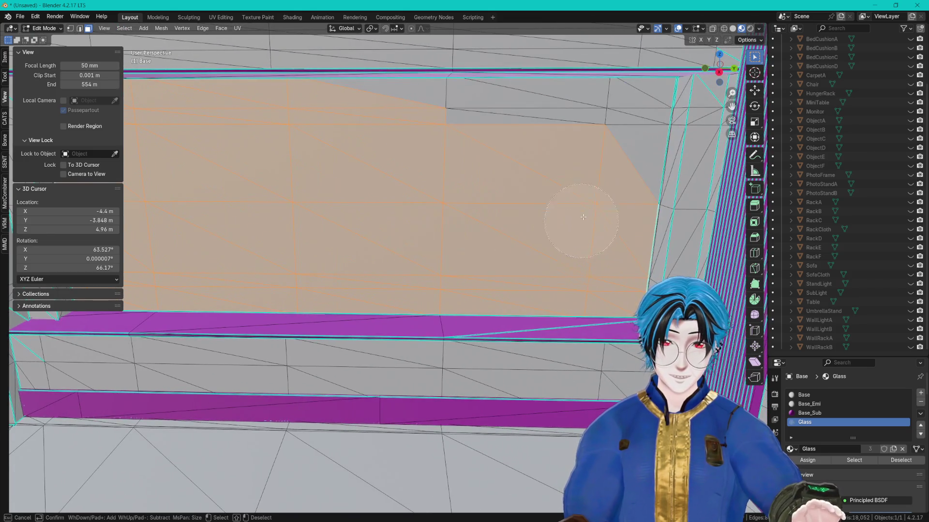
drag(436, 159, 748, 286)
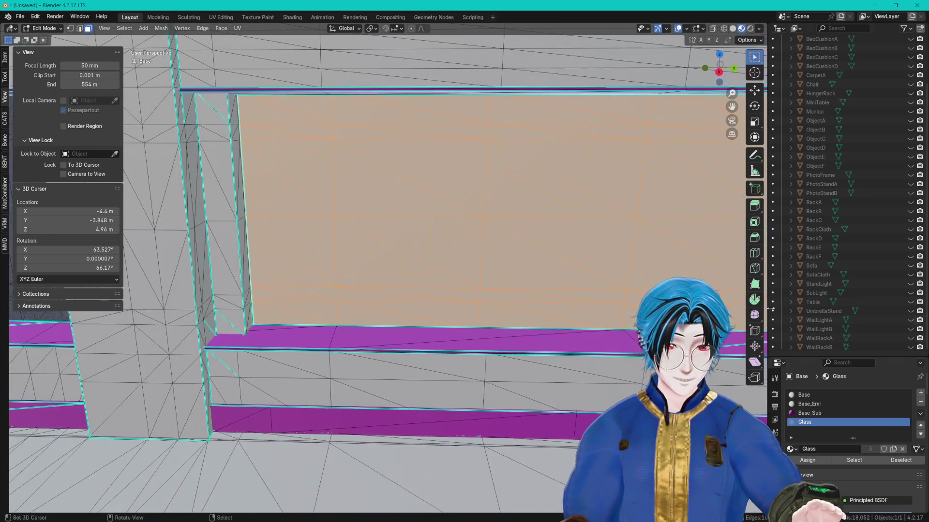
scroll(404, 228, down, 5)
scroll(404, 229, up, 8)
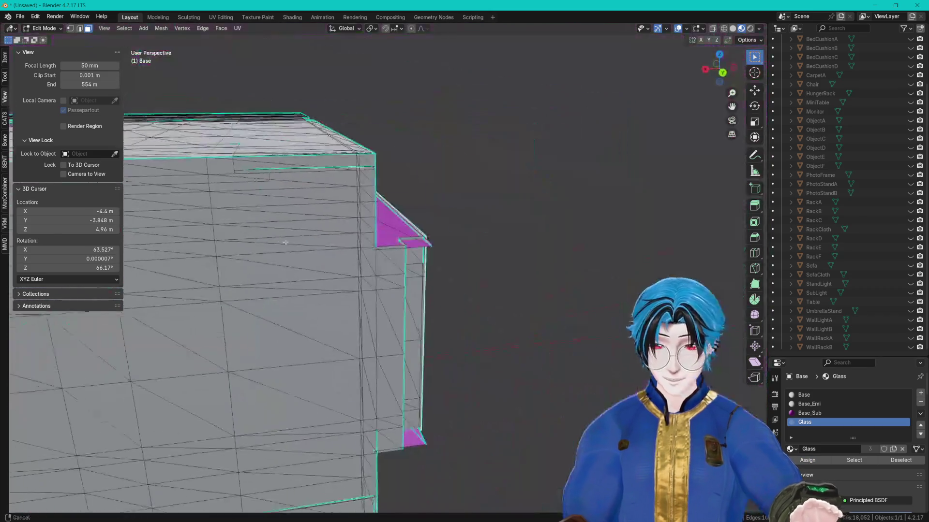
scroll(411, 223, down, 5)
scroll(426, 220, up, 10)
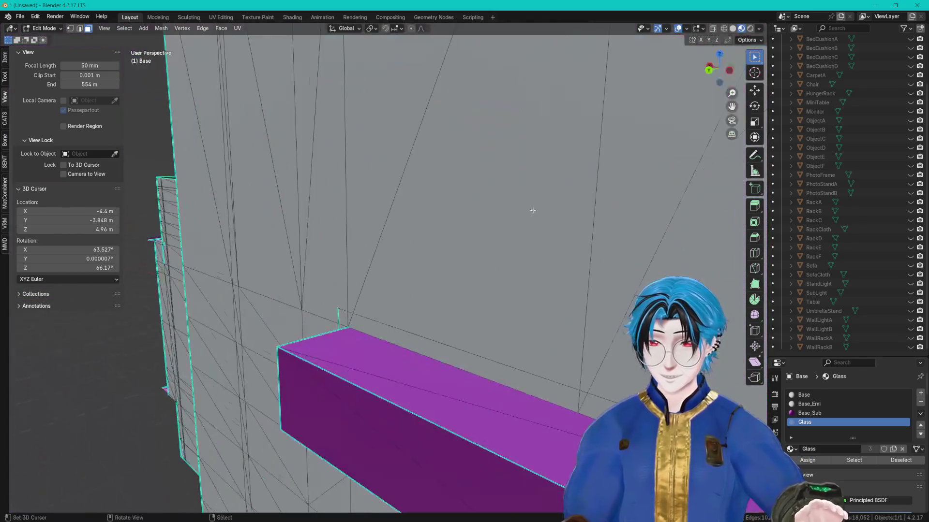
scroll(453, 223, down, 4)
scroll(452, 223, up, 8)
scroll(269, 243, down, 3)
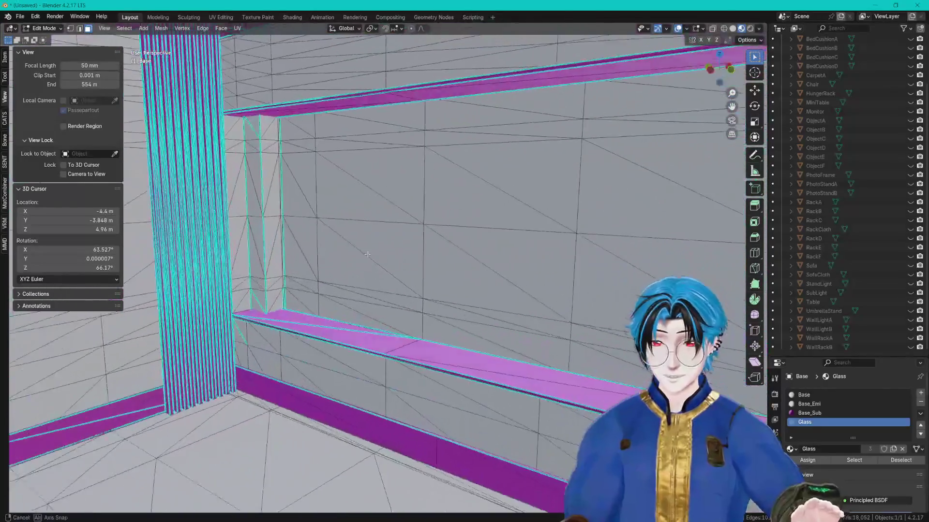
scroll(270, 243, up, 3)
scroll(269, 242, up, 3)
scroll(314, 251, down, 3)
scroll(373, 262, up, 3)
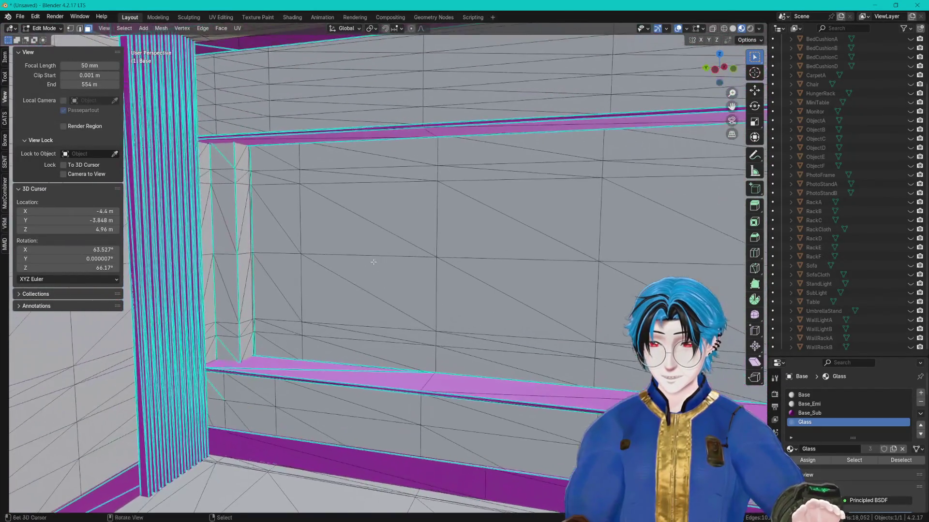
mouse_move(300, 307)
mouse_down()
mouse_move(293, 323)
mouse_move(304, 197)
mouse_move(530, 210)
mouse_up()
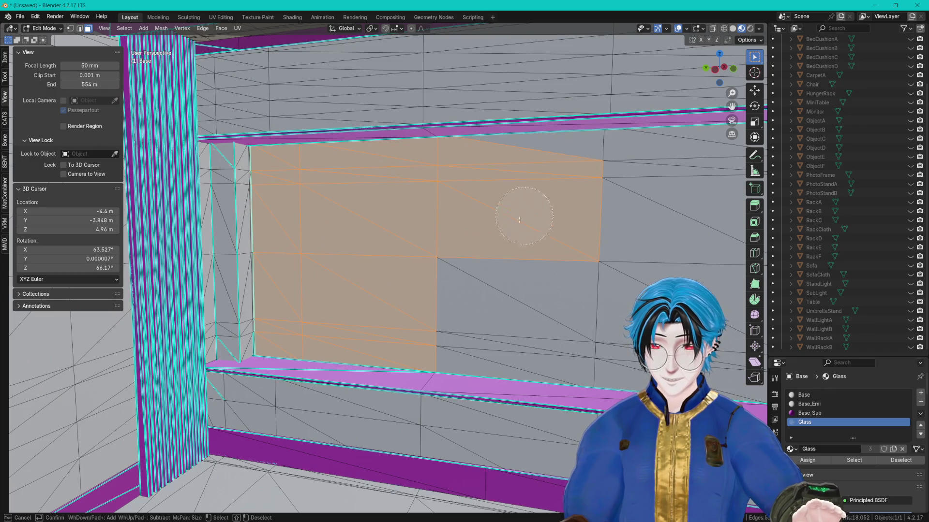
mouse_move(454, 271)
mouse_down()
mouse_move(617, 271)
mouse_move(578, 139)
mouse_move(456, 207)
mouse_up()
right_click(457, 208)
- Pan to the neighbouring window and switch to vertex selection mode
scroll(456, 207, down, 3)
scroll(436, 287, up, 5)
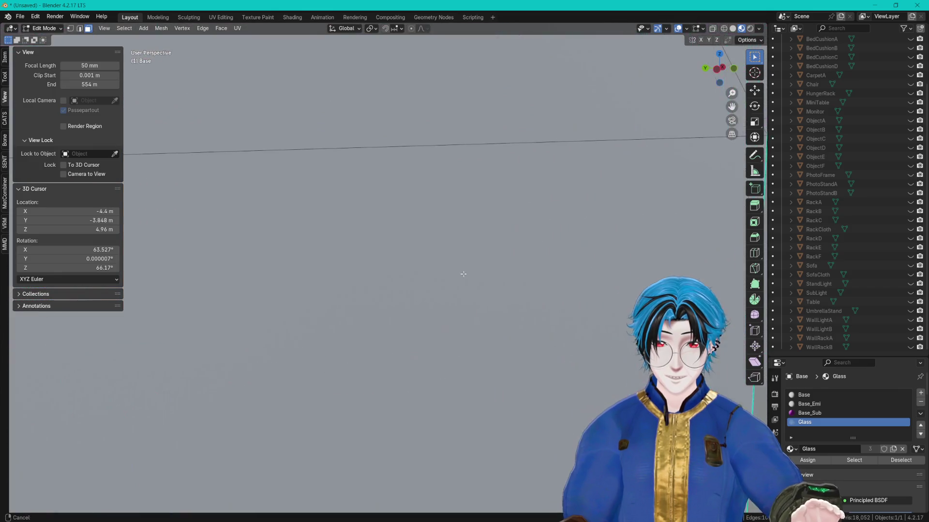
scroll(360, 291, up, 2)
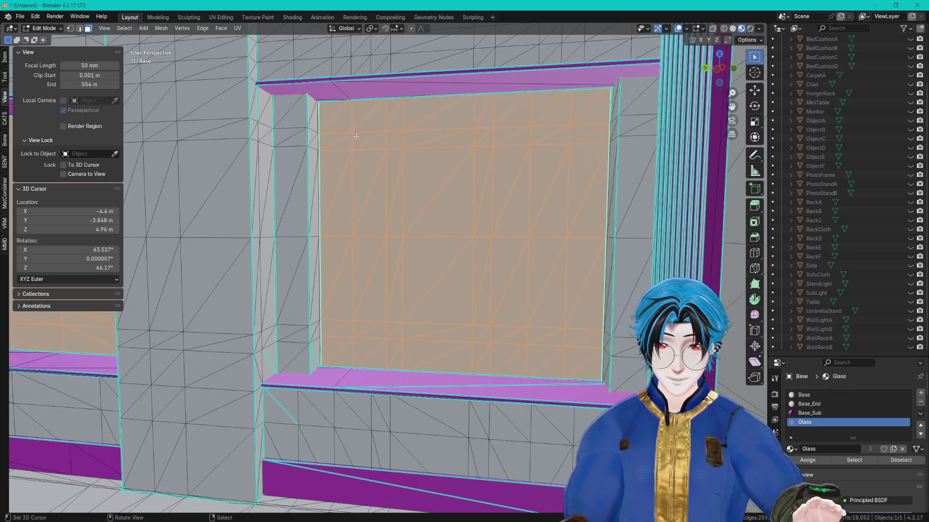
mouse_move(376, 253)
mouse_down()
mouse_move(497, 277)
mouse_move(460, 262)
mouse_move(421, 286)
mouse_move(544, 282)
mouse_move(484, 274)
mouse_move(436, 221)
mouse_move(603, 153)
mouse_move(488, 229)
mouse_move(388, 237)
mouse_move(514, 290)
mouse_move(526, 250)
mouse_move(408, 330)
mouse_move(481, 325)
mouse_move(499, 299)
mouse_move(491, 300)
mouse_move(507, 313)
mouse_move(517, 294)
mouse_up()
click(394, 315)
- Select the shelf pole and its linked shelves, then delete their vertices
scroll(486, 305, up, 4)
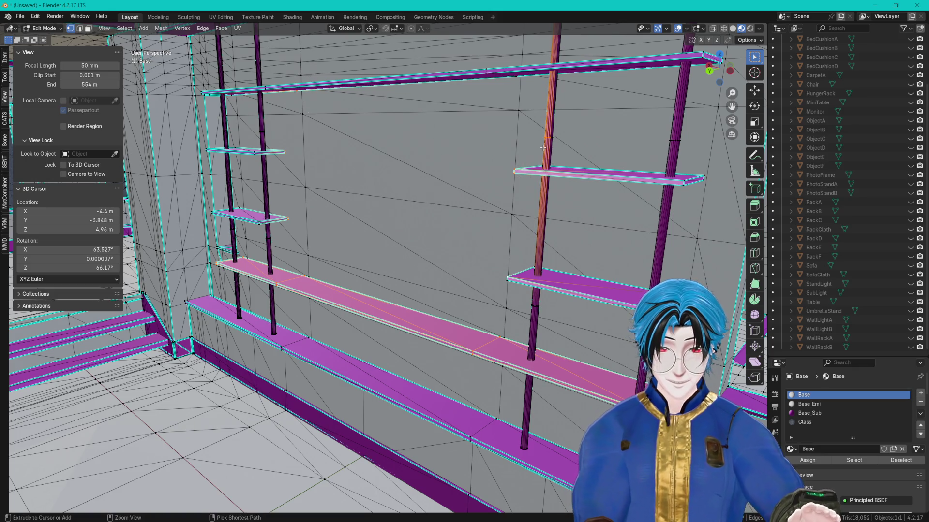
key(ctrl+l)
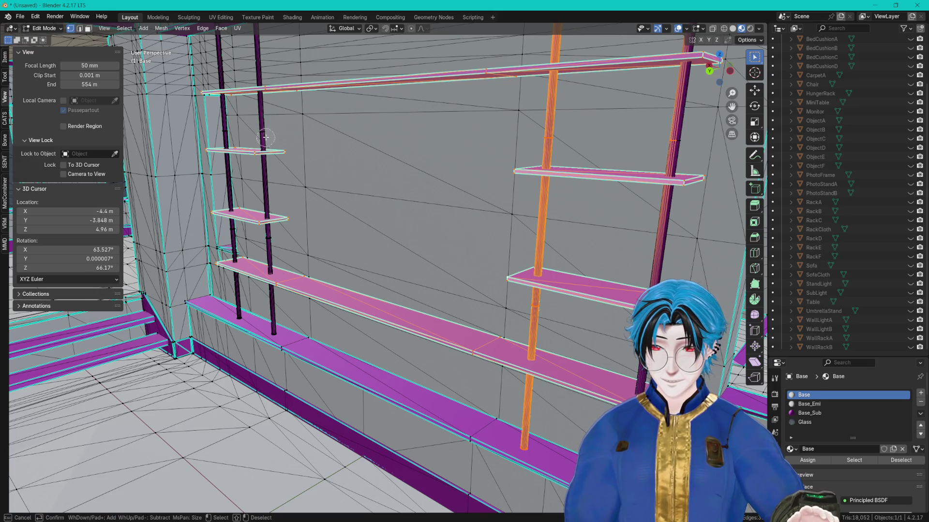
mouse_move(394, 197)
mouse_down()
mouse_move(362, 197)
mouse_move(493, 266)
mouse_move(476, 248)
mouse_move(485, 239)
mouse_move(465, 233)
mouse_up()
key(x)
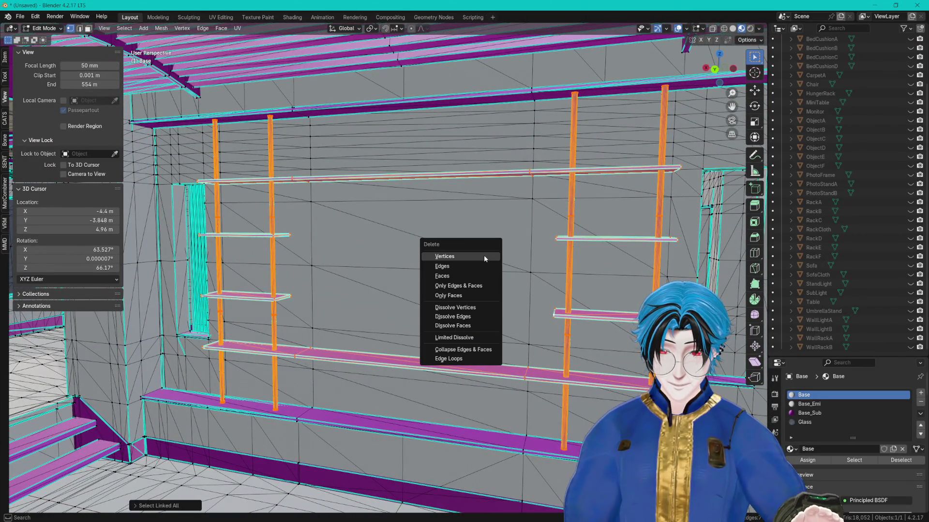
click(484, 255)
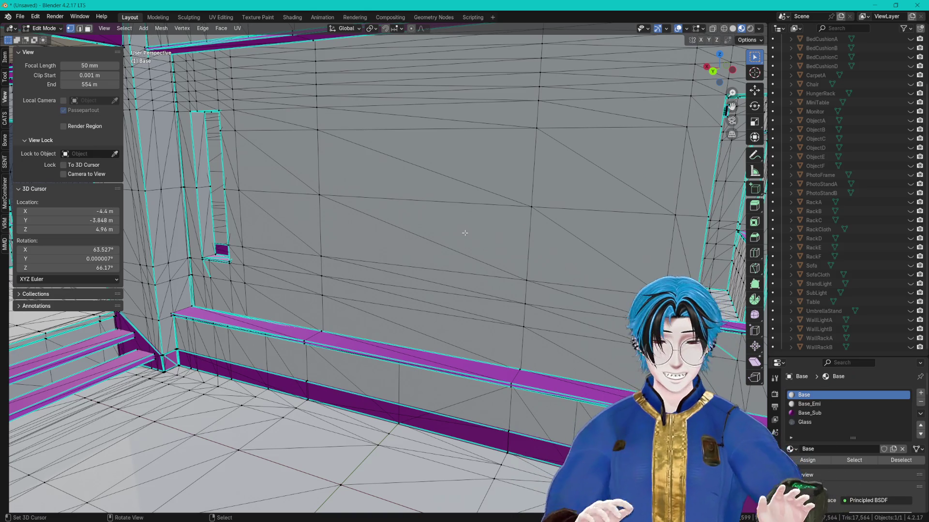
- Orbit around the cleared wall, its ledges and the long window wall to inspect them
mouse_move(435, 257)
mouse_down()
mouse_move(442, 262)
mouse_move(275, 189)
mouse_up()
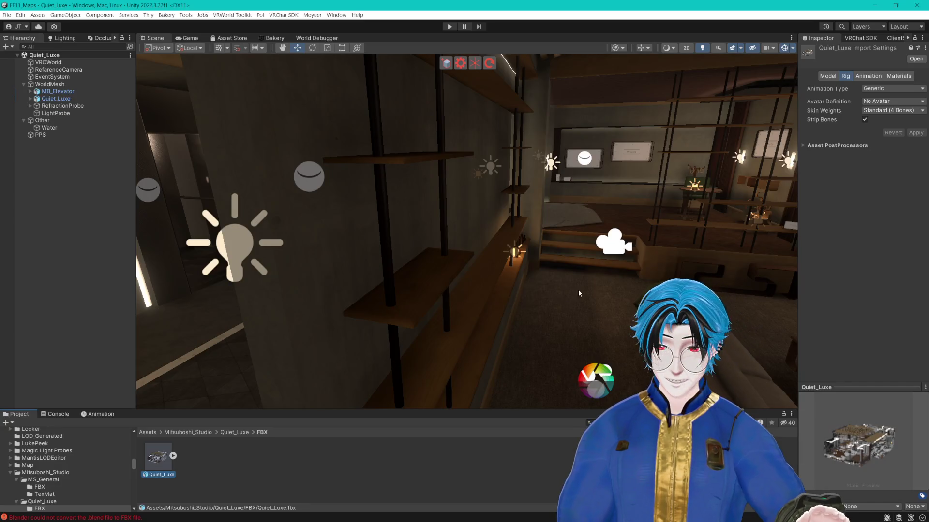
mouse_move(579, 293)
mouse_down()
mouse_move(582, 283)
mouse_move(738, 277)
mouse_move(532, 316)
mouse_move(541, 295)
mouse_move(621, 288)
mouse_move(582, 305)
mouse_move(483, 281)
mouse_move(528, 295)
mouse_up()
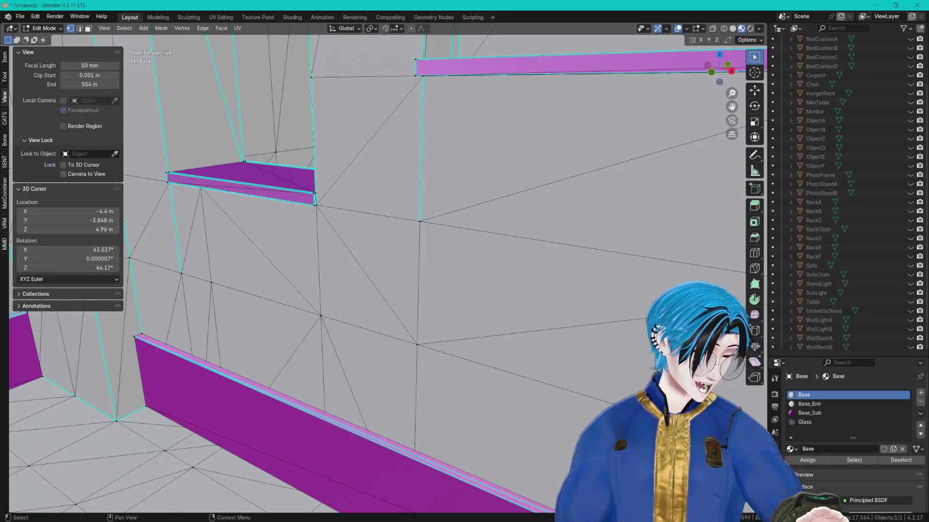
mouse_move(532, 285)
mouse_down()
mouse_move(570, 284)
mouse_move(549, 278)
mouse_move(483, 292)
mouse_move(478, 258)
mouse_up()
key(c)
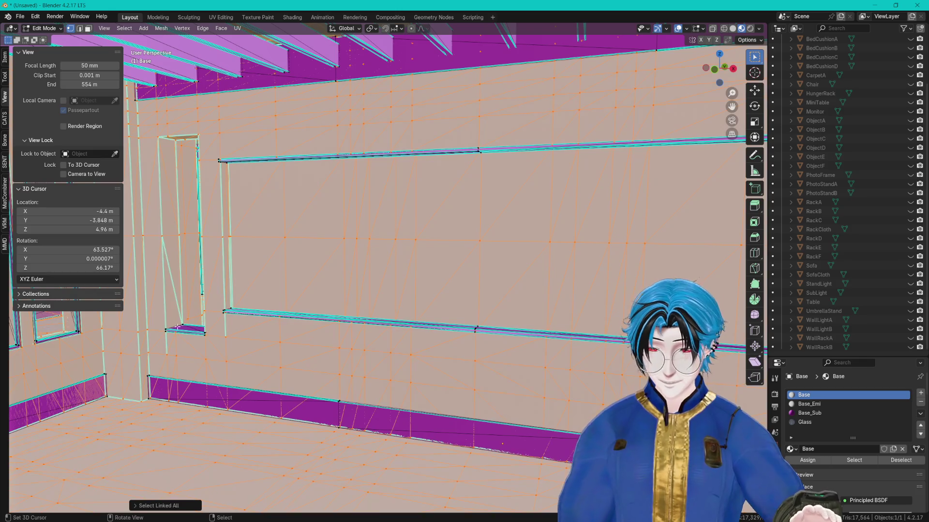
- Select all linked faces of the long window wall and move it along the Y axis
click(163, 507)
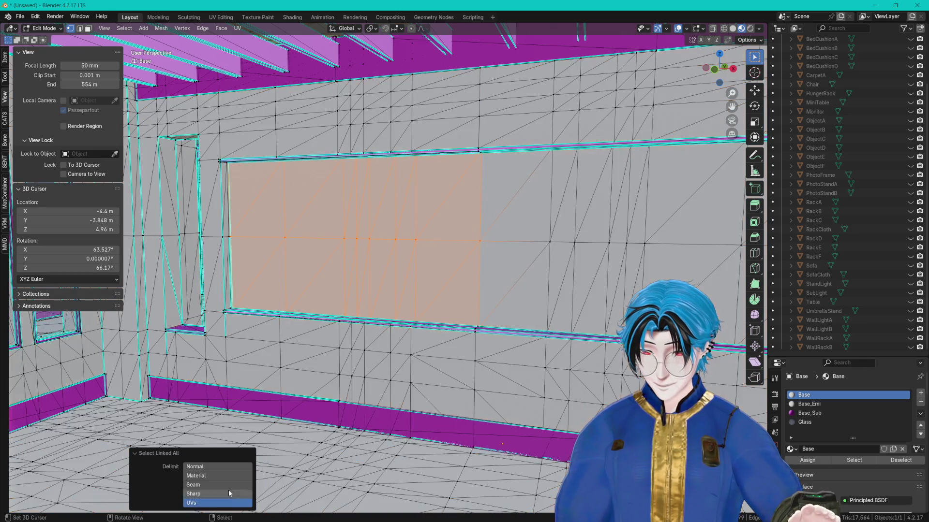
right_click(564, 221)
mouse_move(361, 240)
mouse_down()
mouse_move(564, 221)
mouse_move(460, 263)
mouse_move(251, 271)
mouse_move(565, 246)
mouse_move(368, 252)
mouse_move(507, 247)
mouse_move(423, 261)
mouse_move(474, 271)
mouse_up()
key(ctrl+l)
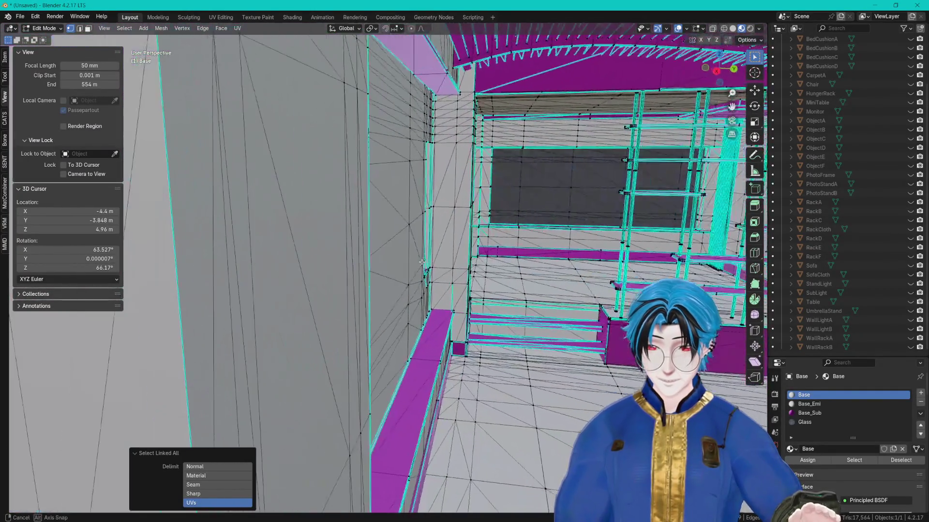
key(g)
key(y)
click(532, 279)
mouse_move(532, 279)
mouse_down()
mouse_move(515, 287)
mouse_move(525, 289)
mouse_move(400, 318)
mouse_up()
- Save the file as Luxe_Custom.blend in the IndoorPool folder, then switch to Unity
click(19, 17)
click(36, 87)
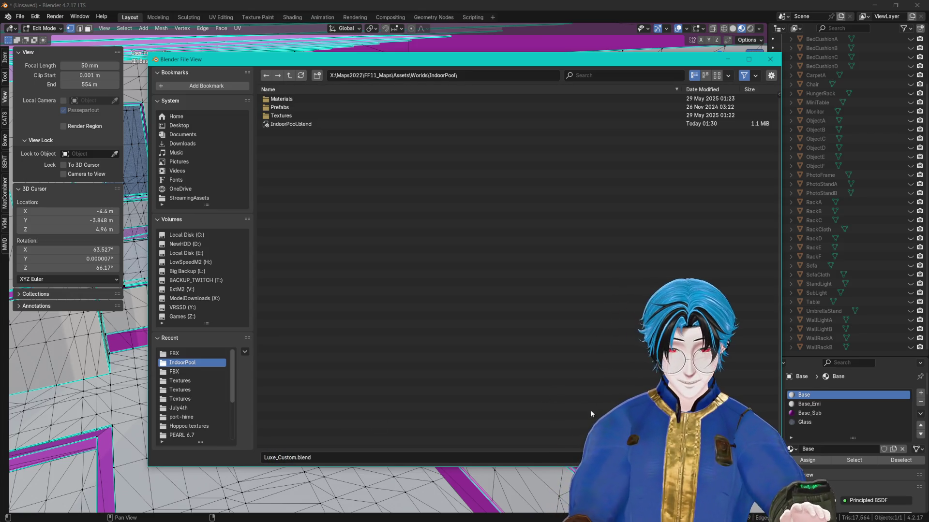
key(Return)
key(alt+Tab)
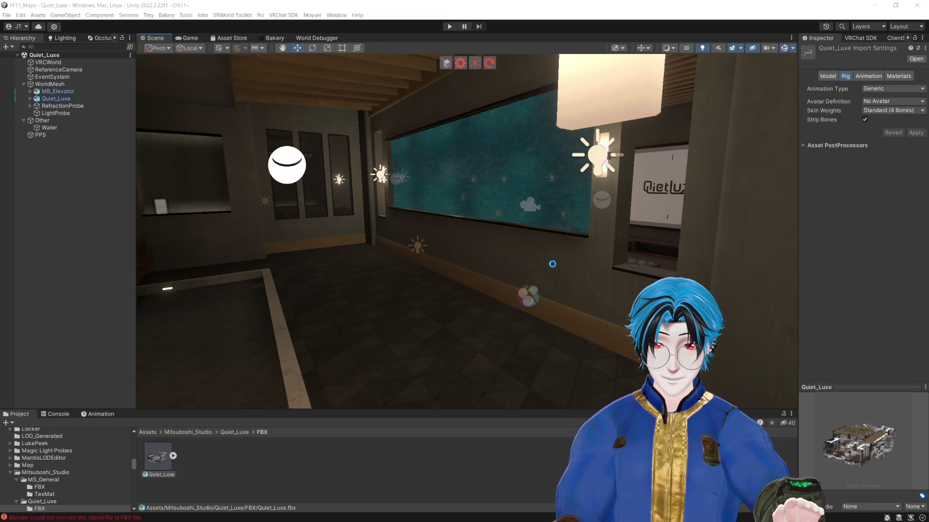
- View the water window in Unity's Scene view, minimize Unity, then select Blender's linked wall faces
mouse_move(543, 270)
mouse_down()
mouse_move(614, 273)
mouse_move(813, 85)
mouse_up()
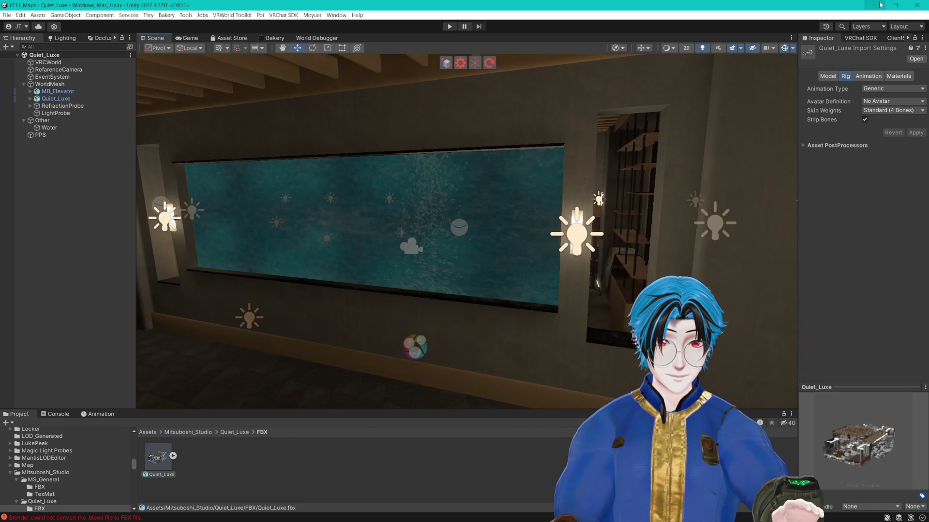
click(880, 4)
drag(448, 260, 430, 223)
key(ctrl+l)
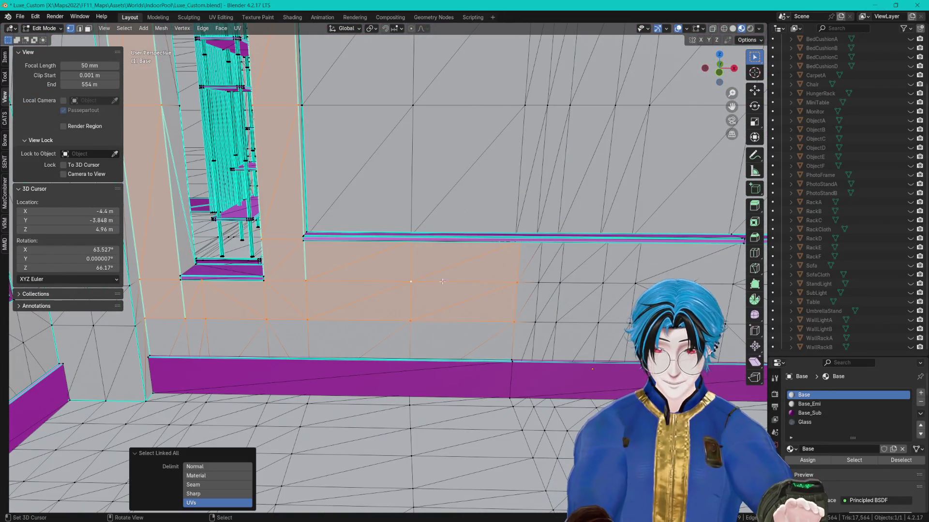
- Extend the selection to nearby linked wall faces and shift them along Z
key(Escape)
mouse_move(578, 307)
mouse_down()
mouse_move(634, 296)
mouse_move(610, 298)
mouse_up()
key(Escape)
key(ctrl+l)
mouse_move(610, 298)
mouse_down()
mouse_move(498, 312)
mouse_move(462, 306)
mouse_move(477, 311)
mouse_move(447, 308)
mouse_move(411, 321)
mouse_up()
key(g)
key(z)
key(z)
click(535, 317)
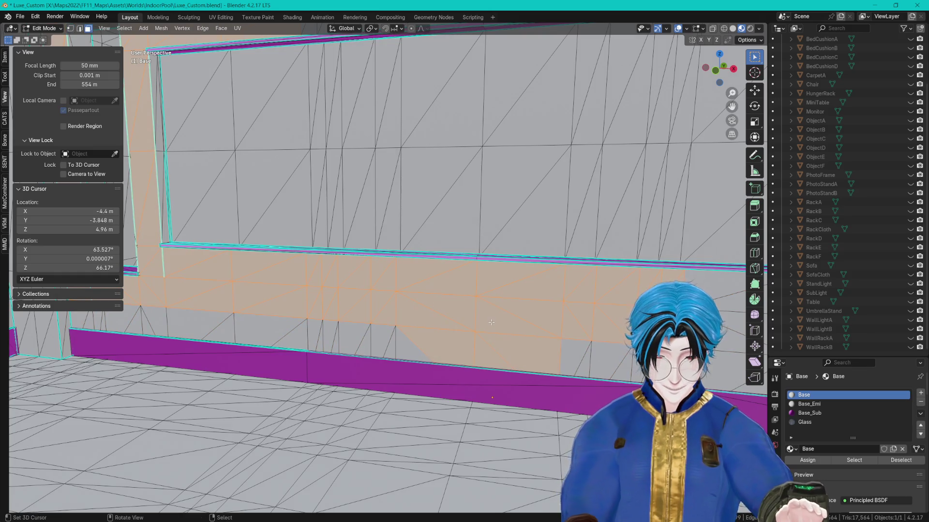
- Set the linked-selection delimit to UVs and move the selected face along Y
drag(564, 316, 489, 333)
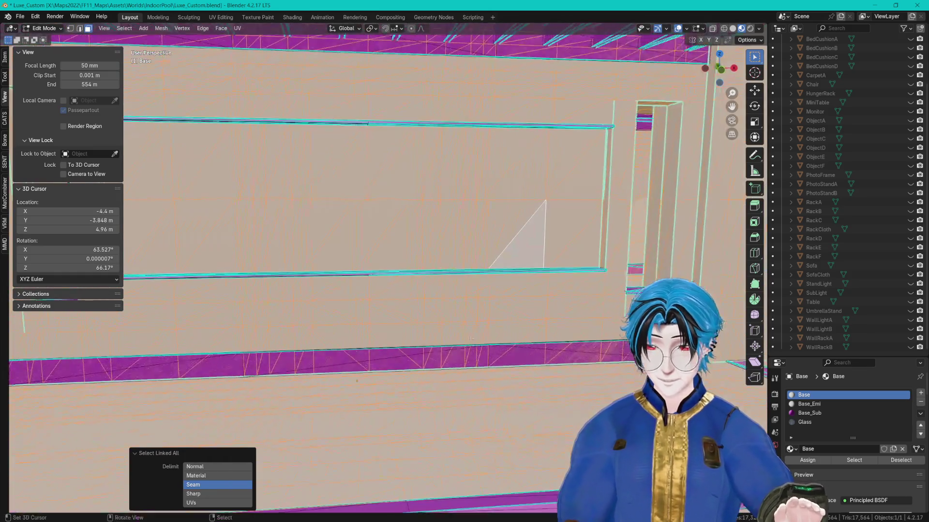
click(198, 503)
mouse_move(435, 382)
mouse_down()
mouse_move(453, 396)
mouse_move(455, 348)
mouse_move(575, 362)
mouse_move(497, 342)
mouse_move(497, 322)
mouse_move(468, 335)
mouse_move(493, 344)
mouse_up()
key(g)
key(y)
click(497, 352)
- Select the faces linked to the bench top and confirm the pending move
click(468, 335)
key(ctrl+l)
drag(236, 466, 291, 435)
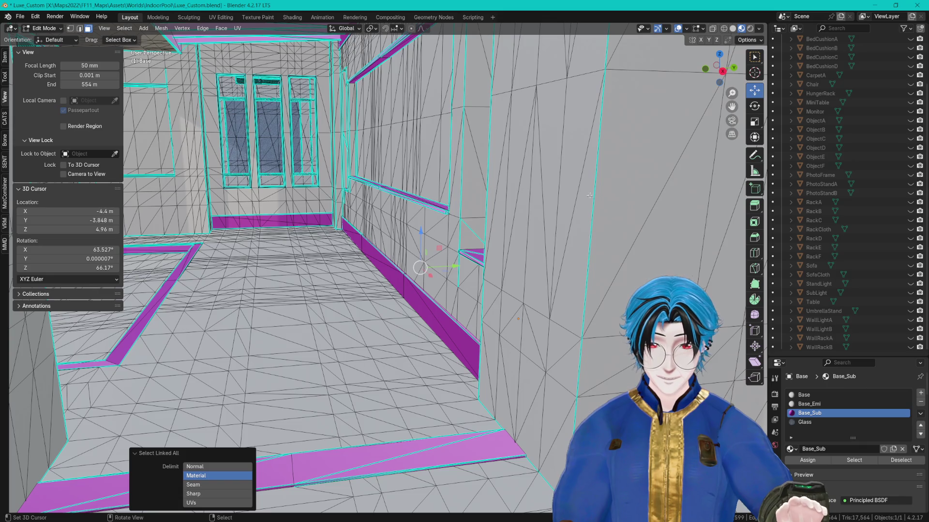
click(413, 266)
drag(413, 266, 460, 293)
scroll(430, 277, up, 5)
- Select the whole magenta wall strip and delete its faces
click(469, 296)
scroll(468, 296, down, 5)
key(ctrl+l)
key(x)
click(459, 290)
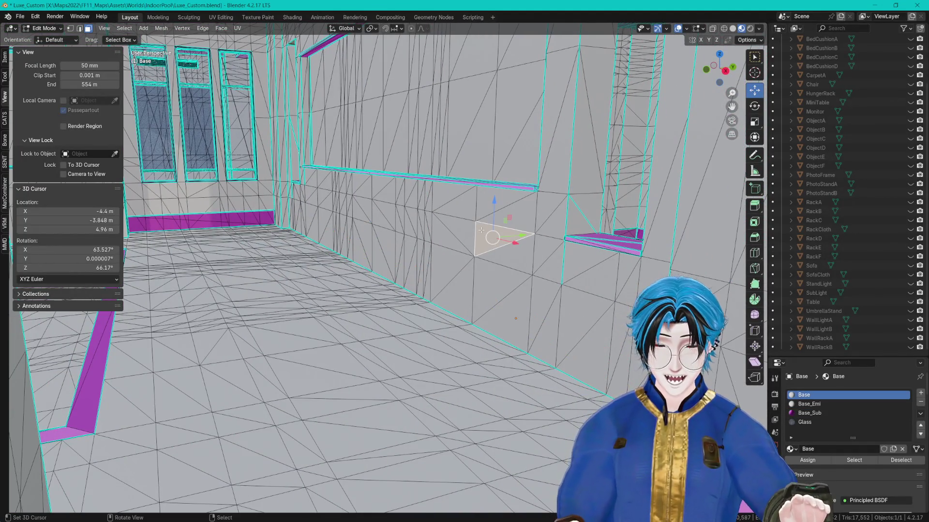
- Build up a selection of linked wall faces using UV-island delimiting and circle select
key(ctrl+l)
click(215, 503)
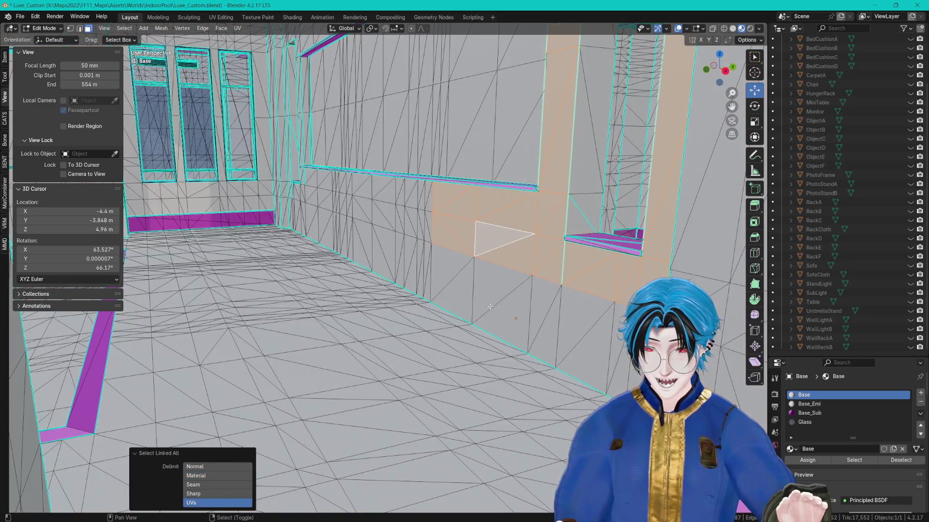
scroll(339, 387, up, 3)
key(c)
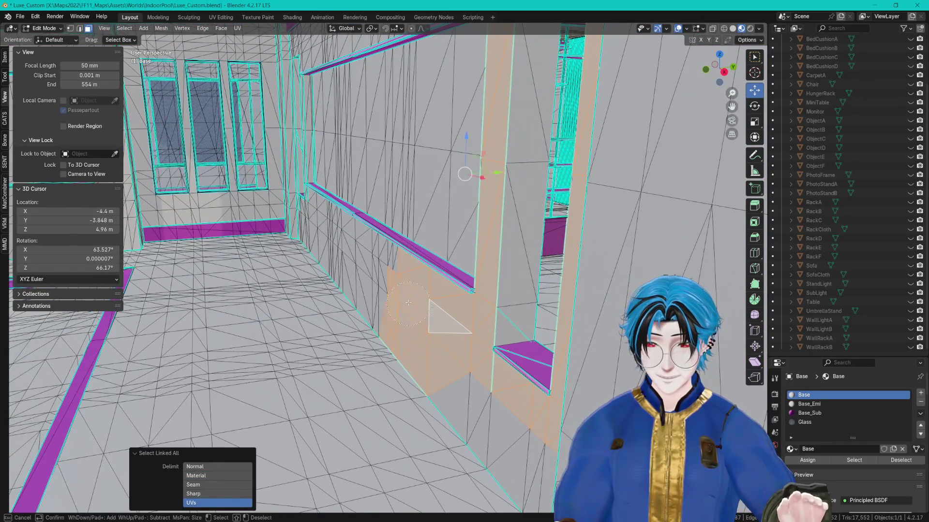
key(ctrl+l)
scroll(372, 286, up, 4)
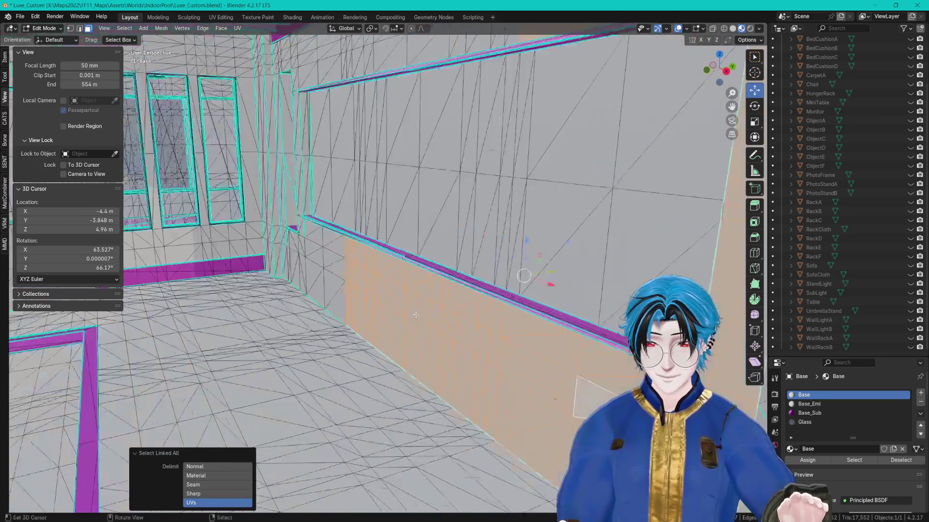
key(c)
key(ctrl+l)
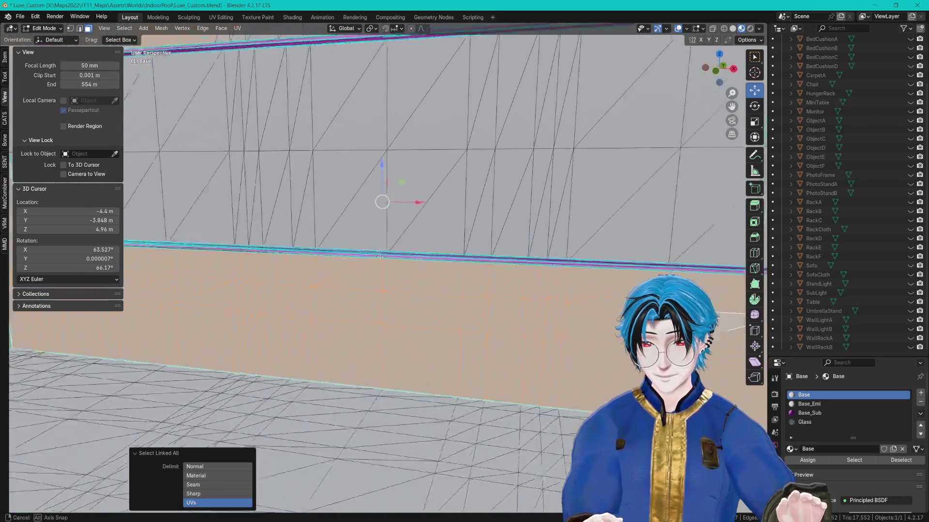
scroll(387, 242, up, 6)
scroll(430, 277, down, 6)
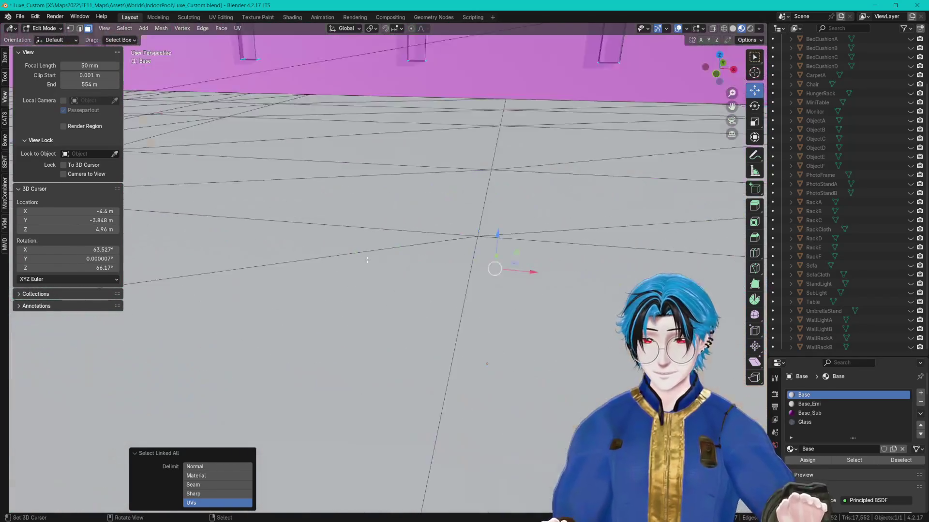
key(c)
- Add the linked faces near the ceiling and bring up delete options for the grey window wall
drag(595, 212, 502, 142)
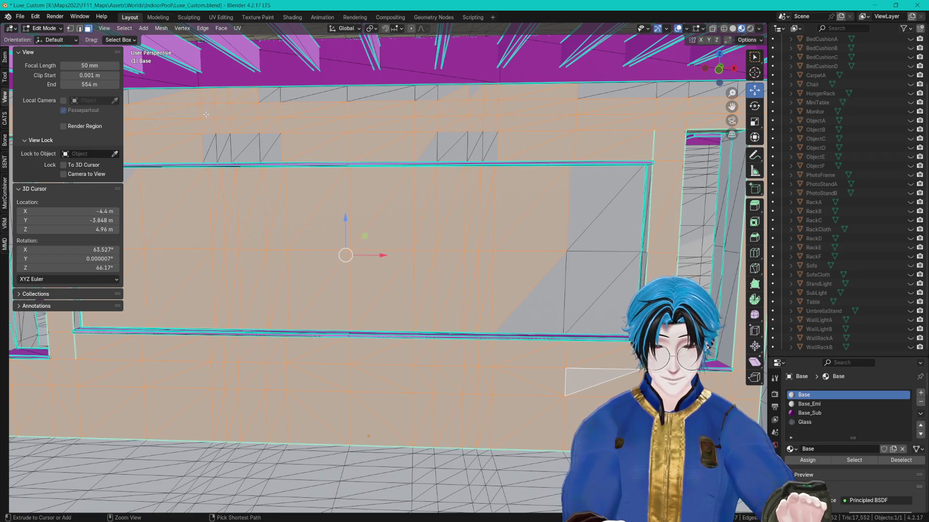
key(ctrl+l)
scroll(430, 198, up, 6)
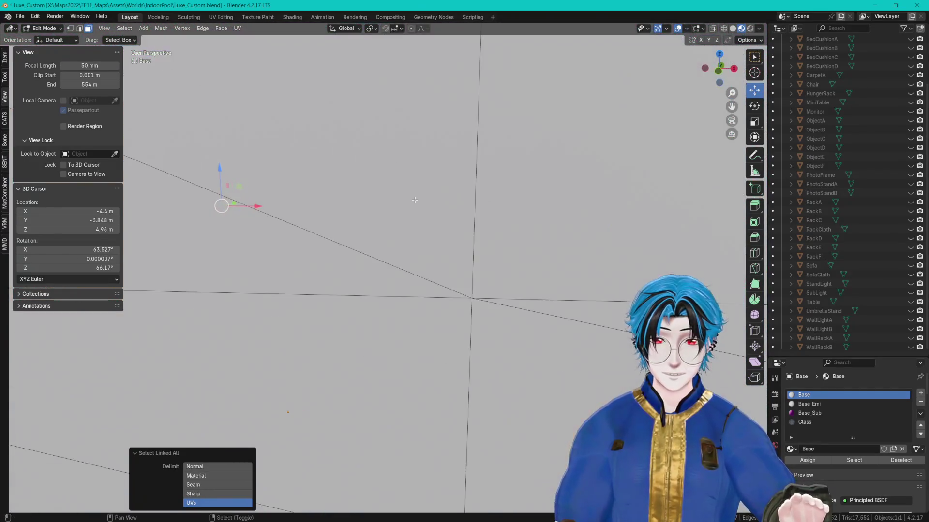
scroll(430, 198, down, 6)
mouse_move(346, 217)
mouse_down()
mouse_move(537, 216)
mouse_move(521, 278)
mouse_up()
scroll(521, 277, down, 6)
key(x)
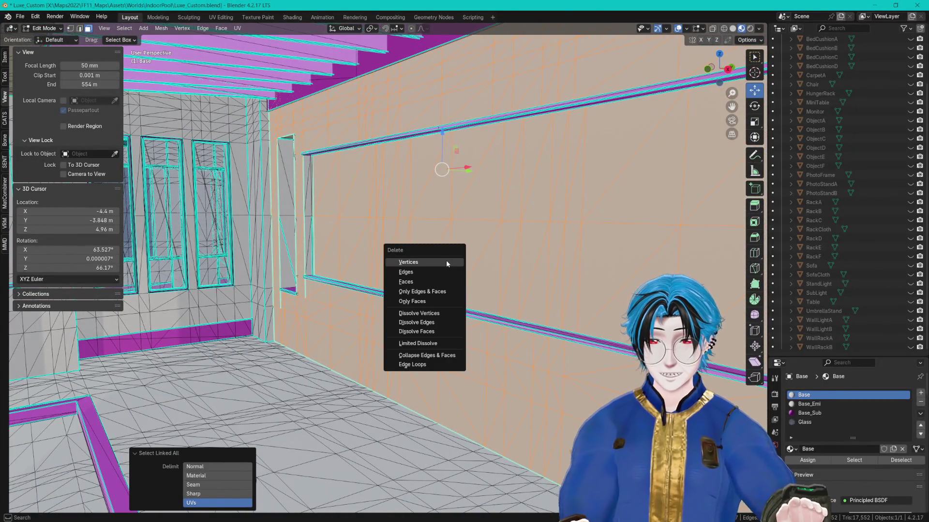
mouse_move(459, 218)
mouse_down()
mouse_move(454, 208)
mouse_move(488, 226)
mouse_move(503, 208)
mouse_move(504, 185)
mouse_up()
- Toggle X-ray to check hidden geometry in vertex mode, then zoom to the window-sill corner
click(713, 29)
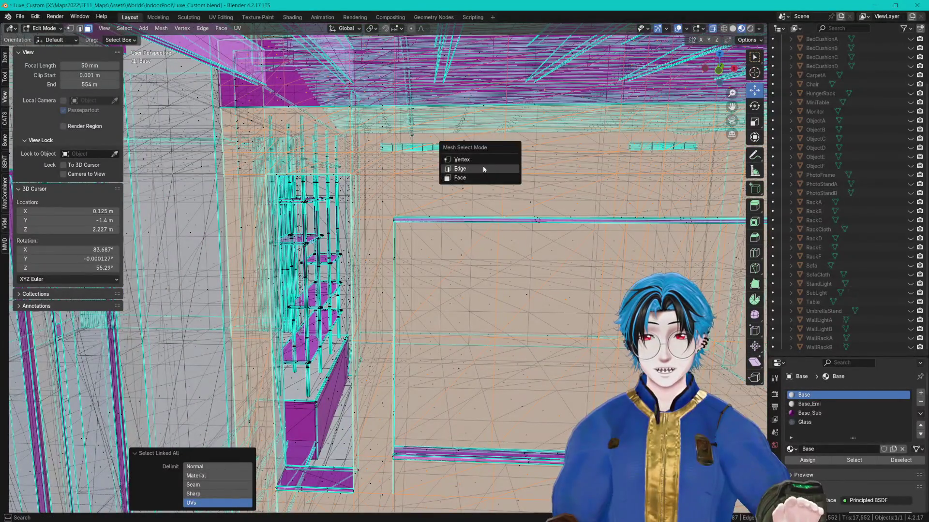
click(482, 160)
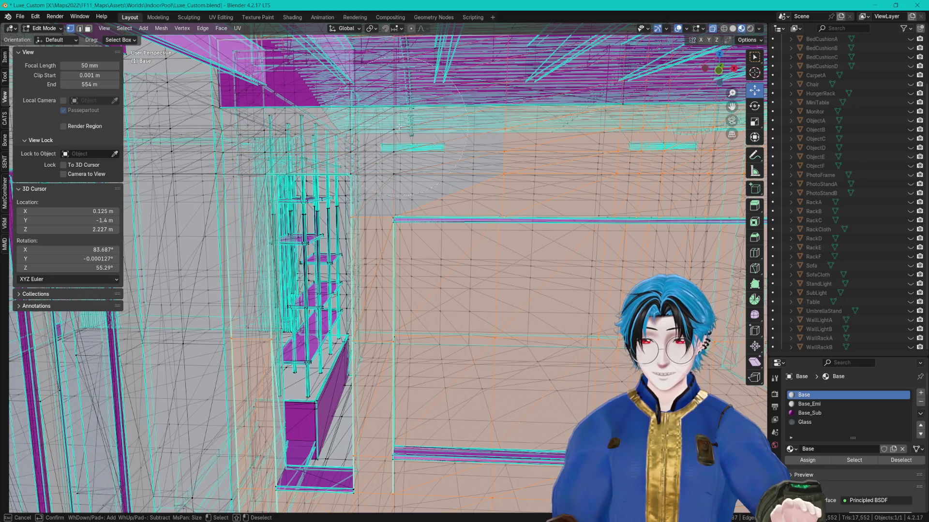
key(Escape)
drag(411, 127, 435, 106)
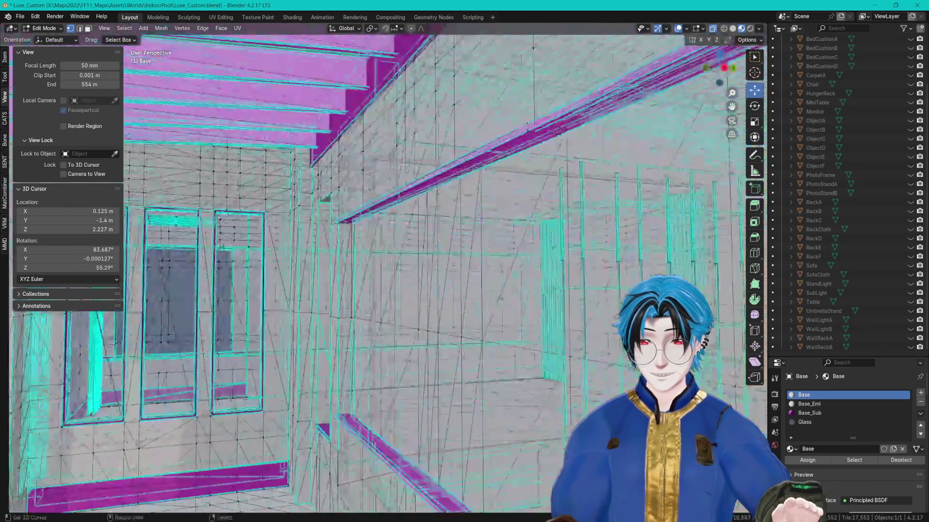
click(713, 29)
drag(719, 67, 707, 63)
mouse_move(457, 244)
mouse_down()
mouse_move(397, 302)
mouse_move(379, 348)
mouse_up()
- Select the window-sill quad, then all faces sharing the purple trim material
key(ctrl+Tab)
click(345, 374)
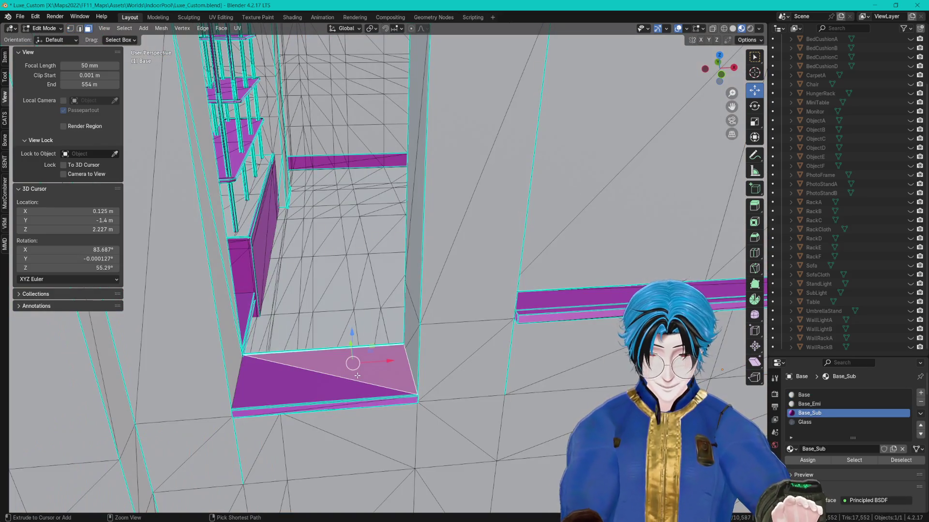
key(l)
key(shift+g)
mouse_move(357, 376)
mouse_down()
mouse_move(376, 277)
mouse_move(368, 242)
mouse_move(446, 224)
mouse_move(363, 210)
mouse_up()
key(ctrl+l)
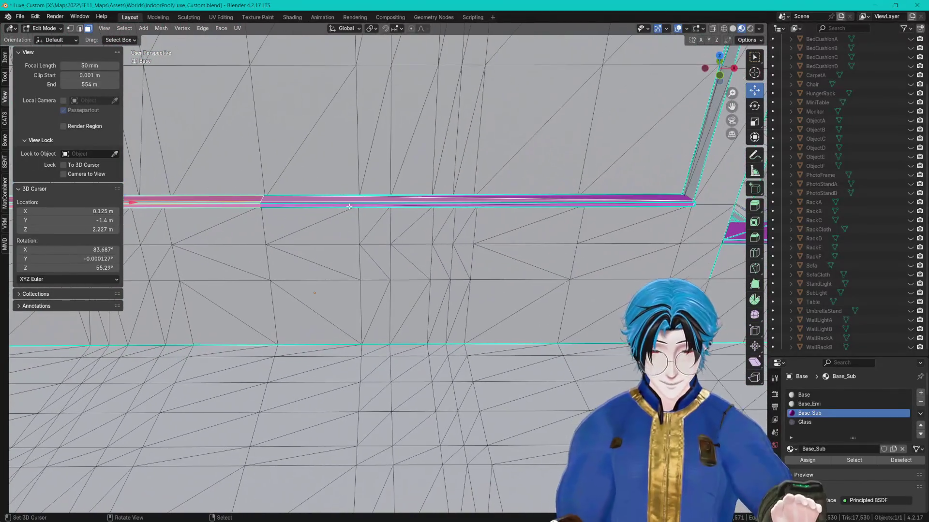
key(shift+g)
click(477, 217)
mouse_move(477, 217)
mouse_down()
mouse_move(420, 201)
mouse_move(452, 189)
mouse_move(277, 175)
mouse_up()
click(421, 200)
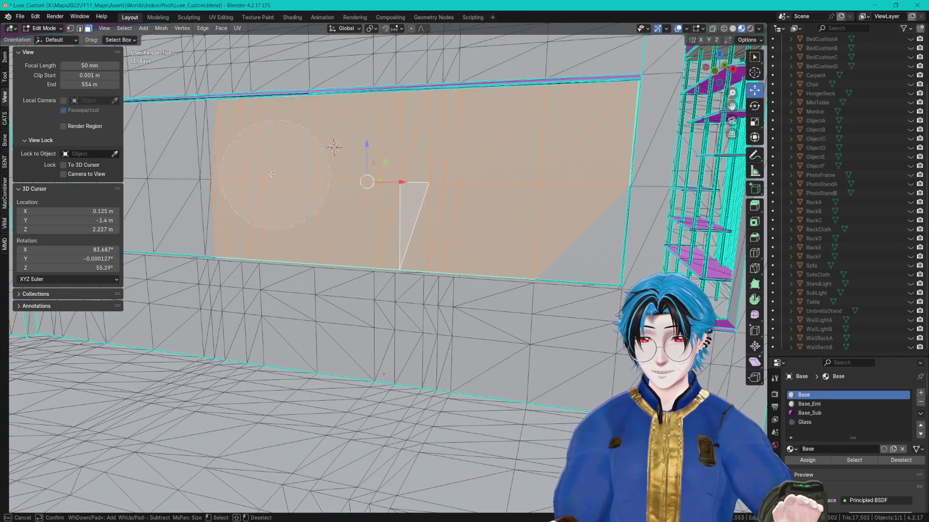
- Select the linked wall, frame it, and delete its vertices
key(ctrl+l)
key(KP_Decimal)
key(x)
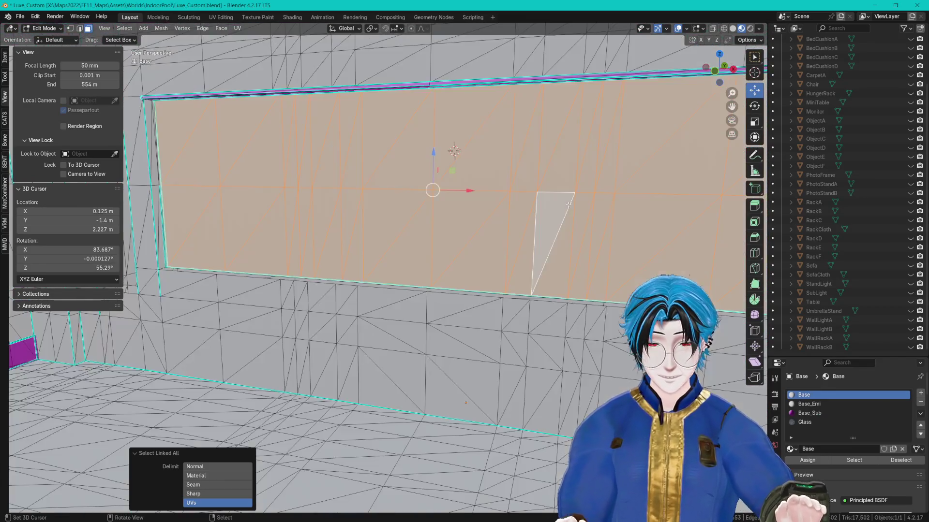
click(568, 208)
key(a)
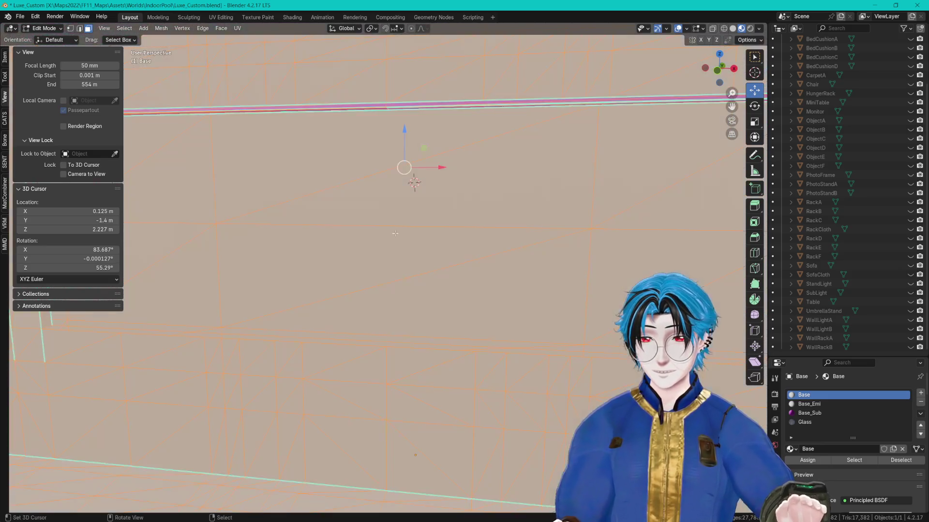
mouse_move(376, 159)
mouse_down()
mouse_move(361, 193)
mouse_move(455, 107)
mouse_up()
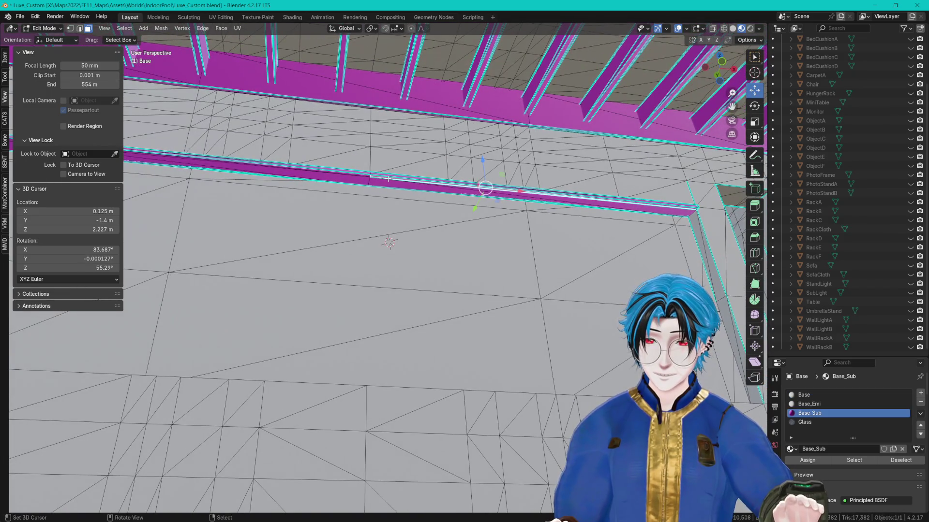
scroll(348, 180, up, 5)
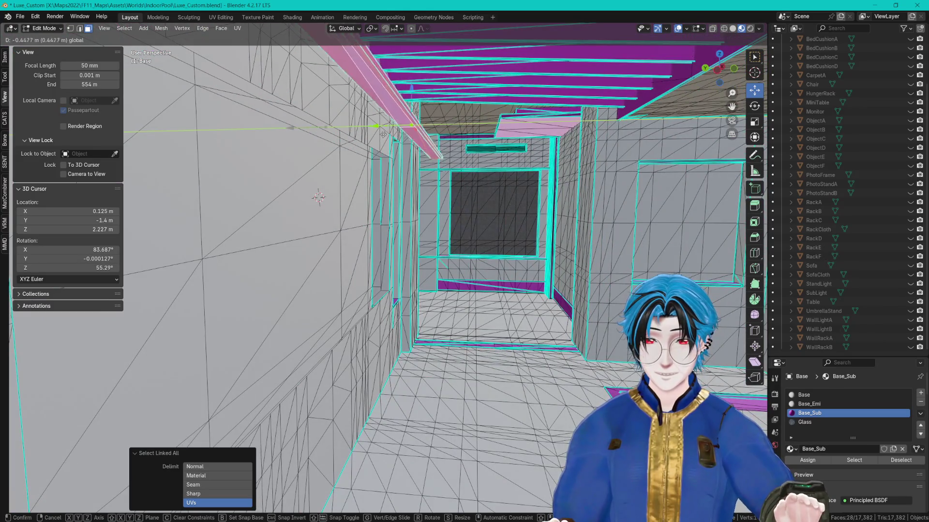
scroll(405, 137, right, 5)
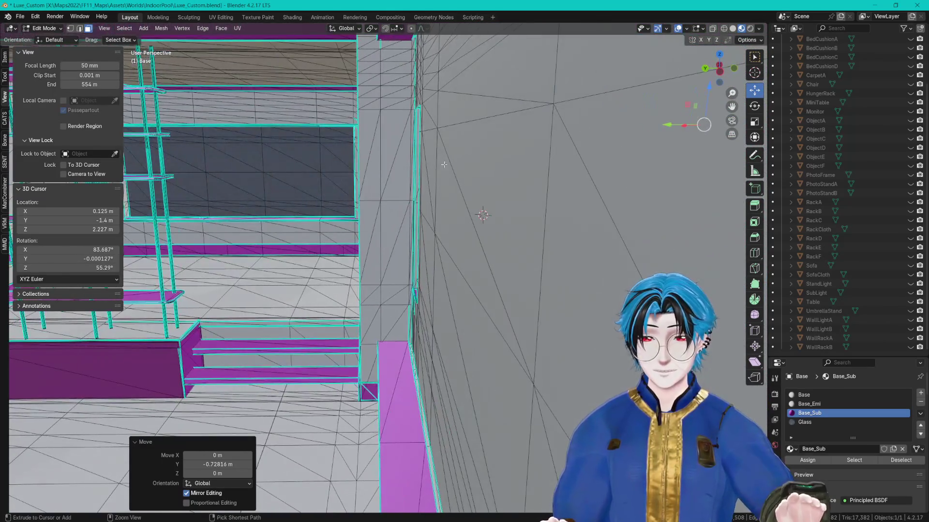
mouse_move(437, 169)
mouse_down()
mouse_move(425, 179)
mouse_move(465, 145)
mouse_move(527, 140)
mouse_move(532, 153)
mouse_move(396, 152)
mouse_up()
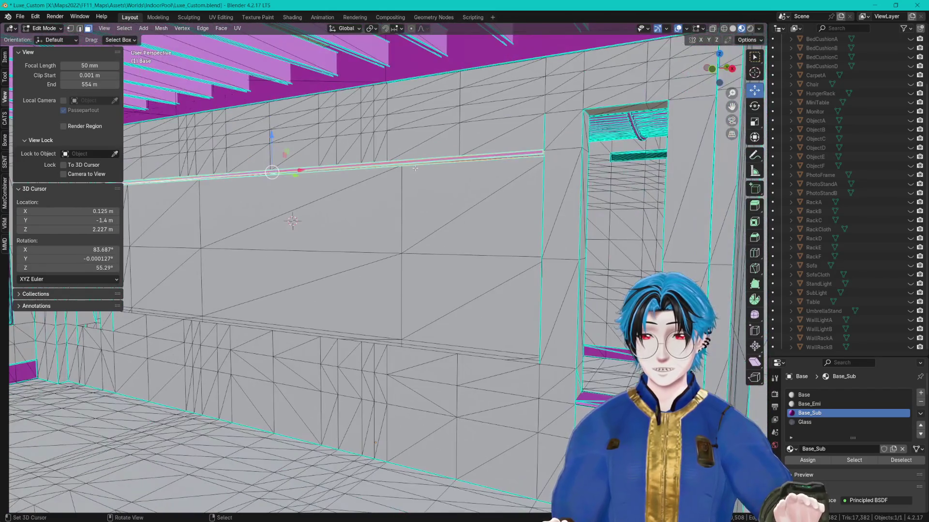
- Delete the second linked wall's faces and the connected block of wall faces
key(c)
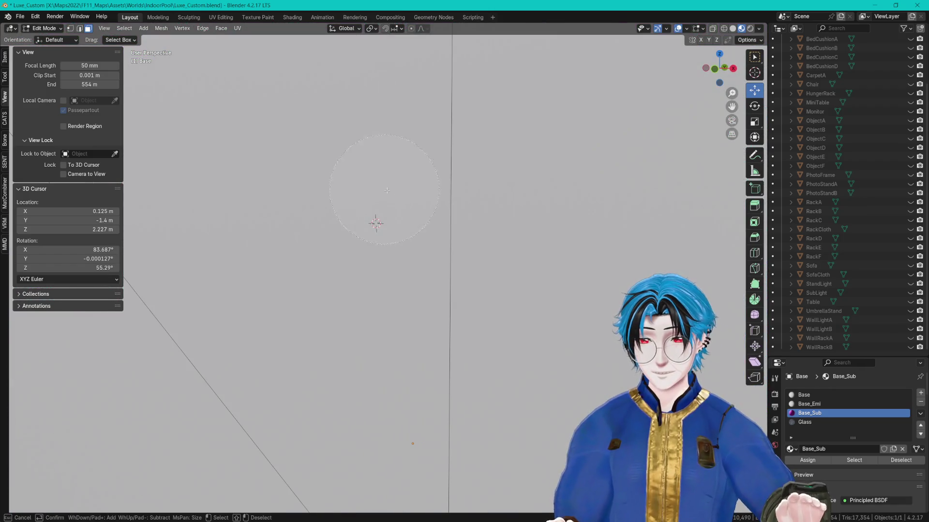
scroll(381, 188, down, 4)
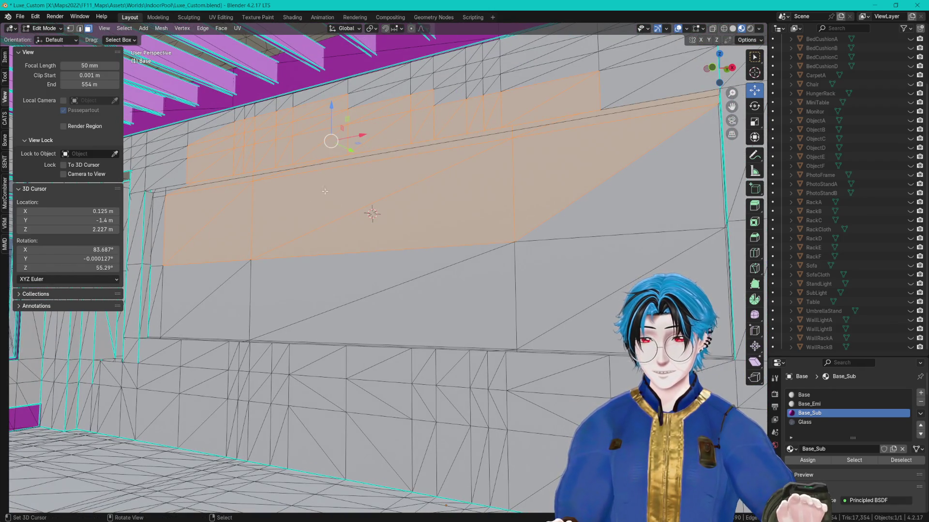
key(ctrl+l)
scroll(406, 212, down, 3)
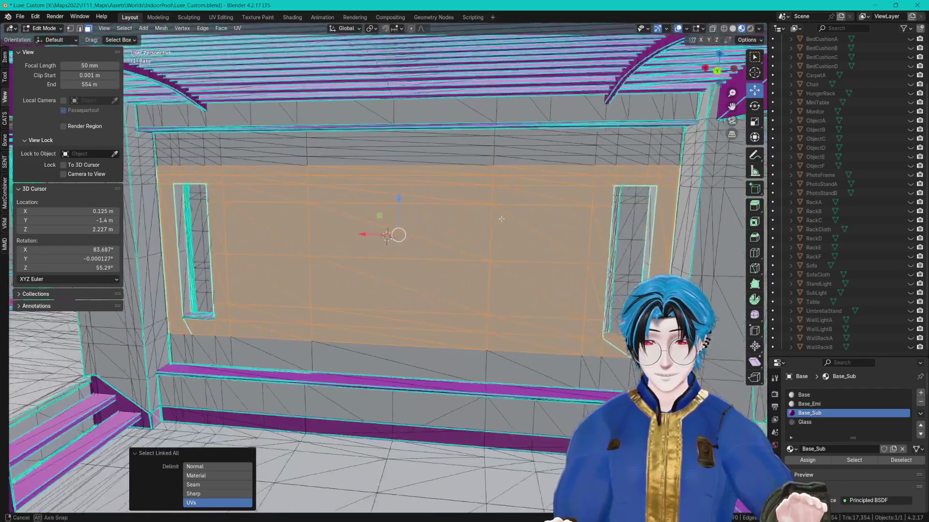
mouse_move(502, 219)
mouse_down()
mouse_move(394, 234)
mouse_move(363, 220)
mouse_move(390, 225)
mouse_move(361, 228)
mouse_move(437, 286)
mouse_move(489, 303)
mouse_up()
key(x)
click(379, 230)
key(l)
key(x)
click(489, 302)
- Delete the leftover Base.001 object from the Outliner
scroll(839, 143, up, 5)
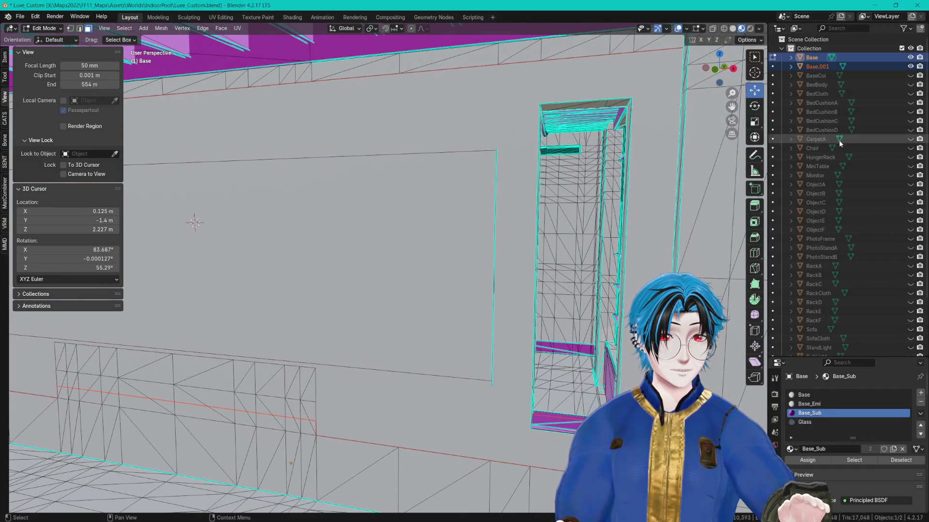
right_click(812, 67)
click(772, 89)
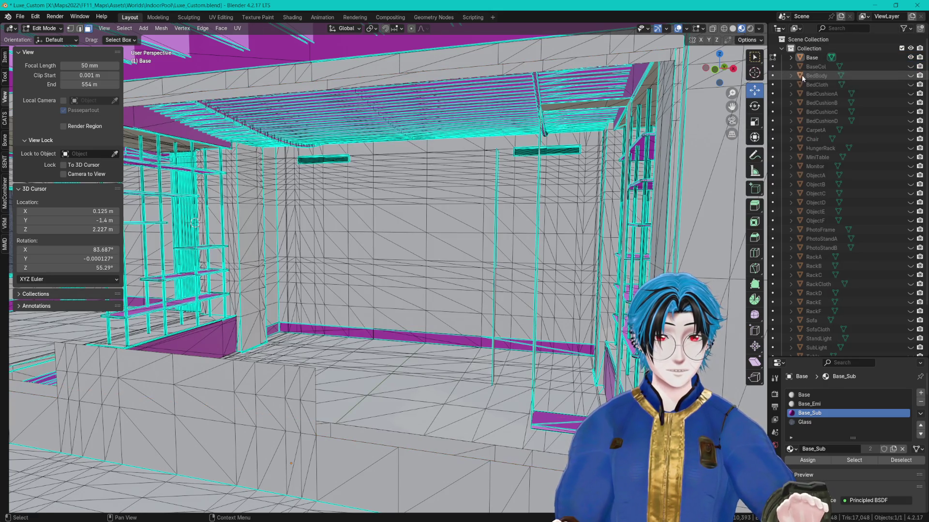
- Switch to vertex select mode and select the connected low wall block
drag(442, 181, 385, 270)
key(ctrl+Tab)
click(376, 252)
scroll(474, 279, up, 8)
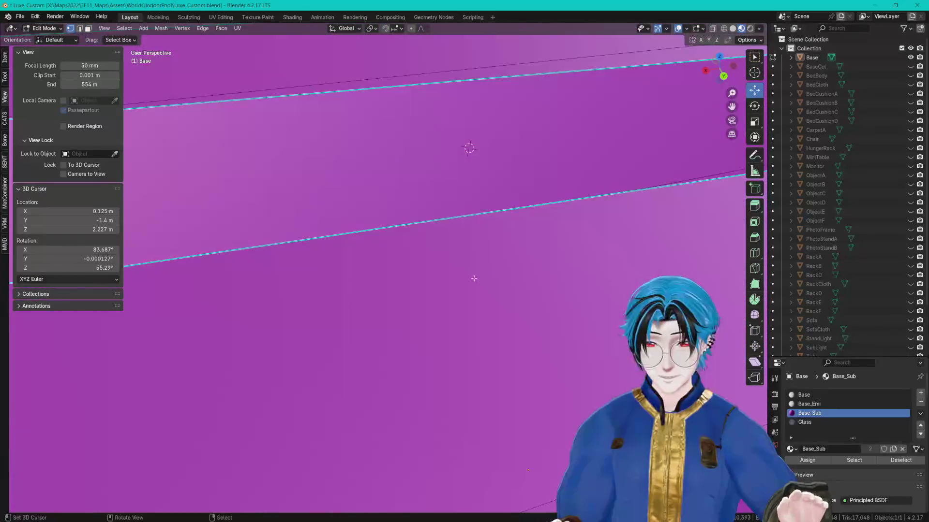
scroll(474, 279, down, 10)
drag(474, 279, 406, 238)
key(c)
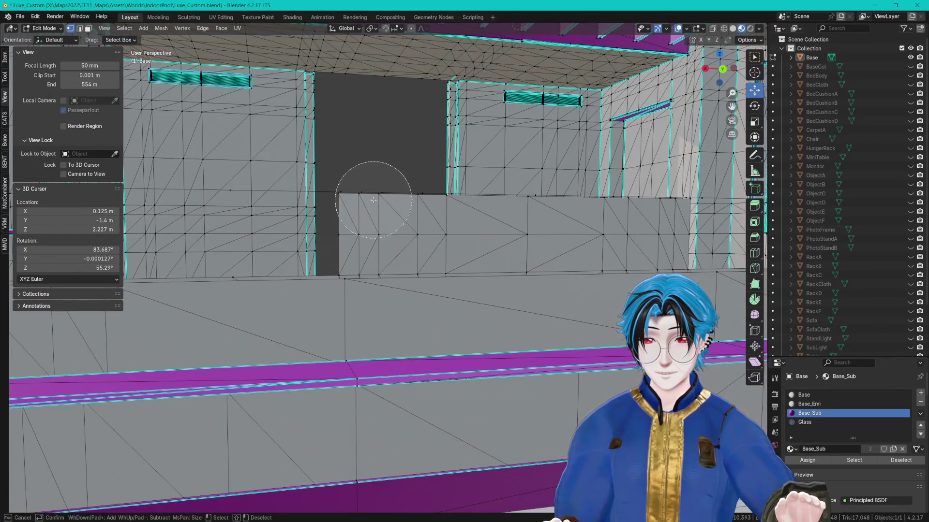
key(ctrl+l)
mouse_move(375, 201)
mouse_down()
mouse_move(396, 247)
mouse_move(401, 193)
mouse_up()
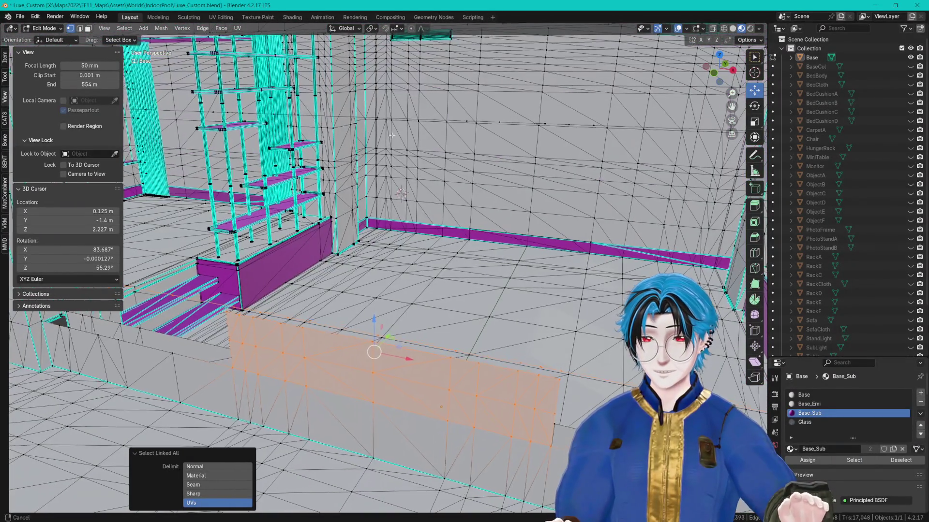
mouse_move(463, 121)
mouse_down()
mouse_move(326, 188)
mouse_move(138, 253)
mouse_move(406, 149)
mouse_move(292, 235)
mouse_up()
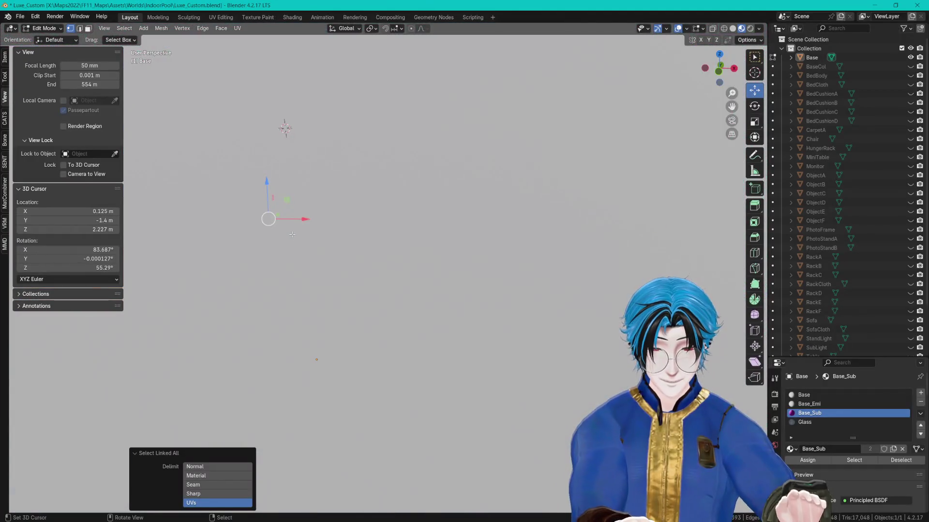
scroll(292, 235, up, 1)
- Delete Base.001 again, nudge the selected vertices, and select the connected mesh
right_click(814, 68)
click(807, 67)
drag(480, 273, 479, 185)
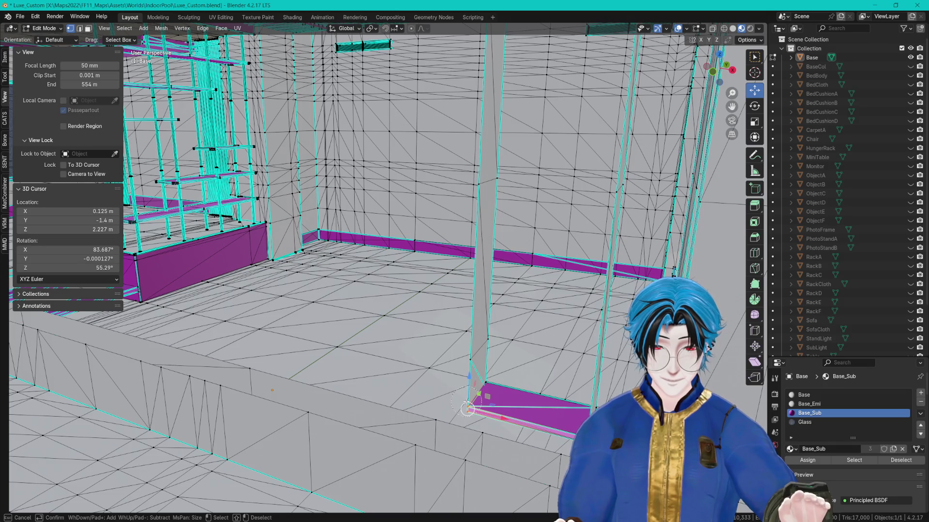
drag(465, 400, 350, 251)
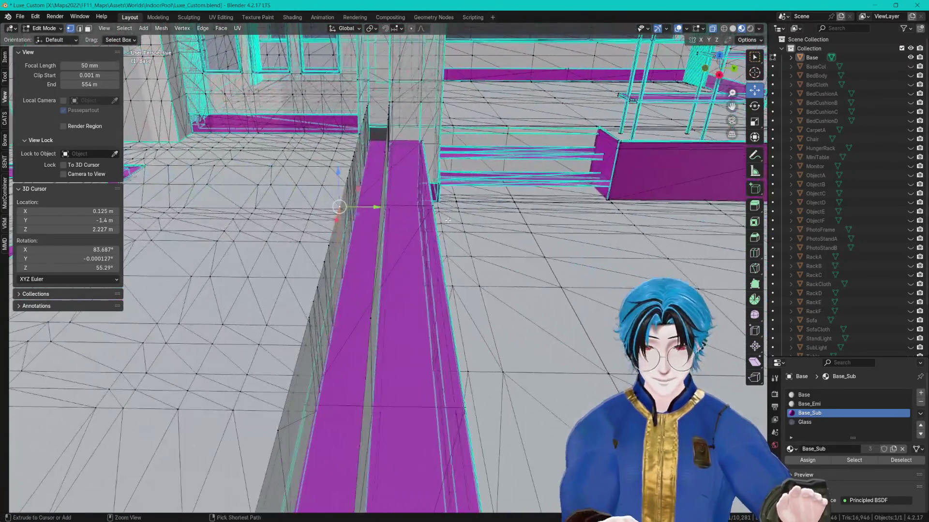
key(ctrl+l)
- Select the low glass wall strip faces and separate them into a new object
mouse_move(513, 211)
mouse_down()
mouse_move(319, 209)
mouse_move(518, 222)
mouse_up()
key(alt+a)
key(c)
key(c)
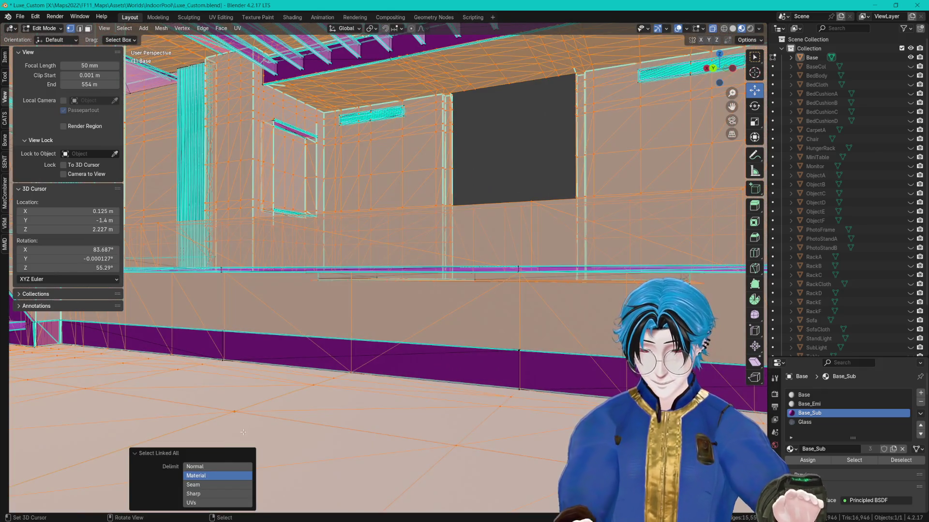
scroll(420, 314, up, 8)
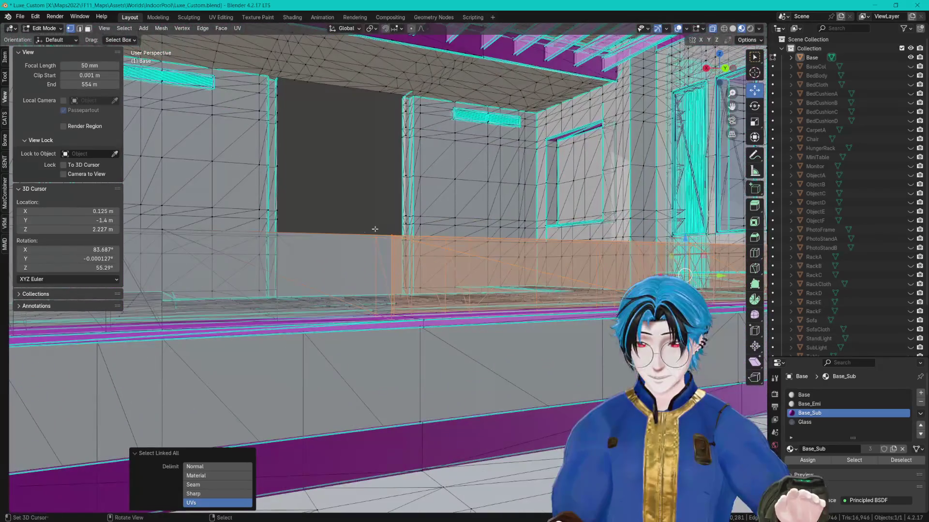
mouse_move(375, 228)
mouse_down()
mouse_move(306, 221)
mouse_move(327, 227)
mouse_move(284, 208)
mouse_move(263, 216)
mouse_up()
key(ctrl+l)
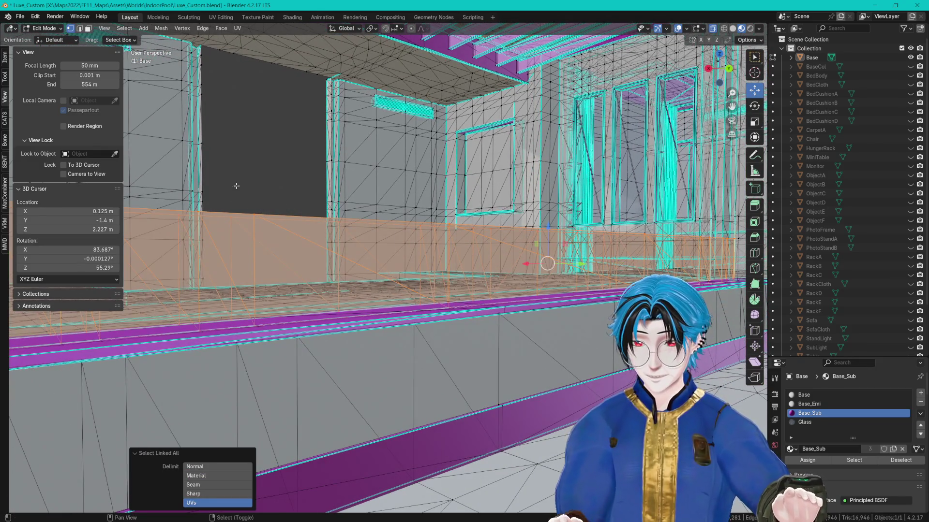
scroll(261, 215, up, 10)
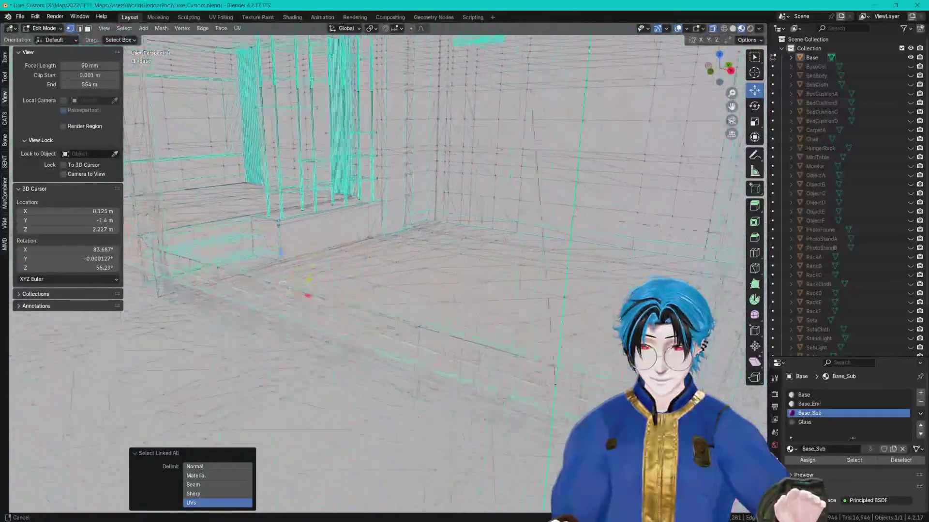
scroll(280, 252, down, 5)
mouse_move(280, 252)
mouse_down()
mouse_move(251, 256)
mouse_move(454, 312)
mouse_move(368, 305)
mouse_move(271, 281)
mouse_move(445, 349)
mouse_move(405, 265)
mouse_up()
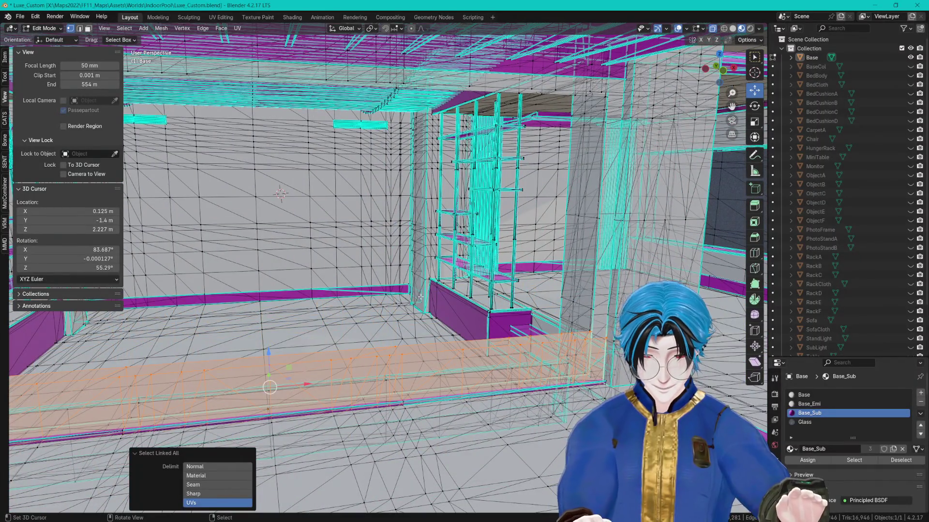
click(388, 286)
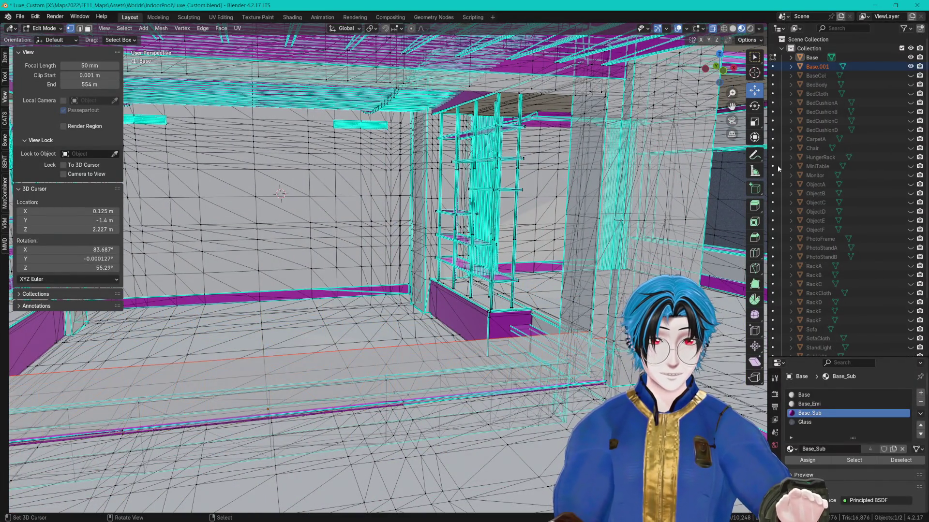
- Rename the strip to AquariumGlass and move all its vertices 0.2883 m along Y
key(Tab)
text(AquariumGlass)
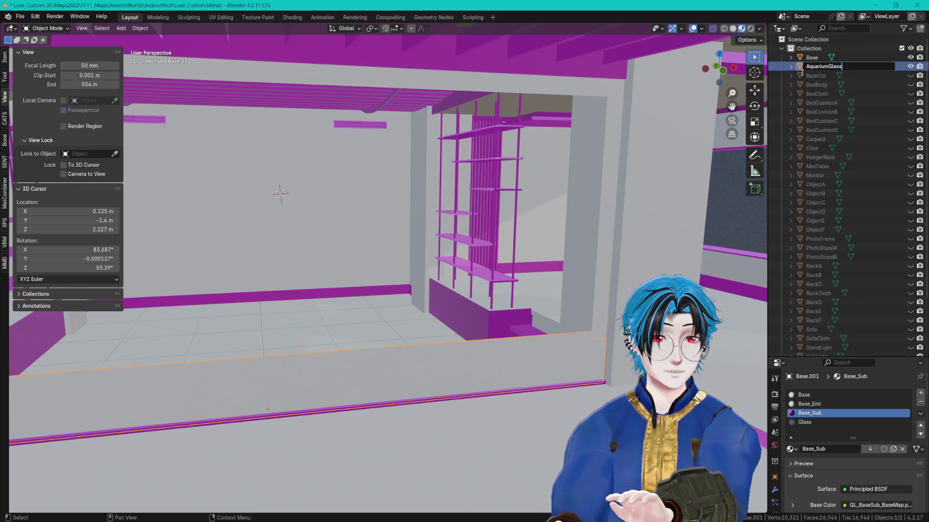
key(Return)
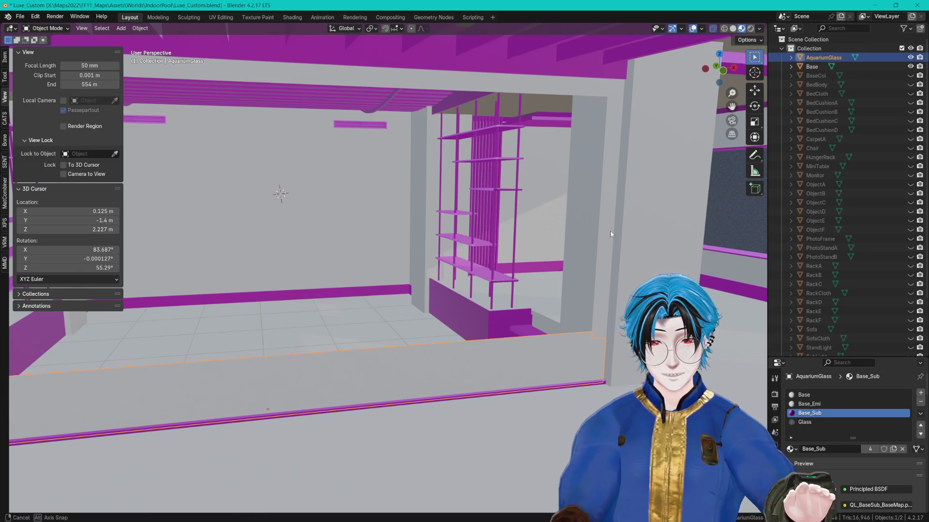
key(Tab)
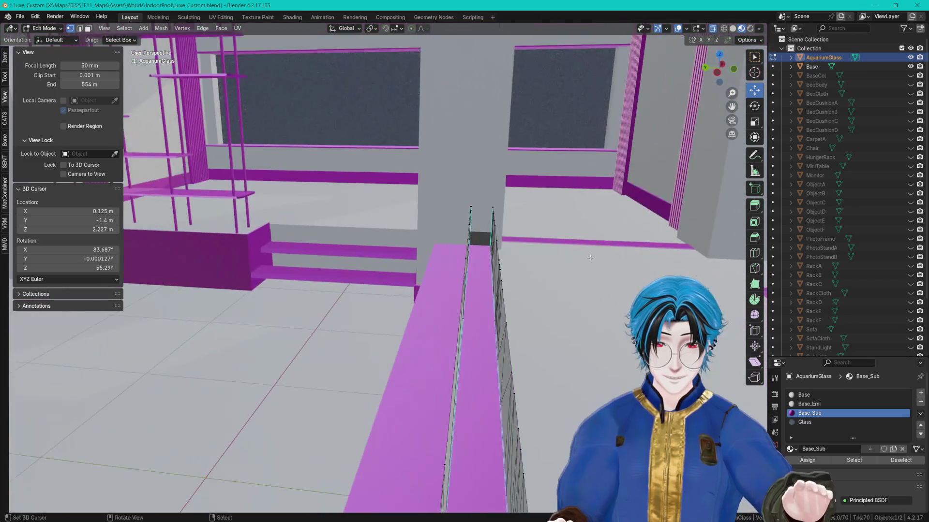
key(a)
drag(460, 358, 418, 363)
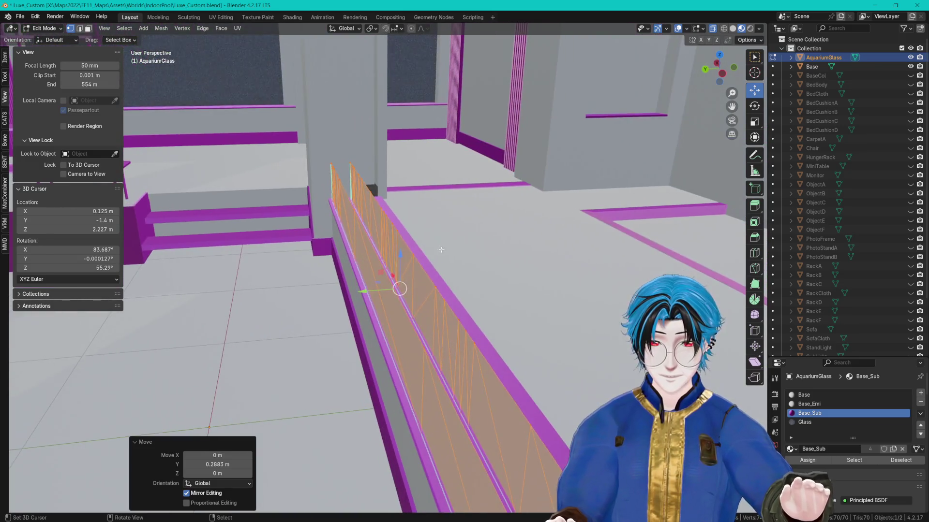
- Merge the strip's vertices by distance and convert its triangles to quads
click(416, 216)
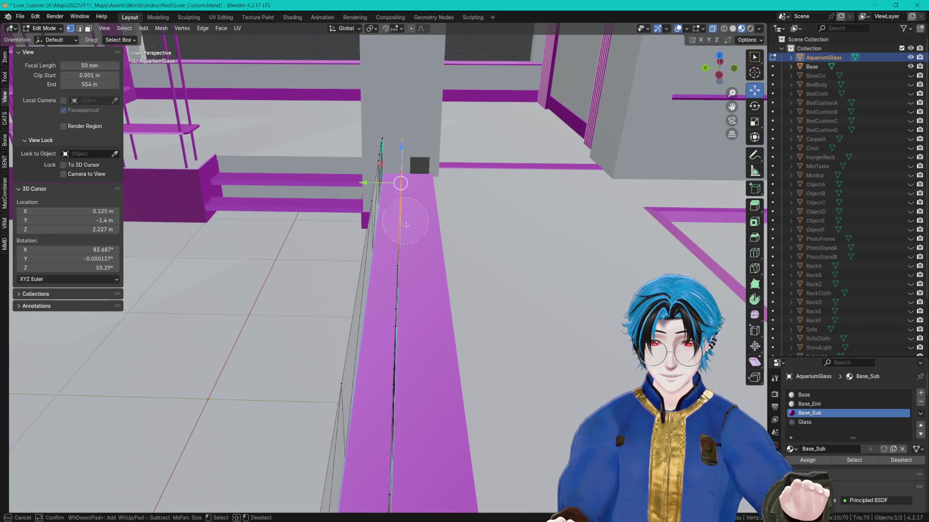
key(Escape)
key(a)
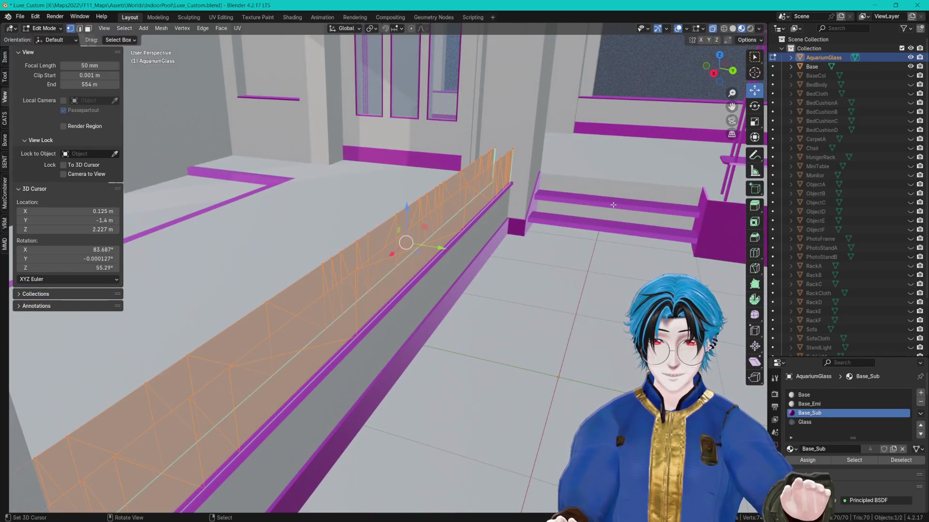
key(F3)
right_click(578, 148)
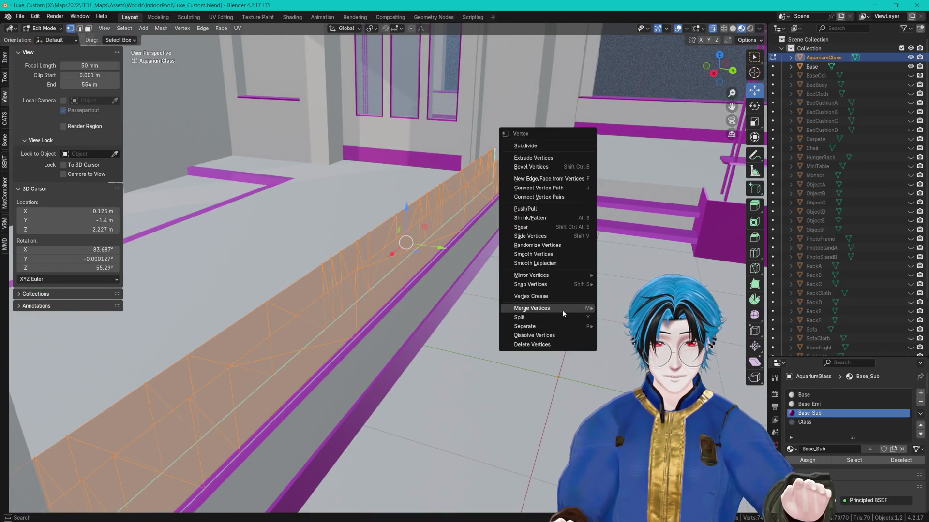
click(621, 339)
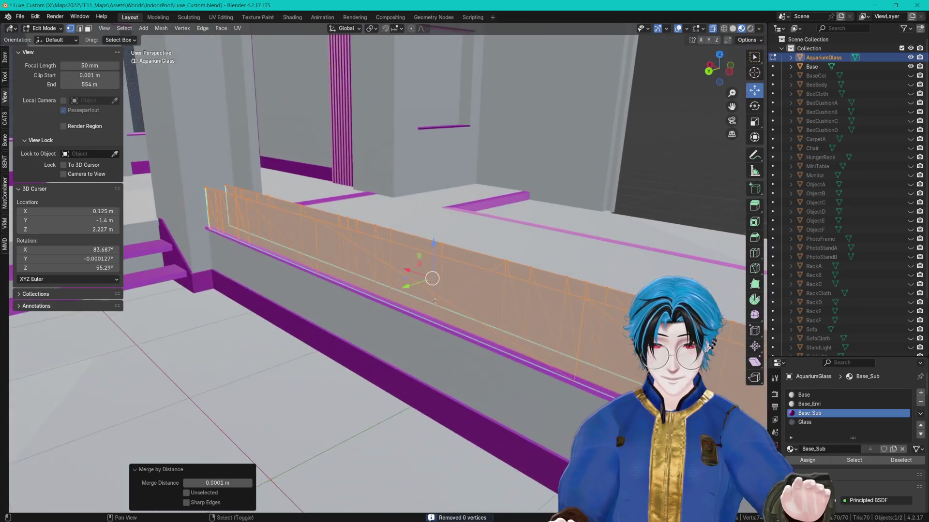
key(F3)
text(tr)
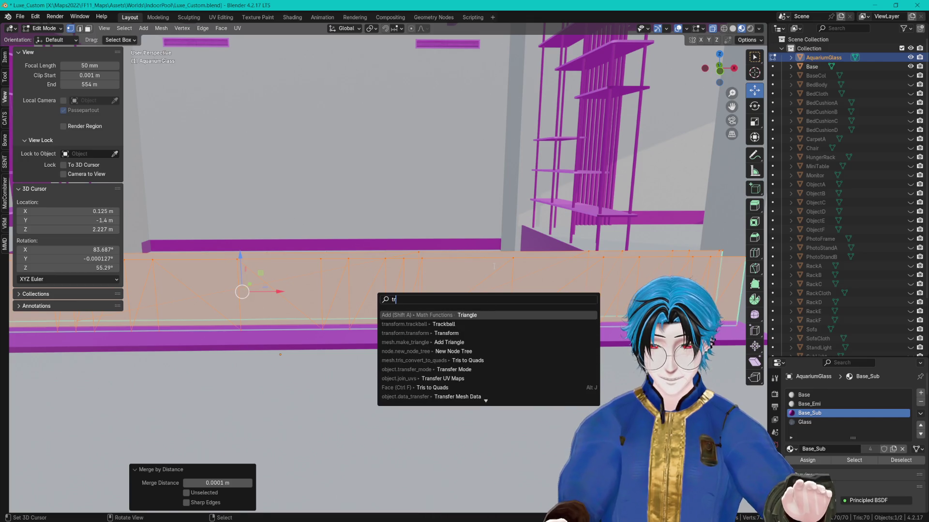
click(472, 361)
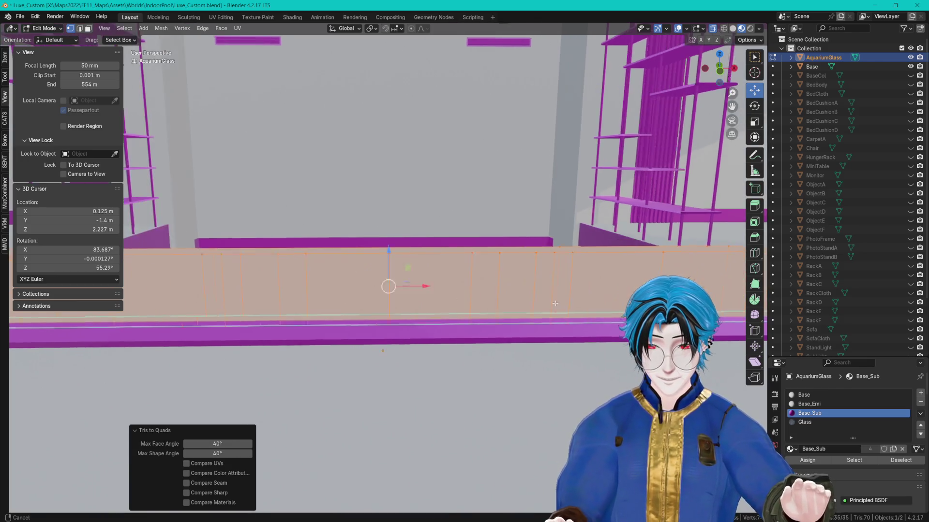
- Switch to edge select mode and select a vertical edge loop of the glass
key(ctrl+Tab)
click(419, 298)
alt+click(370, 294)
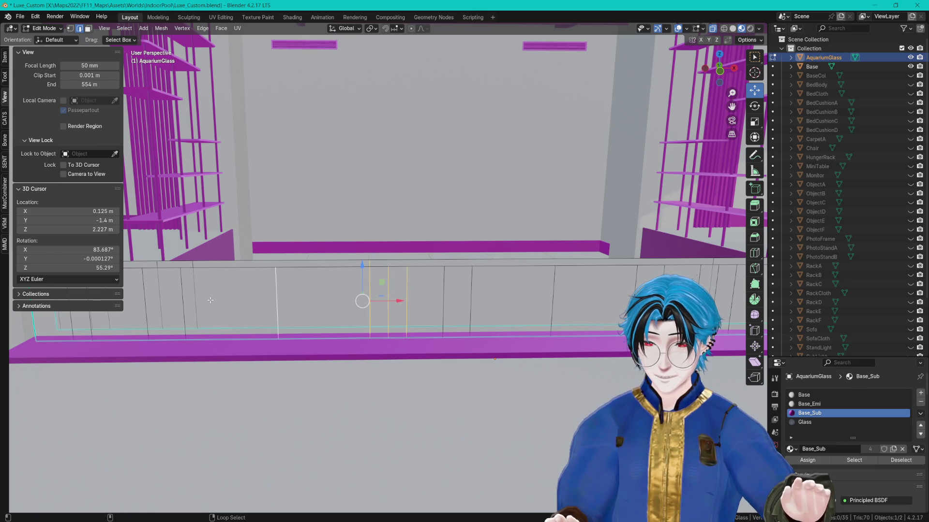
key(c)
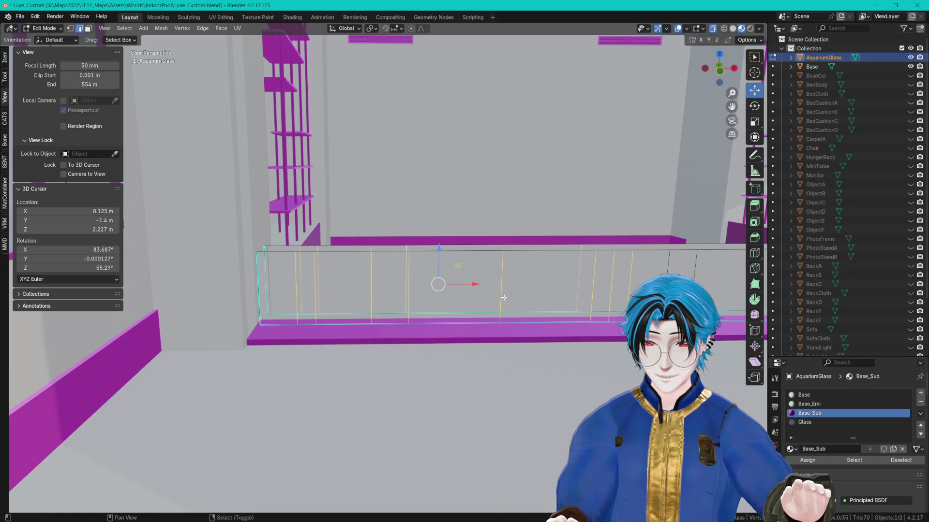